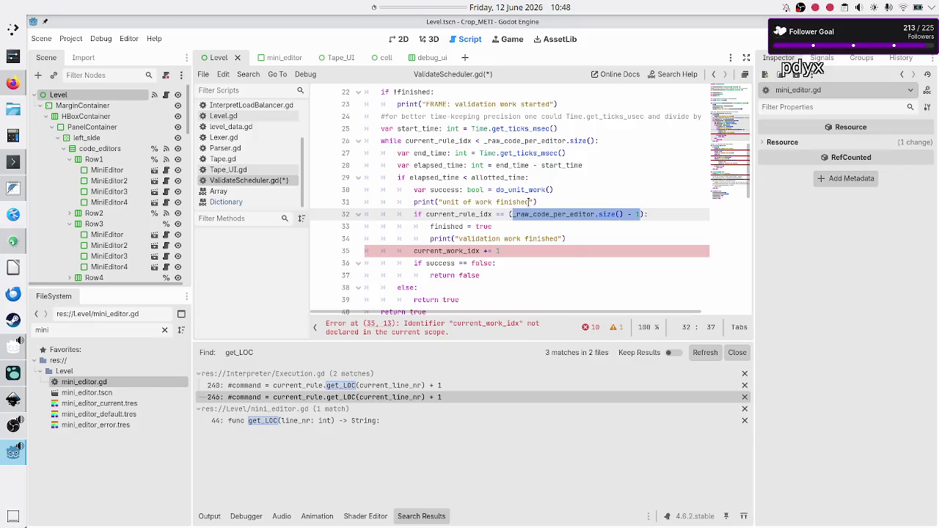
Step: Make line 35 increment current_rule_idx instead of the undeclared current_work_idx
{"action": "key", "text": "Home"}
{"action": "key", "text": "Home"}
{"action": "key", "text": "Down"}
{"action": "key", "text": "Down"}
{"action": "key", "text": "Down"}
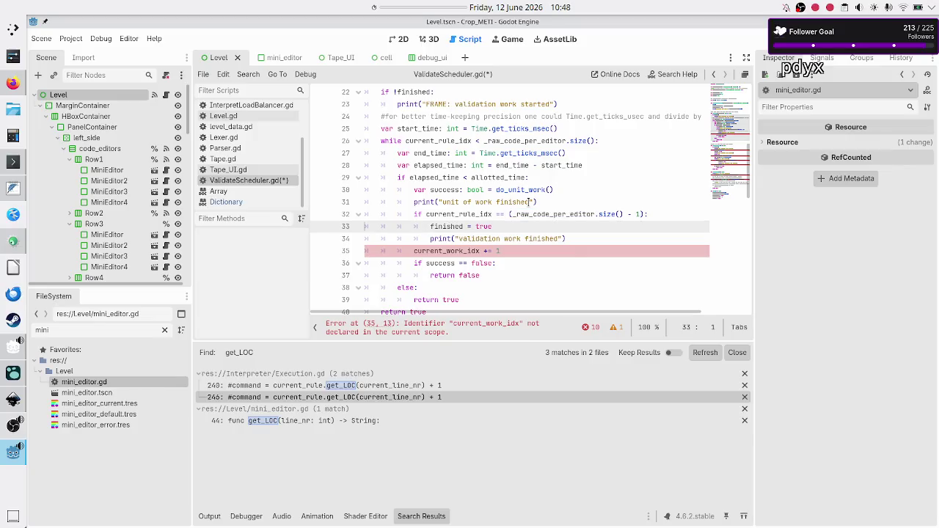
{"action": "key", "text": "Up"}
{"action": "key", "text": "ctrl+Right"}
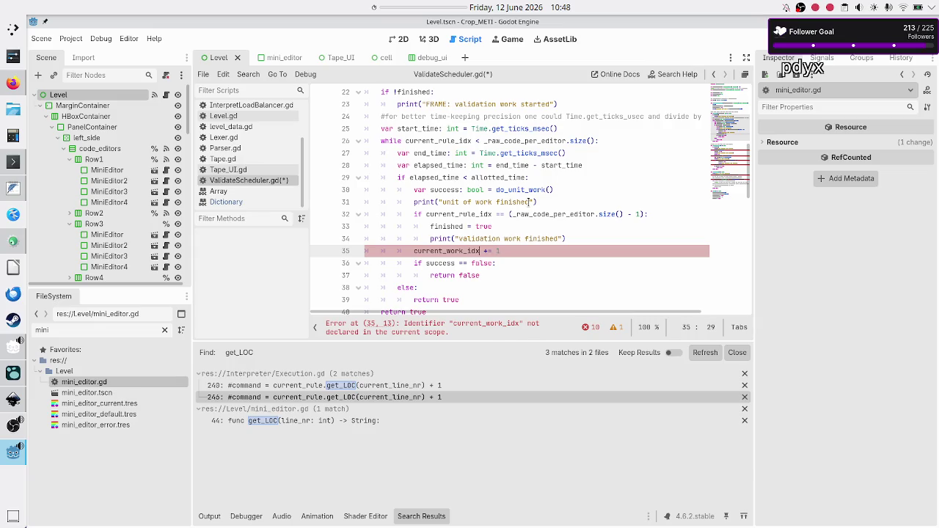
{"action": "key", "text": "BackSpace"}
{"action": "key", "text": "BackSpace"}
{"action": "key", "text": "BackSpace"}
{"action": "key", "text": "Return"}
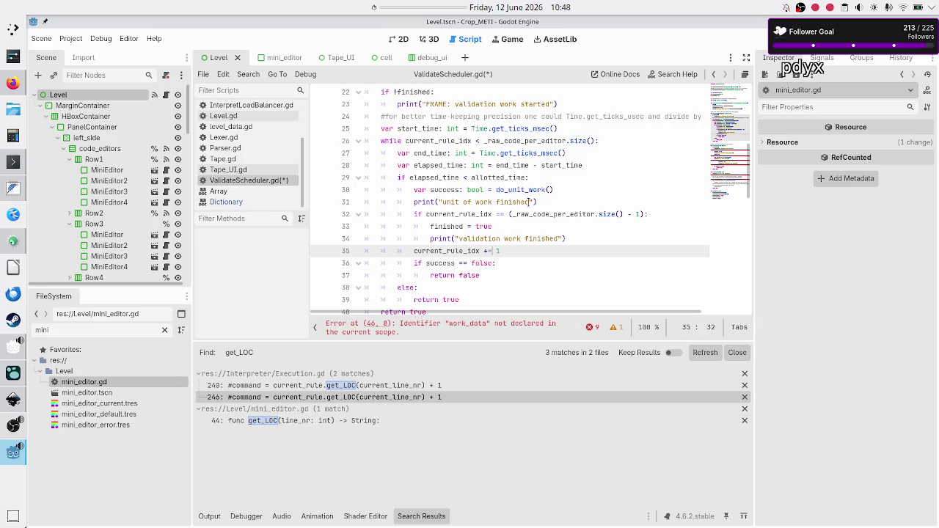
{"action": "key", "text": "Down"}
{"action": "key", "text": "Home"}
{"action": "key", "text": "Home"}
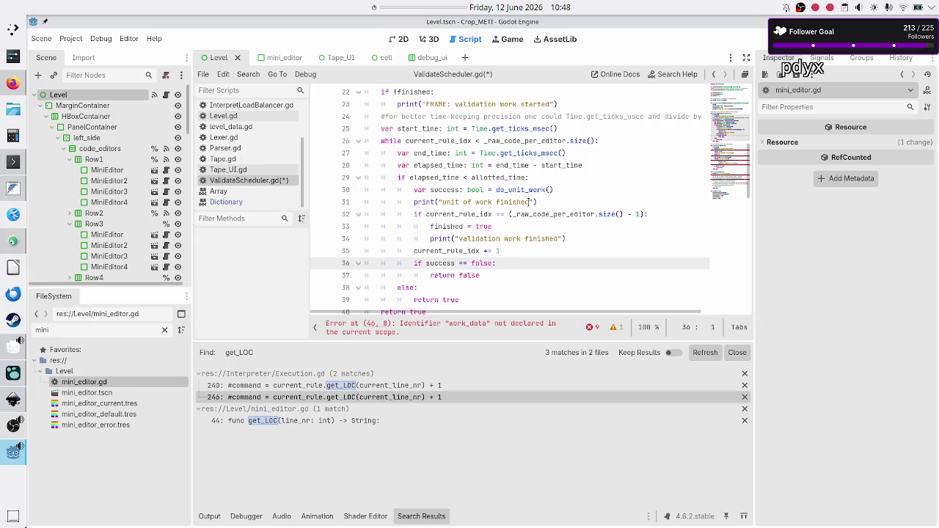
Step: Drop 'work' from the FRAME start message and make the loop print say 'unit of validation'
{"action": "key", "text": "Up"}
{"action": "key", "text": "Up"}
{"action": "key", "text": "Up"}
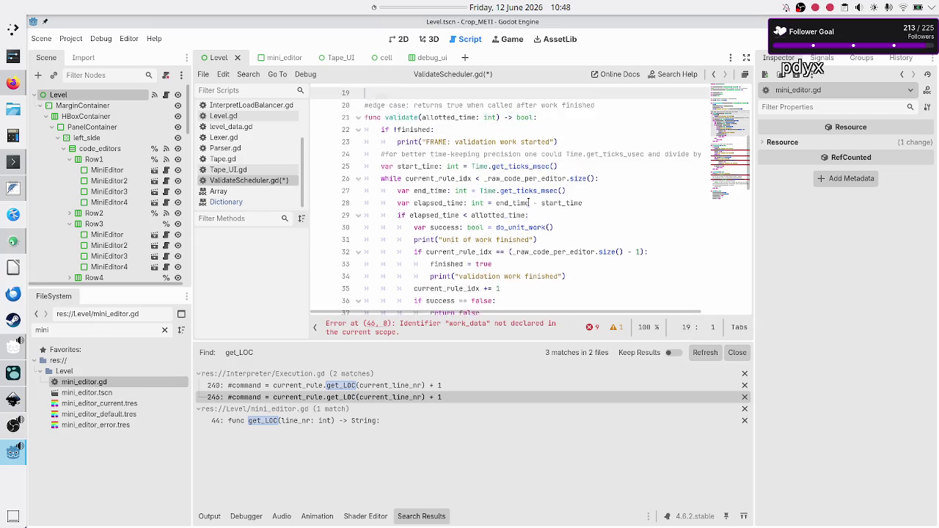
{"action": "key", "text": "Down"}
{"action": "key", "text": "Down"}
{"action": "key", "text": "Down"}
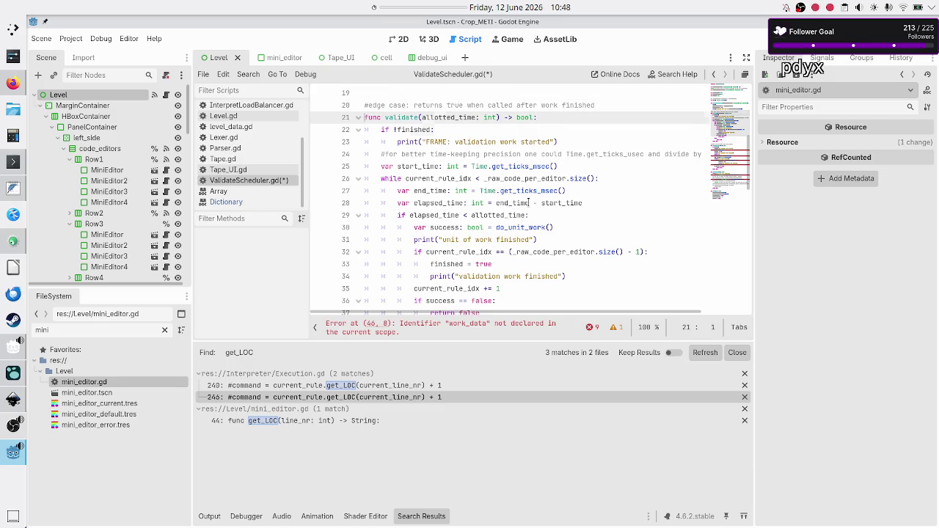
{"action": "key", "text": "End"}
{"action": "key", "text": "BackSpace"}
{"action": "key", "text": "BackSpace"}
{"action": "key", "text": "BackSpace"}
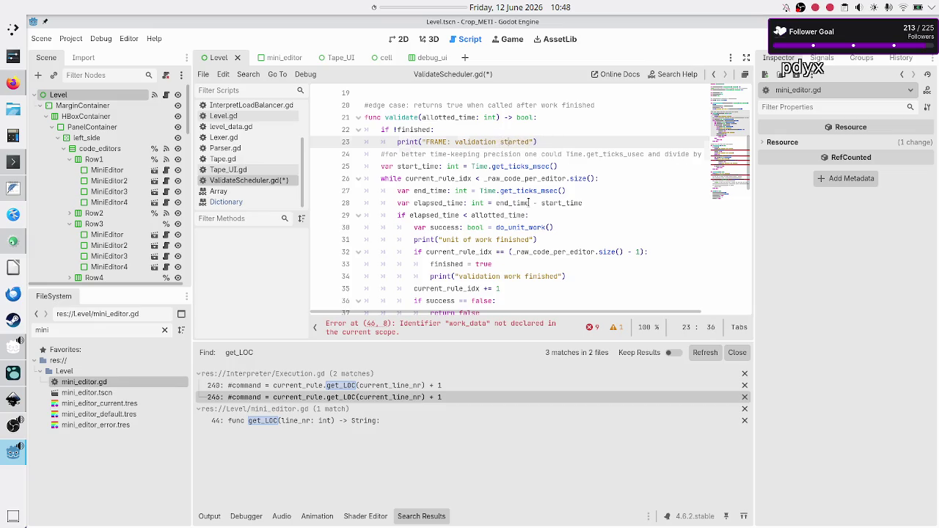
{"action": "key", "text": "Down"}
{"action": "key", "text": "Down"}
{"action": "key", "text": "Down"}
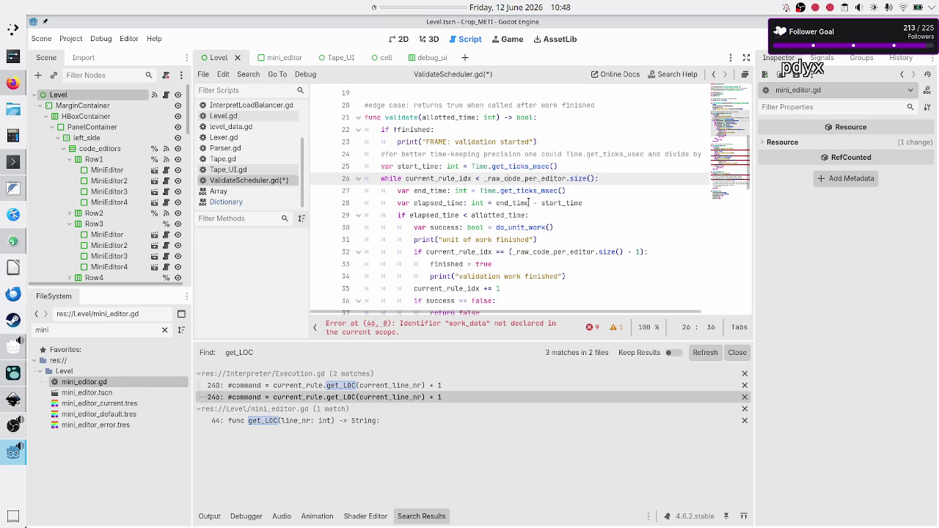
{"action": "key", "text": "Down"}
{"action": "key", "text": "Down"}
{"action": "key", "text": "Down"}
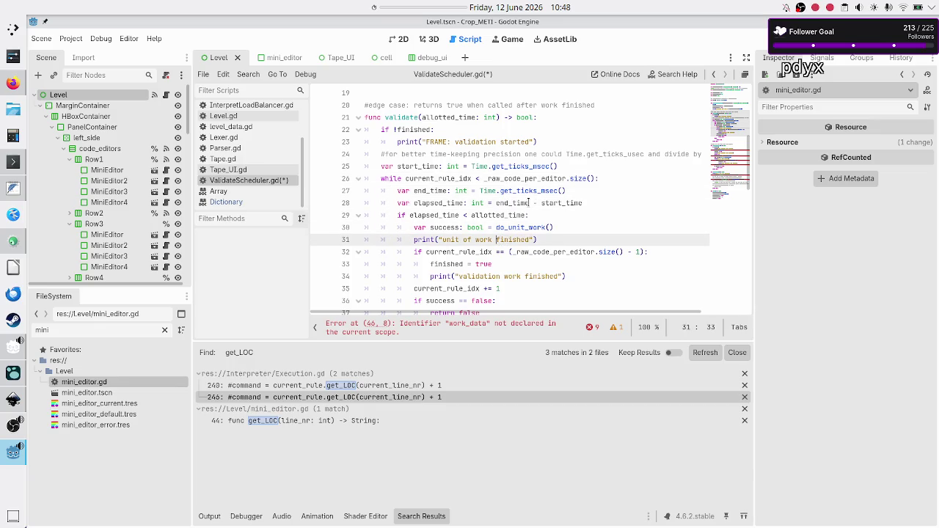
{"action": "key", "text": "BackSpace"}
{"action": "key", "text": "BackSpace"}
{"action": "key", "text": "BackSpace"}
{"action": "type", "text": "valida"}
{"action": "type", "text": "tion"}
{"action": "key", "text": "Right"}
{"action": "key", "text": "Right"}
{"action": "key", "text": "Right"}
Step: Remove 'work' from the finished message so it reads 'validation finished'
{"action": "key", "text": "Down"}
{"action": "key", "text": "Down"}
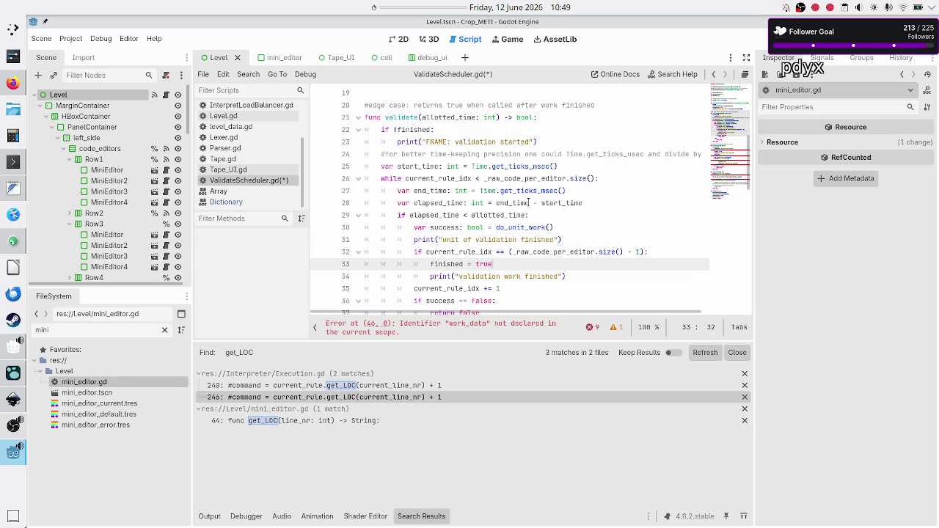
{"action": "key", "text": "Down"}
{"action": "key", "text": "BackSpace"}
{"action": "key", "text": "BackSpace"}
{"action": "key", "text": "BackSpace"}
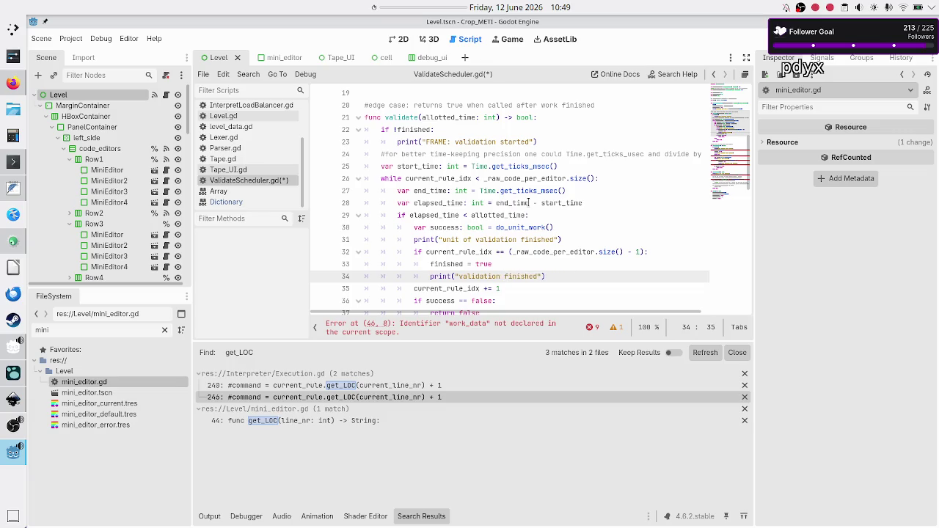
{"action": "key", "text": "Down"}
{"action": "key", "text": "Down"}
{"action": "key", "text": "Down"}
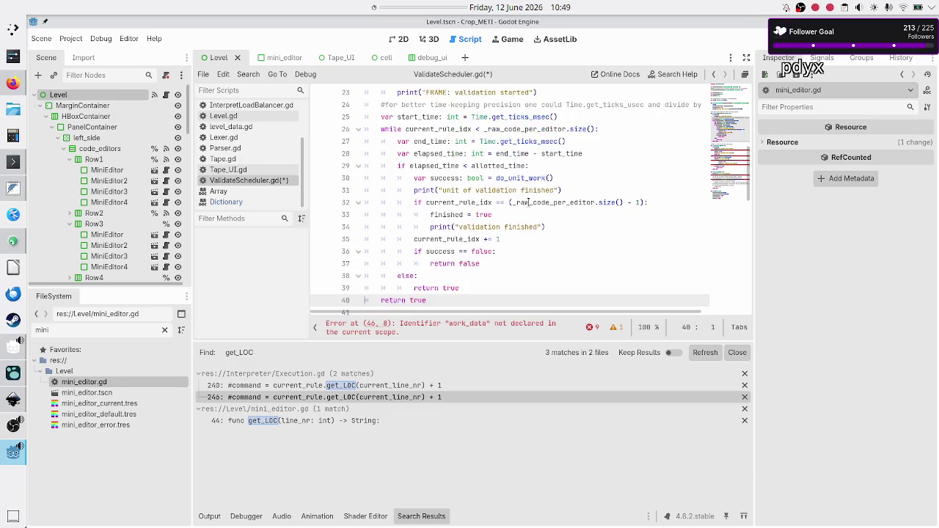
{"action": "key", "text": "Down"}
{"action": "key", "text": "Down"}
{"action": "key", "text": "Down"}
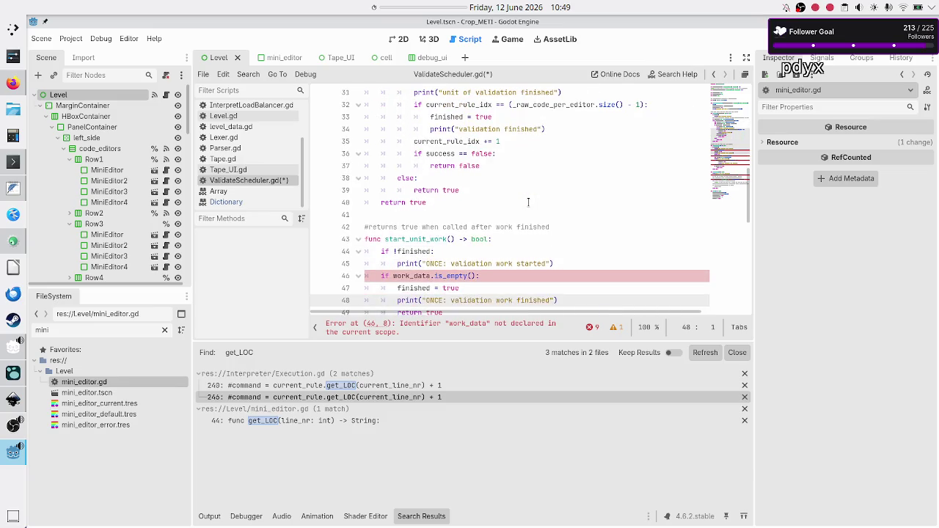
Step: Rename the start_unit_work function to validate_once
{"action": "scroll", "coordinate": [528, 202], "scroll_direction": "down", "scroll_amount": 1}
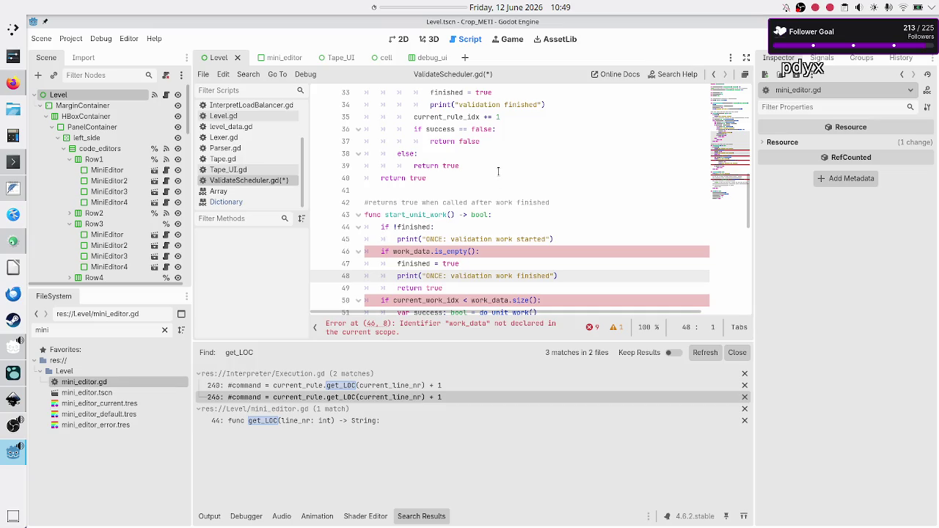
{"action": "scroll", "coordinate": [498, 171], "scroll_direction": "up", "scroll_amount": 7}
{"action": "scroll", "coordinate": [498, 170], "scroll_direction": "down", "scroll_amount": 7}
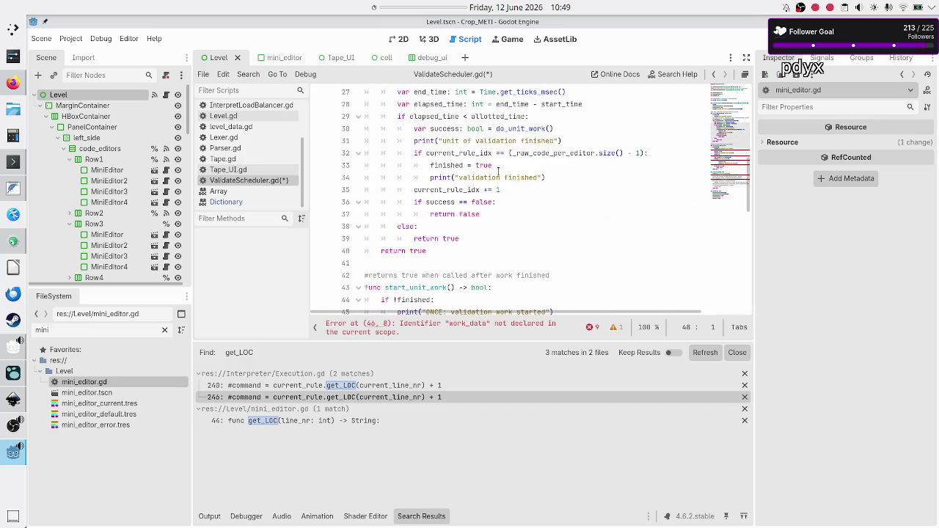
{"action": "key", "text": "Up"}
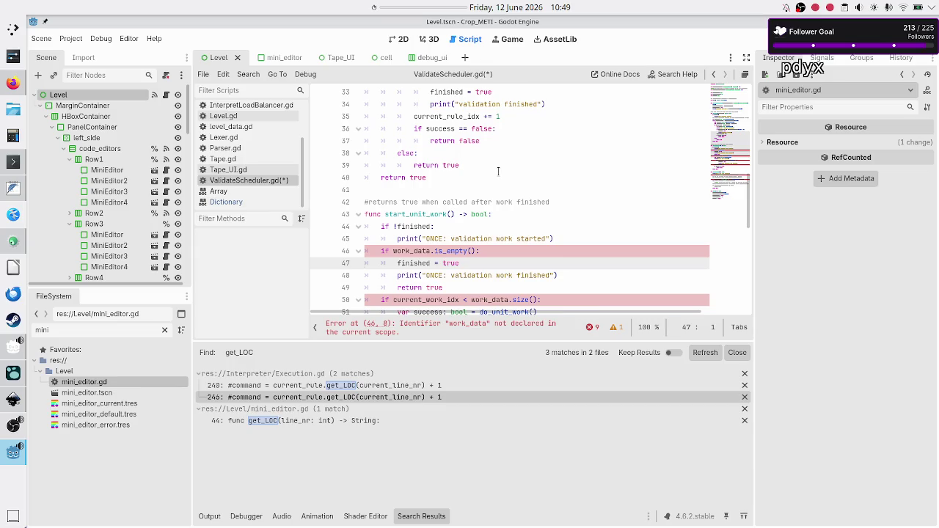
{"action": "key", "text": "Up"}
{"action": "key", "text": "Up"}
{"action": "key", "text": "Up"}
{"action": "key", "text": "Right"}
{"action": "key", "text": "Right"}
{"action": "key", "text": "Right"}
{"action": "key", "text": "Right"}
{"action": "key", "text": "Right"}
{"action": "key", "text": "BackSpace"}
{"action": "key", "text": "BackSpace"}
{"action": "key", "text": "BackSpace"}
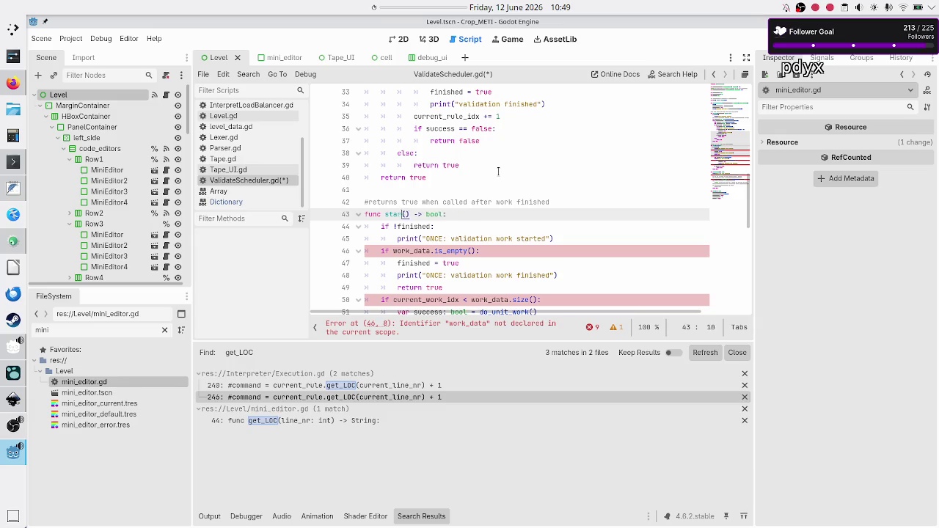
{"action": "type", "text": "validate_"}
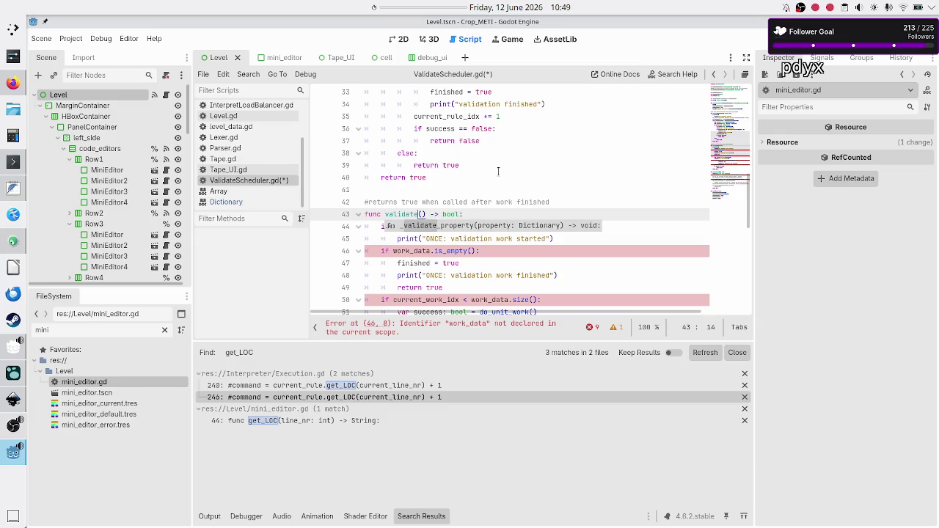
{"action": "type", "text": "once"}
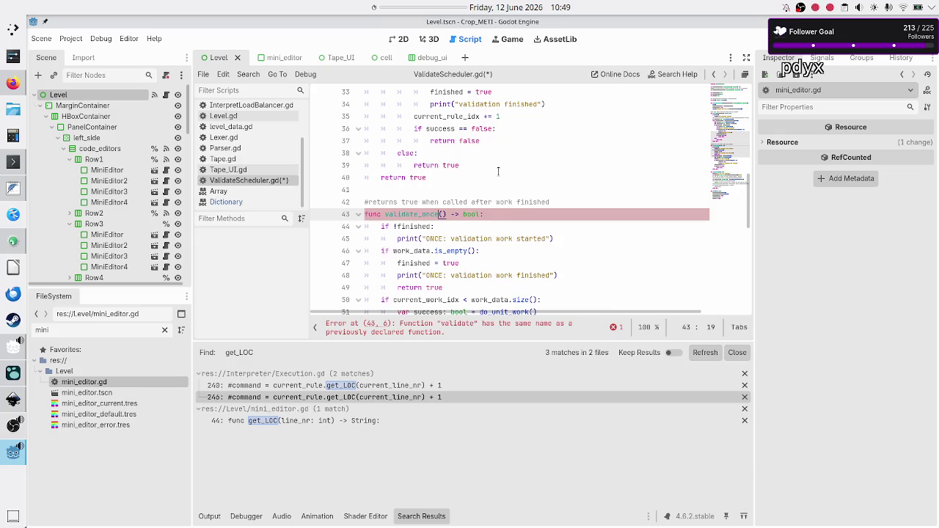
{"action": "key", "text": "Up"}
{"action": "key", "text": "Up"}
Step: Delete 'work' from the ONCE start message
{"action": "key", "text": "Down"}
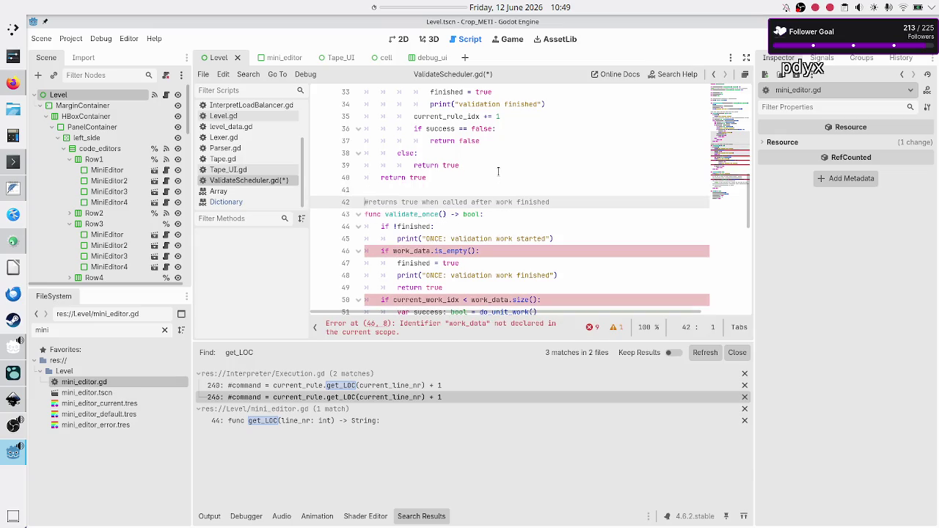
{"action": "key", "text": "Down"}
{"action": "key", "text": "Down"}
{"action": "key", "text": "Down"}
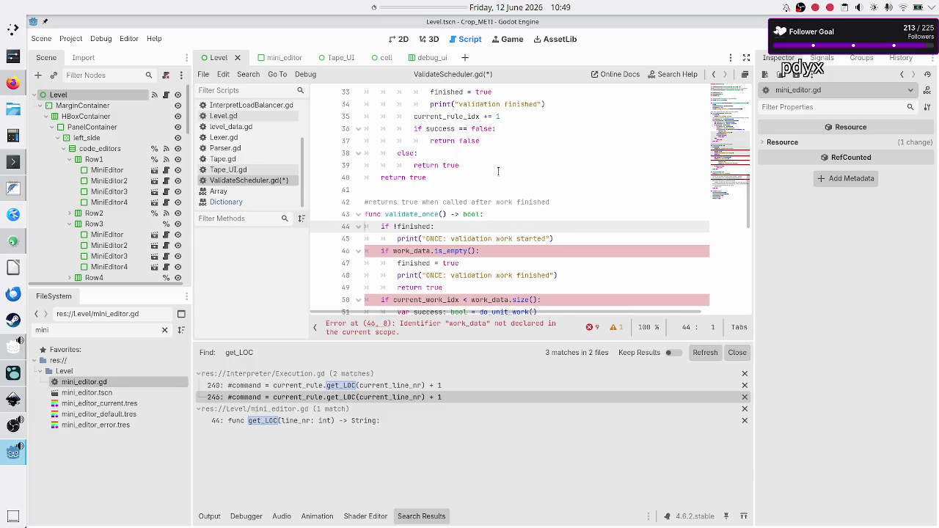
{"action": "key", "text": "End"}
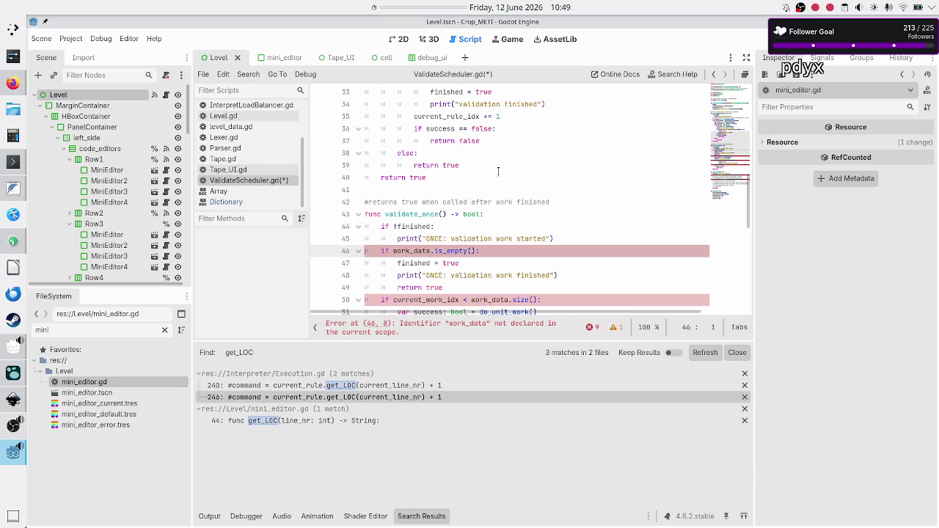
{"action": "key", "text": "Left"}
{"action": "key", "text": "Left"}
{"action": "key", "text": "Left"}
{"action": "key", "text": "BackSpace"}
{"action": "key", "text": "BackSpace"}
{"action": "key", "text": "BackSpace"}
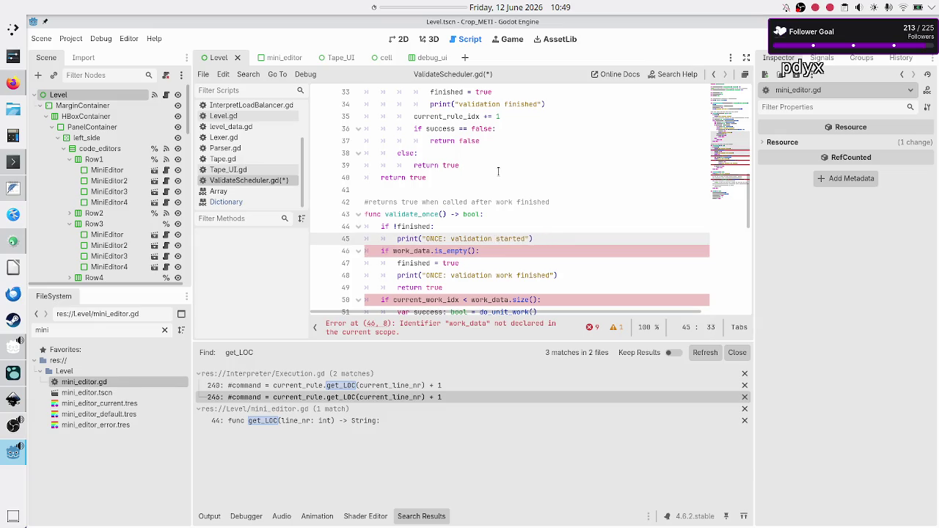
Step: Delete the work_data.is_empty() early-return block and its leftover blank line
{"action": "key", "text": "Down"}
{"action": "key", "text": "Home"}
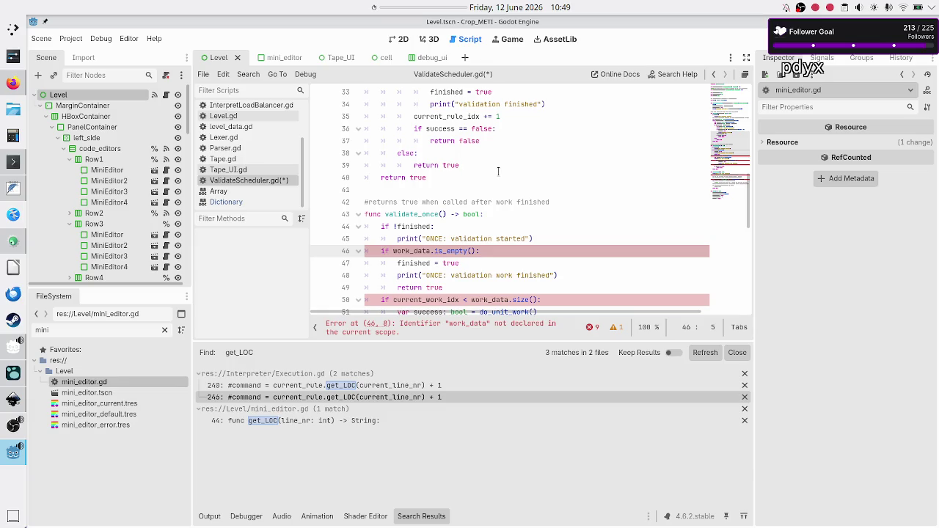
{"action": "key", "text": "shift+Down"}
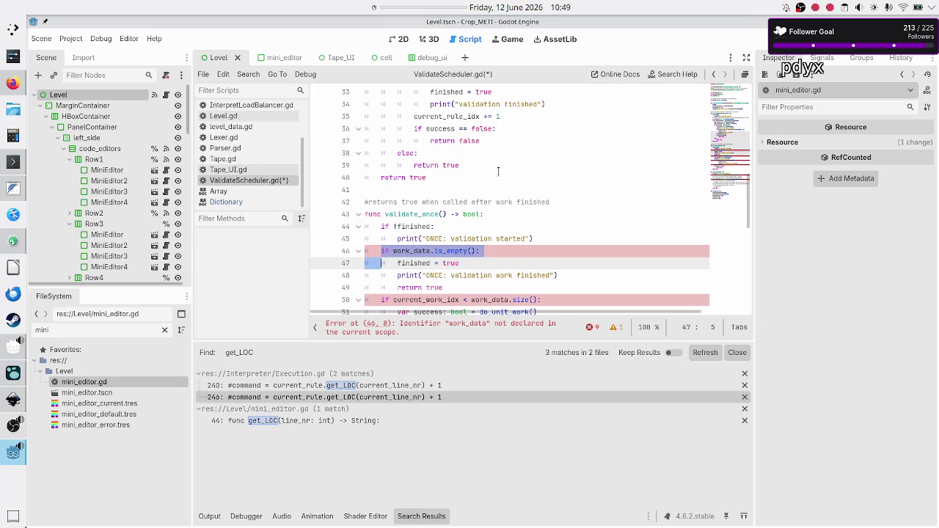
{"action": "key", "text": "shift+Down"}
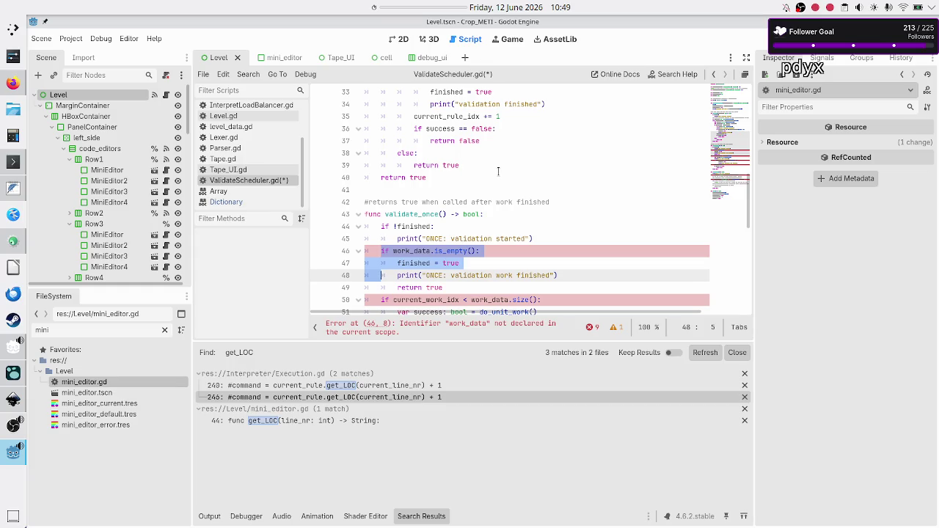
{"action": "key", "text": "shift+Down"}
{"action": "key", "text": "shift+End"}
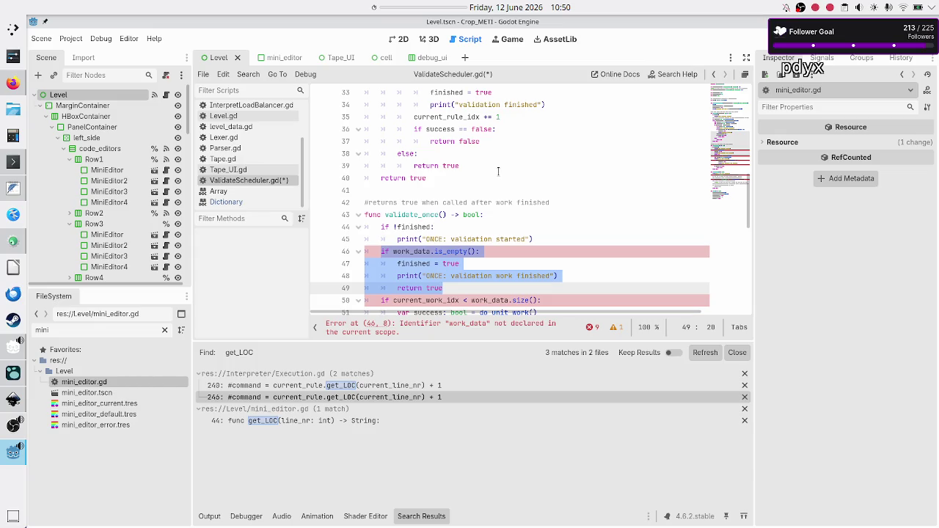
{"action": "key", "text": "BackSpace"}
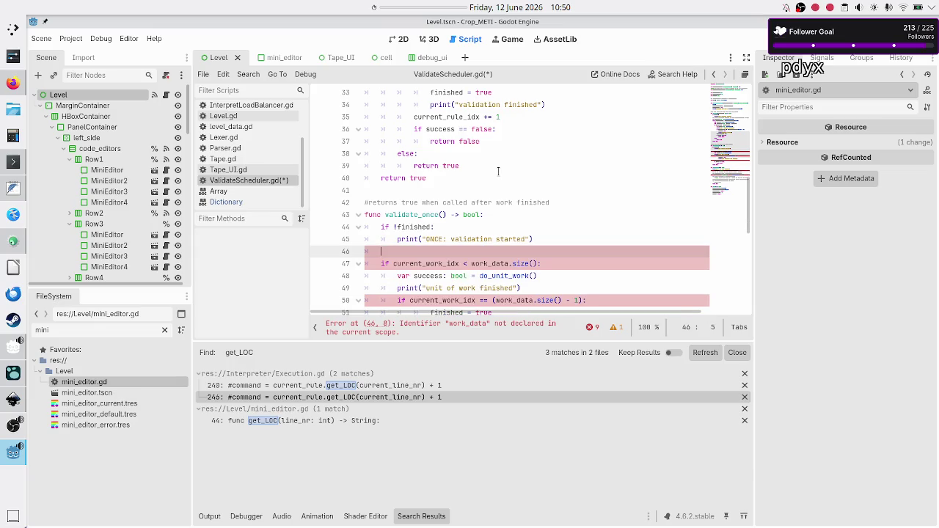
{"action": "key", "text": "BackSpace"}
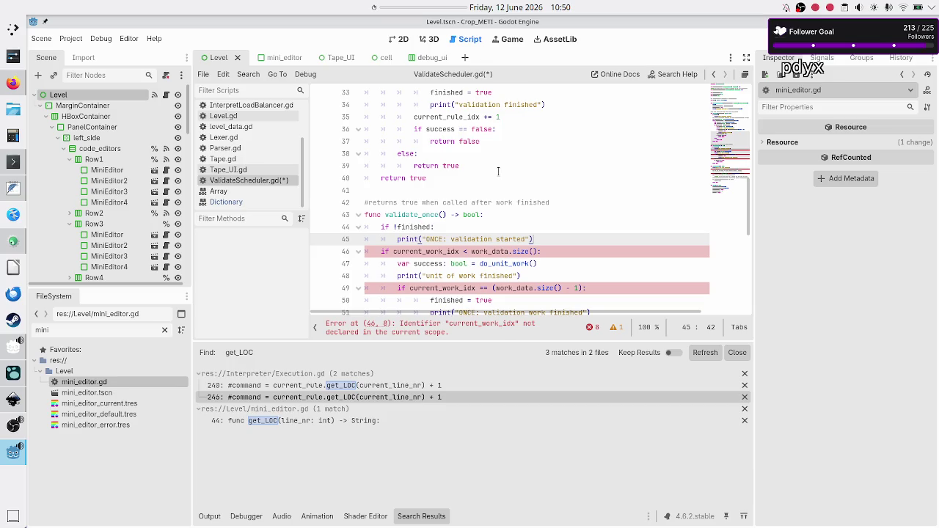
{"action": "key", "text": "Up"}
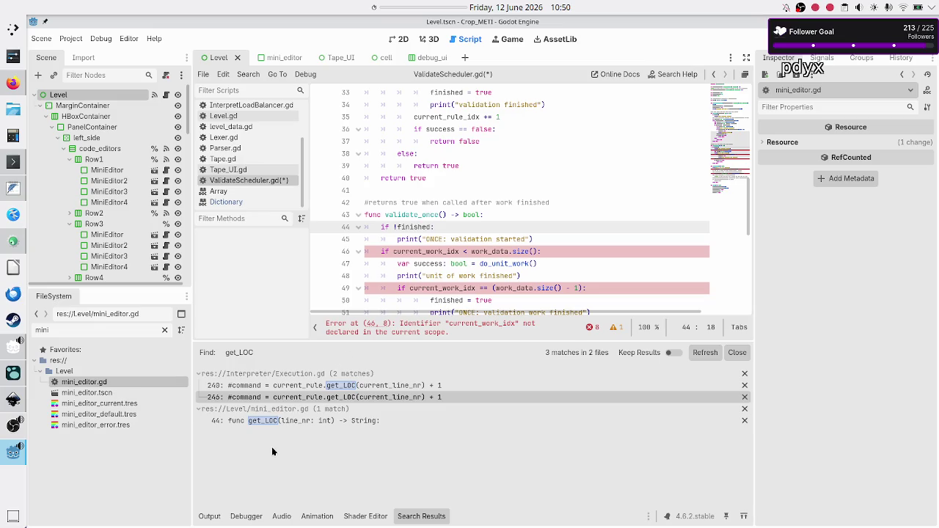
{"action": "left_click", "coordinate": [209, 516]}
Step: On line 46, use current_rule_idx and _raw_code_per_editor instead of current_work_idx and work_data
{"action": "left_click", "coordinate": [209, 516]}
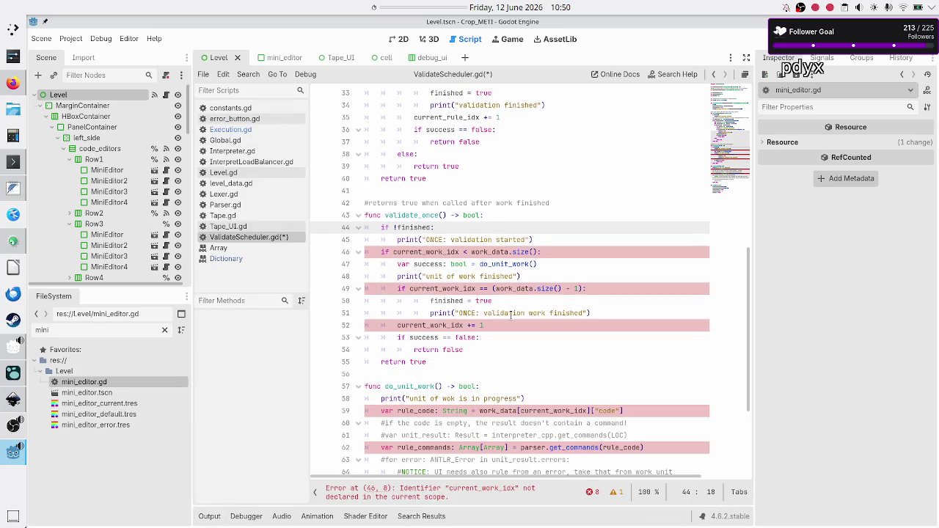
{"action": "scroll", "coordinate": [530, 261], "scroll_direction": "up", "scroll_amount": 5}
{"action": "scroll", "coordinate": [530, 262], "scroll_direction": "down", "scroll_amount": 1}
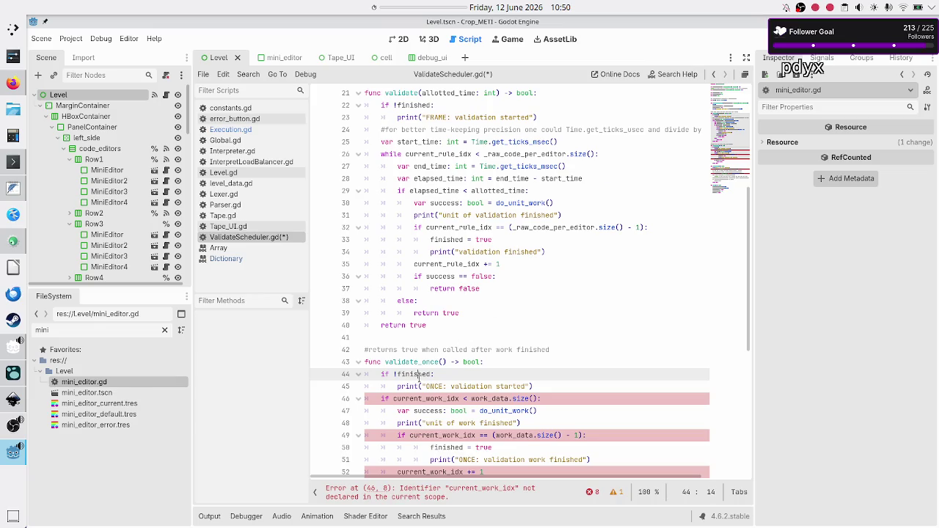
{"action": "left_click", "coordinate": [419, 387]}
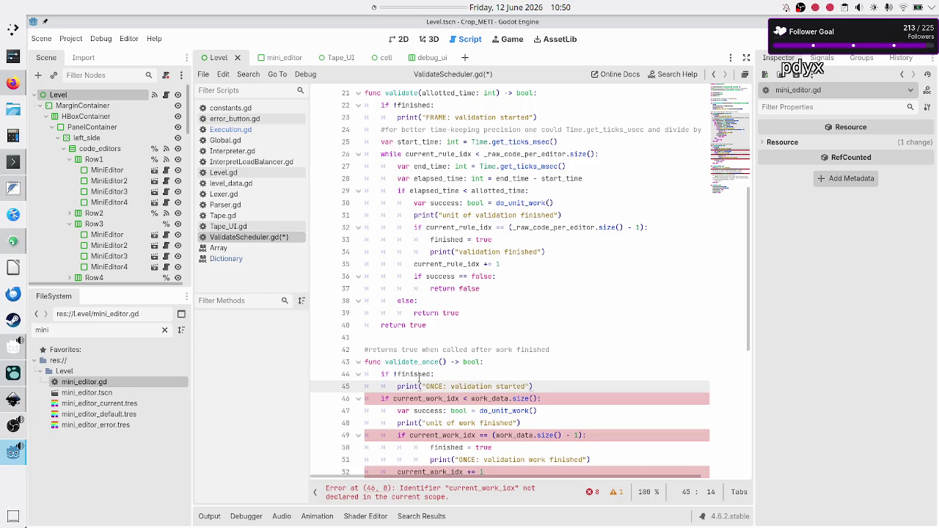
{"action": "key", "text": "Down"}
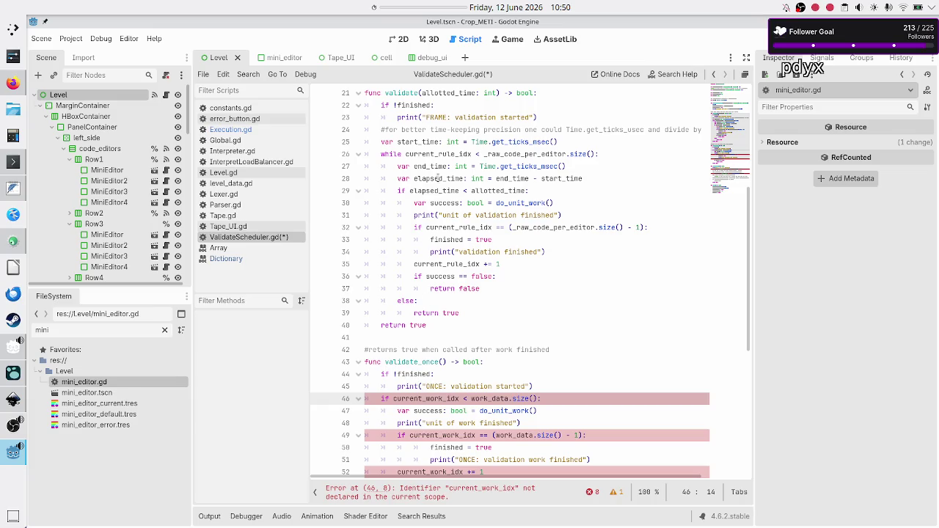
{"action": "mouse_move", "coordinate": [443, 151]}
{"action": "key", "text": "BackSpace"}
{"action": "key", "text": "BackSpace"}
{"action": "key", "text": "BackSpace"}
{"action": "type", "text": "ru"}
{"action": "key", "text": "Return"}
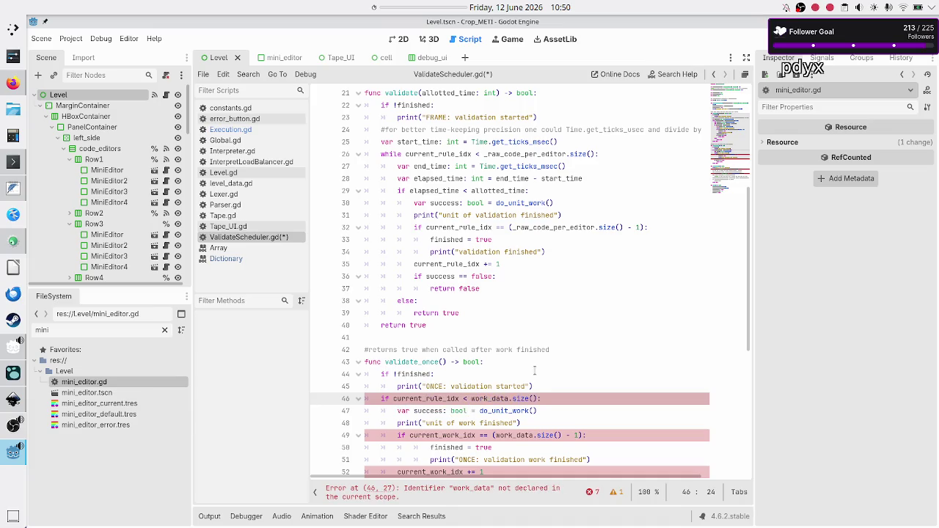
{"action": "key", "text": "shift+Right"}
{"action": "key", "text": "shift+Right"}
{"action": "key", "text": "shift+Right"}
{"action": "type", "text": "_raw"}
{"action": "key", "text": "Return"}
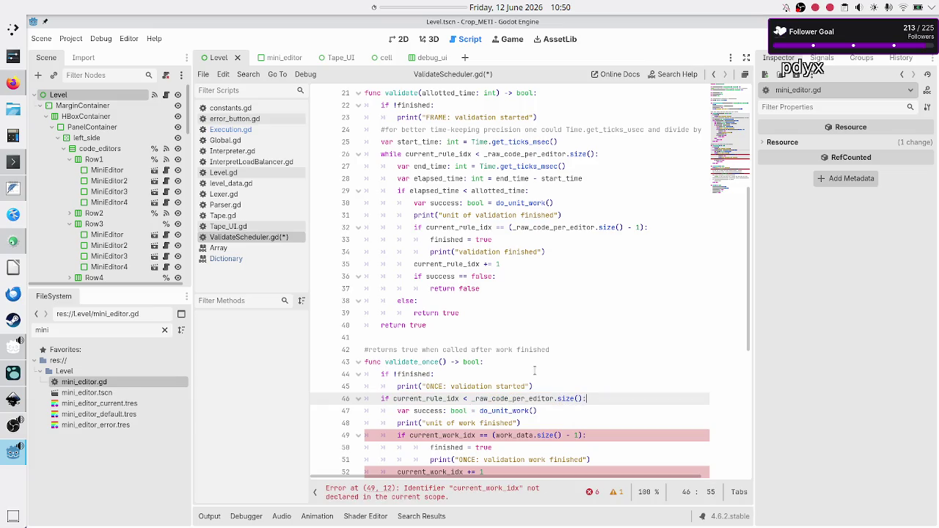
{"action": "key", "text": "Right"}
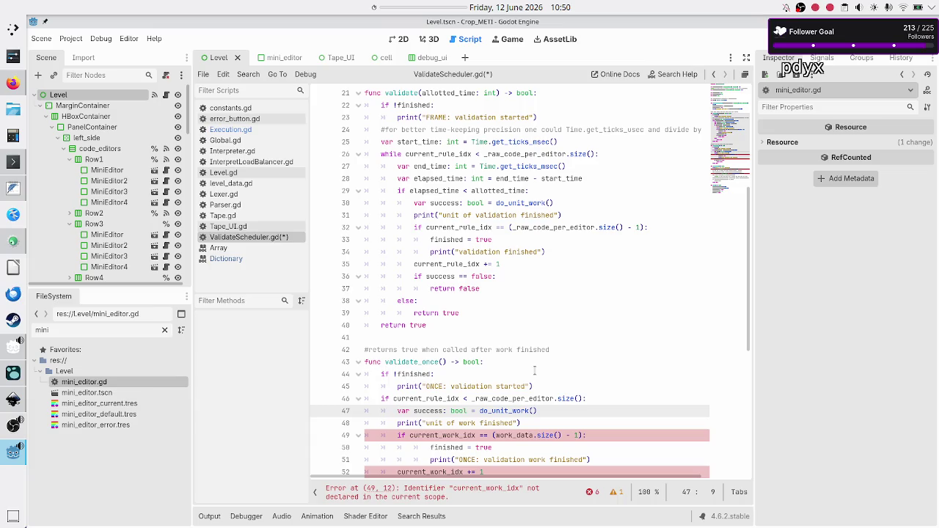
Step: Change 'work' to 'validation' in the unit print message
{"action": "key", "text": "Down"}
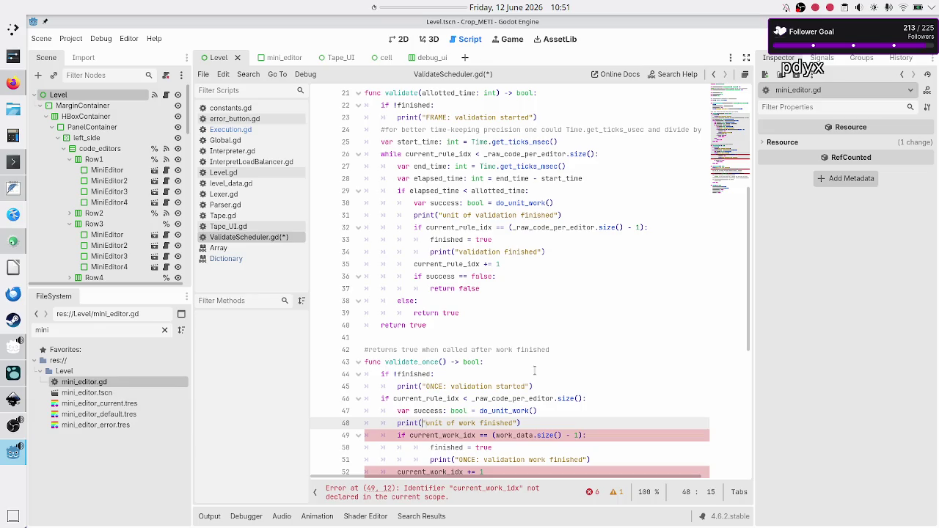
{"action": "key", "text": "ctrl+Right"}
{"action": "key", "text": "ctrl+Right"}
{"action": "key", "text": "ctrl+Right"}
{"action": "key", "text": "BackSpace"}
{"action": "key", "text": "BackSpace"}
{"action": "key", "text": "BackSpace"}
{"action": "type", "text": "validation"}
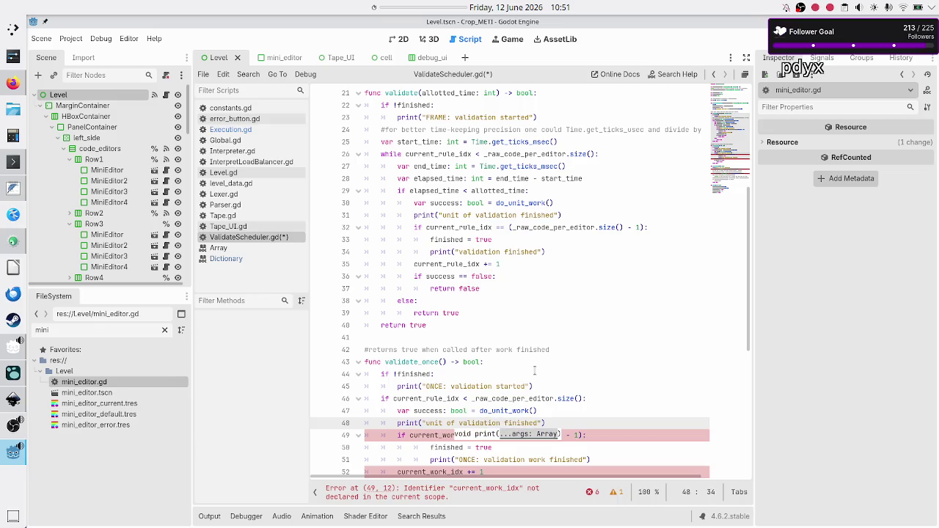
{"action": "key", "text": "Escape"}
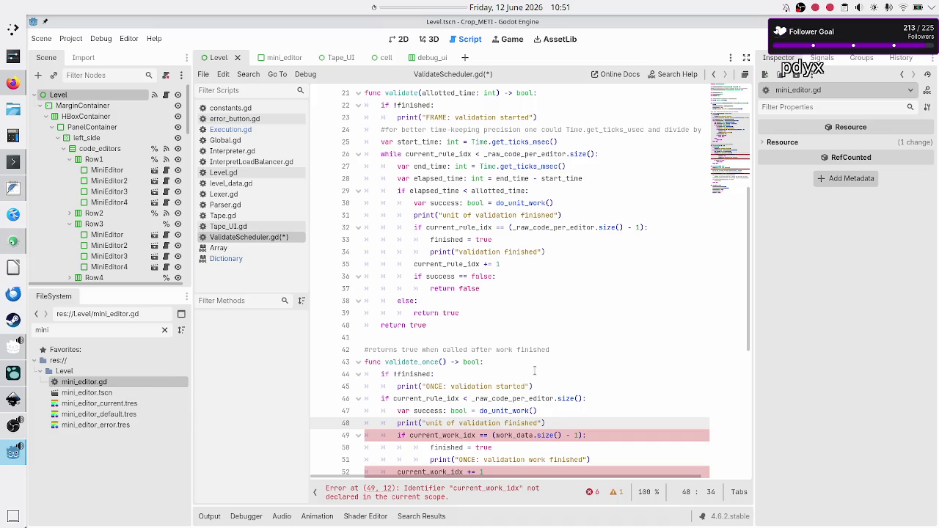
Step: Make line 49's check compare current_rule_idx against _raw_code_per_editor.size()
{"action": "key", "text": "Down"}
{"action": "key", "text": "Left"}
{"action": "key", "text": "Left"}
{"action": "key", "text": "BackSpace"}
{"action": "key", "text": "BackSpace"}
{"action": "key", "text": "BackSpace"}
{"action": "key", "text": "Return"}
{"action": "key", "text": "Right"}
{"action": "key", "text": "Right"}
{"action": "key", "text": "Right"}
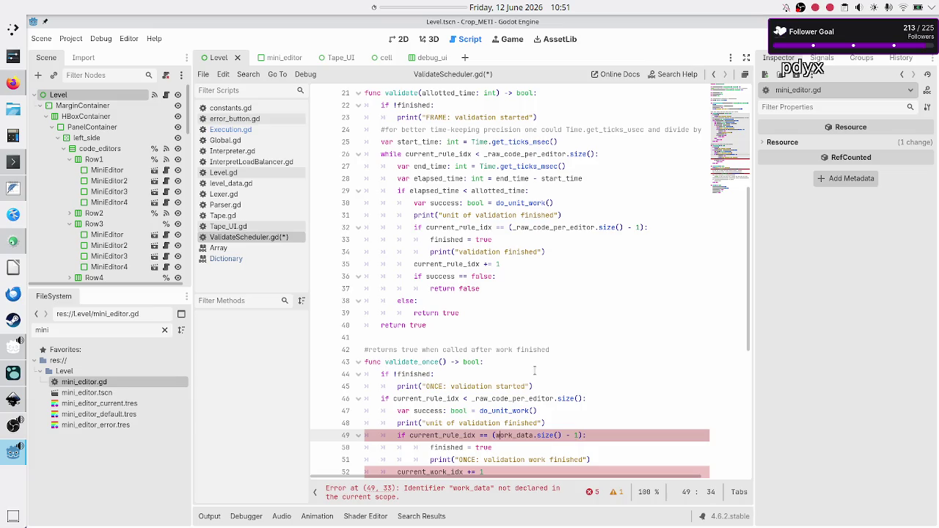
{"action": "key", "text": "BackSpace"}
{"action": "key", "text": "BackSpace"}
{"action": "key", "text": "BackSpace"}
{"action": "type", "text": "_raw_code"}
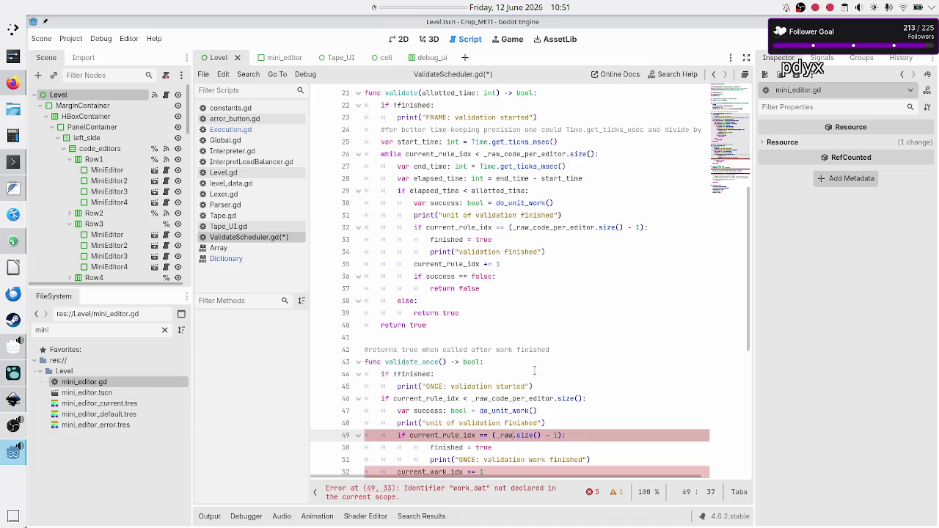
{"action": "key", "text": "Return"}
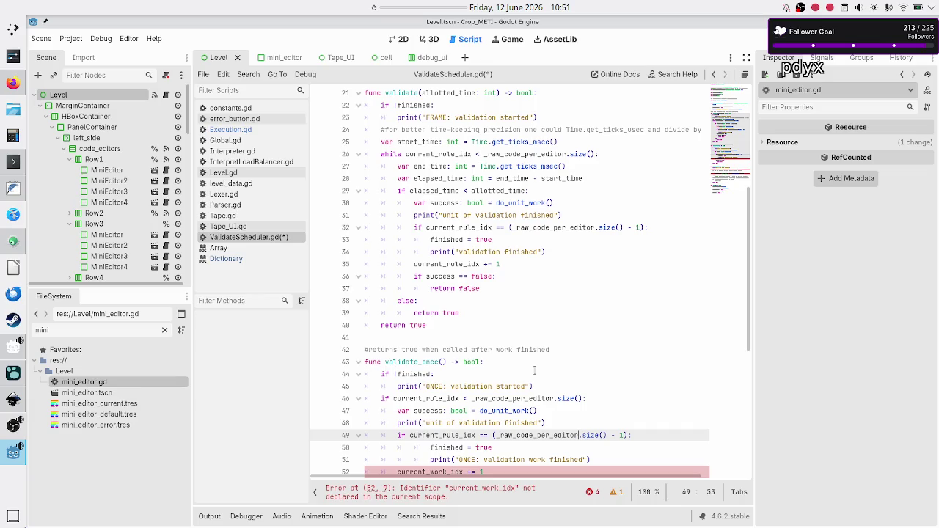
{"action": "key", "text": "Right"}
{"action": "key", "text": "Right"}
{"action": "key", "text": "Right"}
{"action": "key", "text": "Right"}
{"action": "key", "text": "Right"}
{"action": "key", "text": "Right"}
Step: Reword the finished message to 'ONCE: validation finished'
{"action": "key", "text": "Down"}
{"action": "key", "text": "End"}
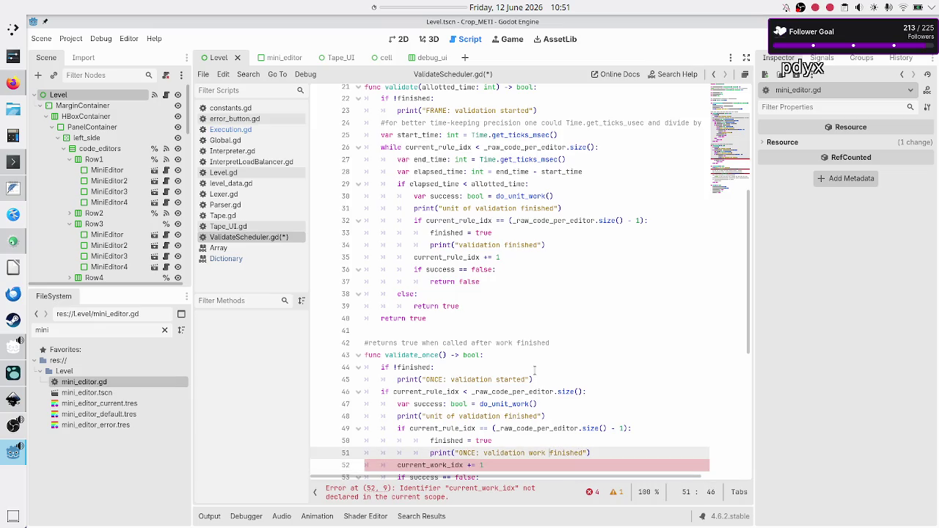
{"action": "key", "text": "BackSpace"}
{"action": "key", "text": "BackSpace"}
{"action": "key", "text": "BackSpace"}
{"action": "key", "text": "Down"}
{"action": "key", "text": "Down"}
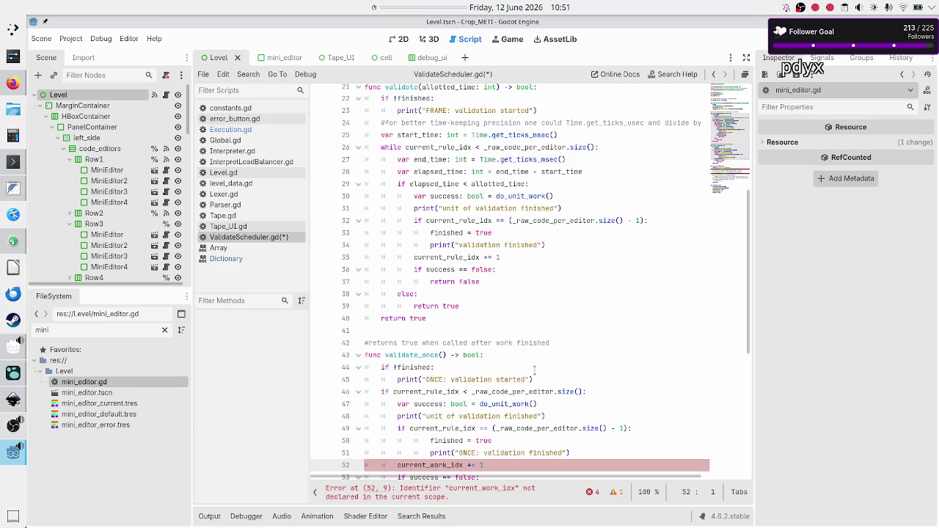
Step: Make line 52 increment current_rule_idx instead of current_work_idx
{"action": "key", "text": "Up"}
{"action": "key", "text": "ctrl+Right"}
{"action": "key", "text": "Left"}
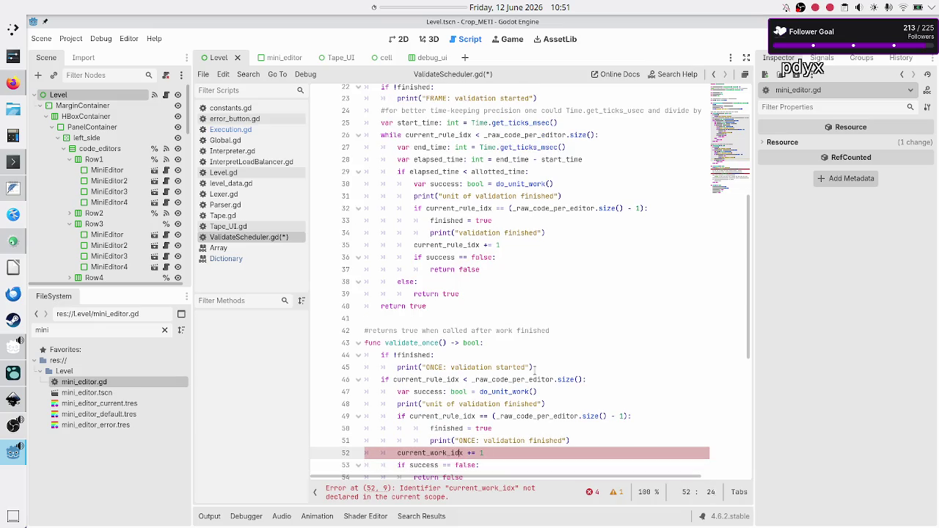
{"action": "key", "text": "BackSpace"}
{"action": "key", "text": "BackSpace"}
{"action": "key", "text": "BackSpace"}
{"action": "key", "text": "Return"}
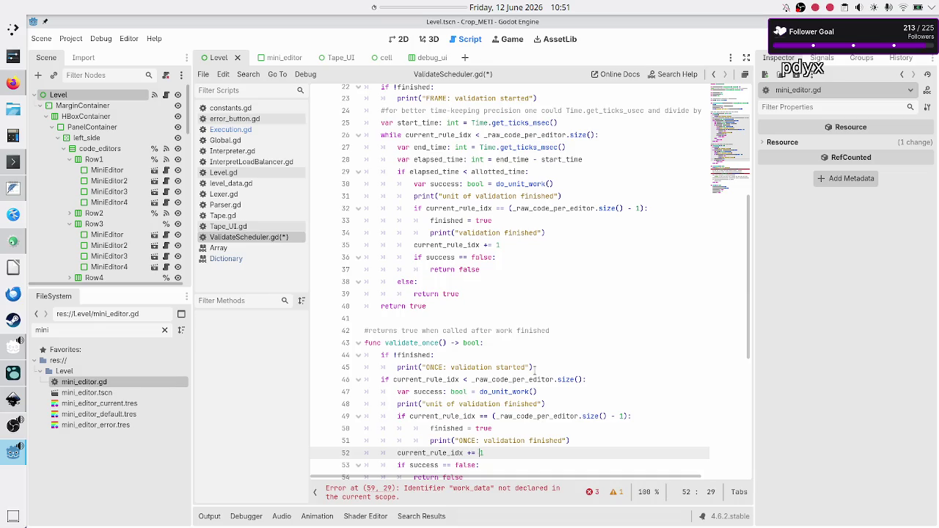
{"action": "key", "text": "shift+End"}
Step: Look over the do_unit_work function's rule_code and progress print lines
{"action": "key", "text": "Down"}
{"action": "key", "text": "Down"}
{"action": "key", "text": "Down"}
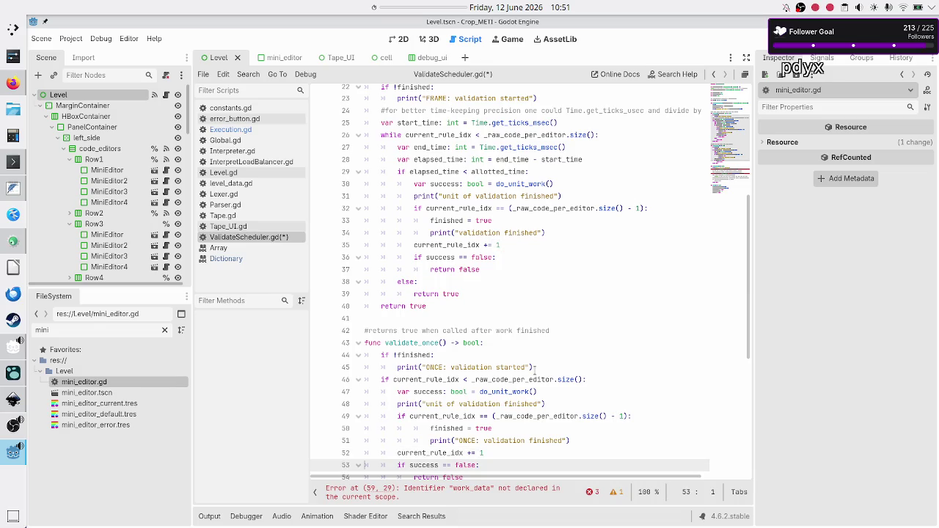
{"action": "key", "text": "Up"}
{"action": "key", "text": "Up"}
{"action": "key", "text": "Up"}
{"action": "key", "text": "Down"}
{"action": "key", "text": "Down"}
{"action": "key", "text": "Down"}
{"action": "scroll", "coordinate": [535, 371], "scroll_direction": "down", "scroll_amount": 3}
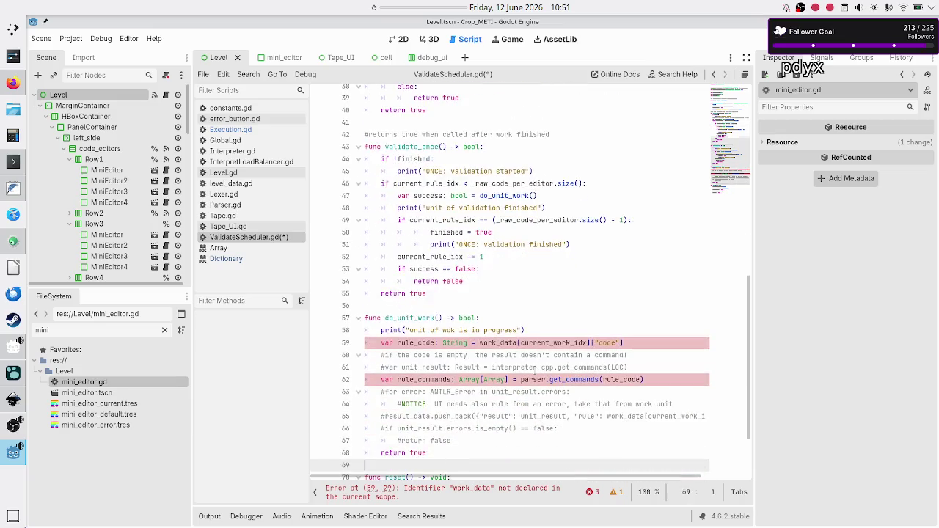
{"action": "key", "text": "Up"}
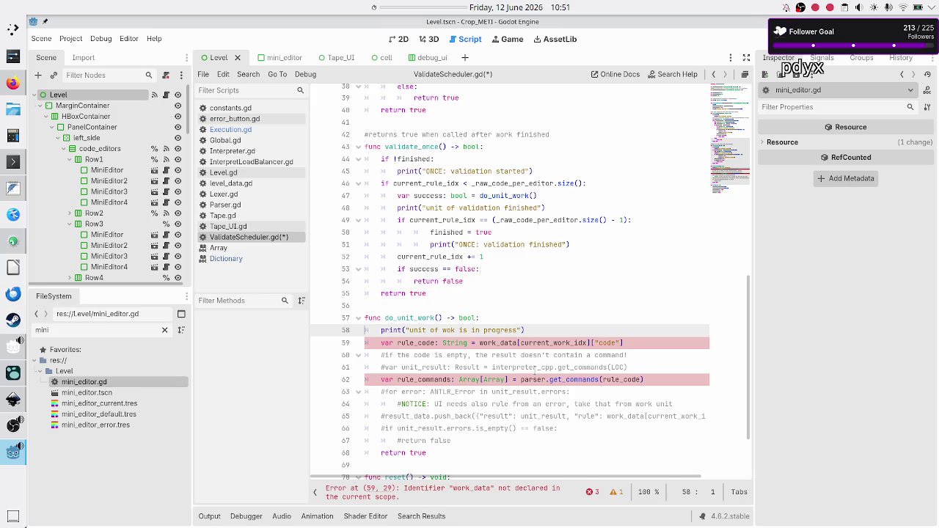
{"action": "key", "text": "Down"}
{"action": "key", "text": "Up"}
{"action": "key", "text": "End"}
{"action": "key", "text": "Left"}
{"action": "key", "text": "Left"}
{"action": "key", "text": "Left"}
{"action": "key", "text": "Up"}
{"action": "key", "text": "Up"}
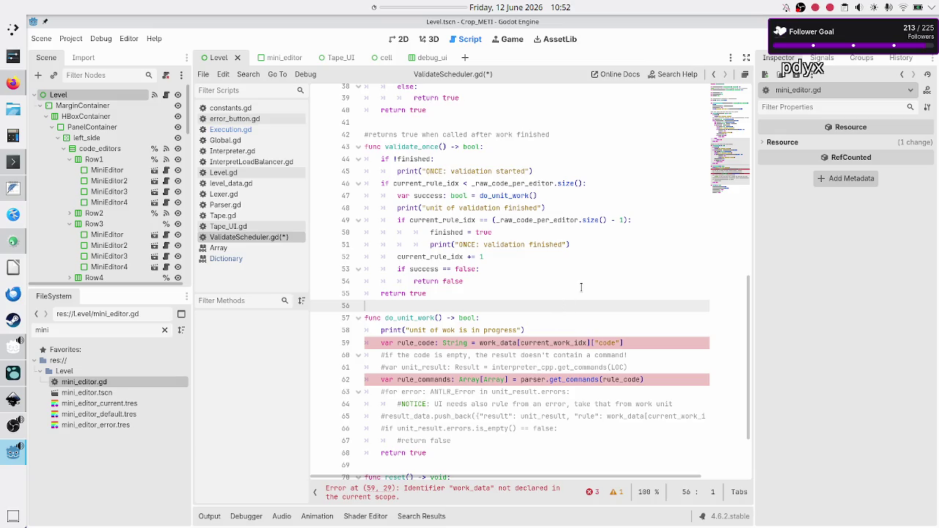
{"action": "scroll", "coordinate": [581, 287], "scroll_direction": "up", "scroll_amount": 5}
{"action": "scroll", "coordinate": [581, 287], "scroll_direction": "up", "scroll_amount": 6}
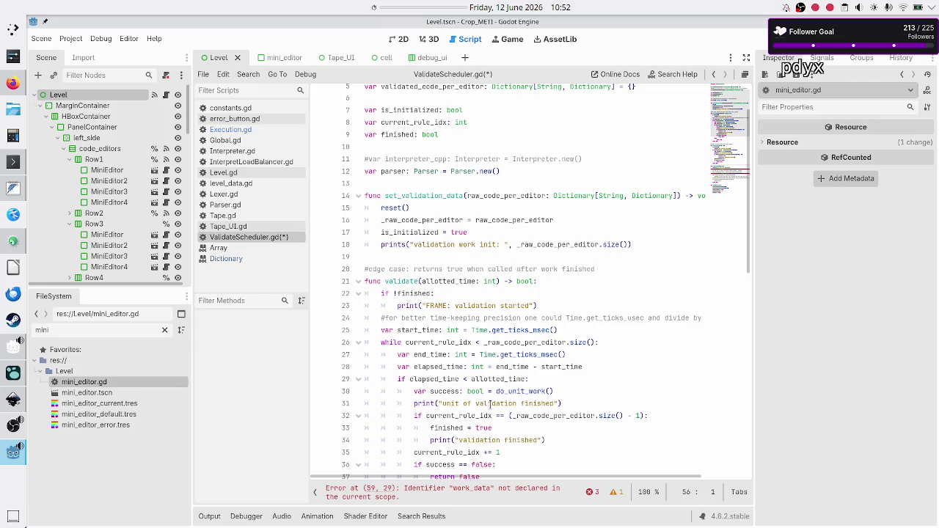
Step: Change the do_unit_work() call on line 30 to do_validation_unit()
{"action": "double_click", "coordinate": [491, 403]}
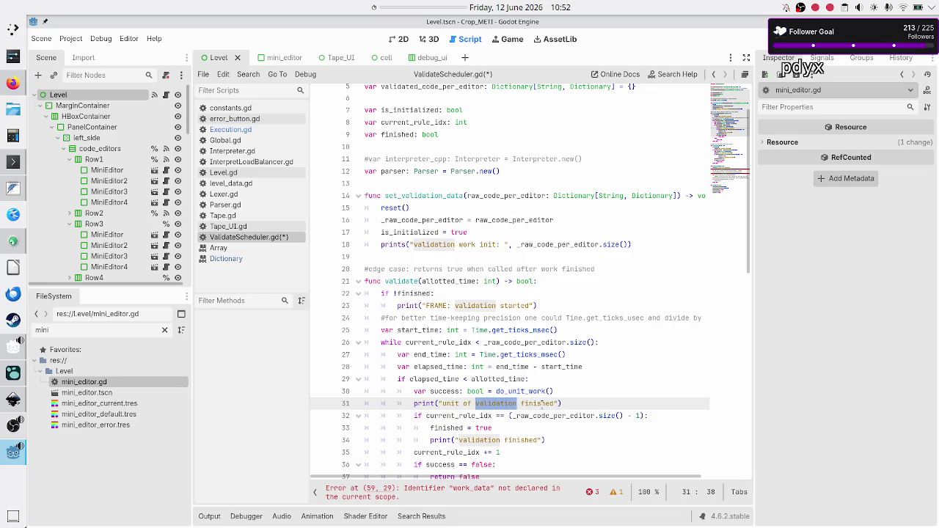
{"action": "double_click", "coordinate": [542, 403]}
{"action": "double_click", "coordinate": [514, 391]}
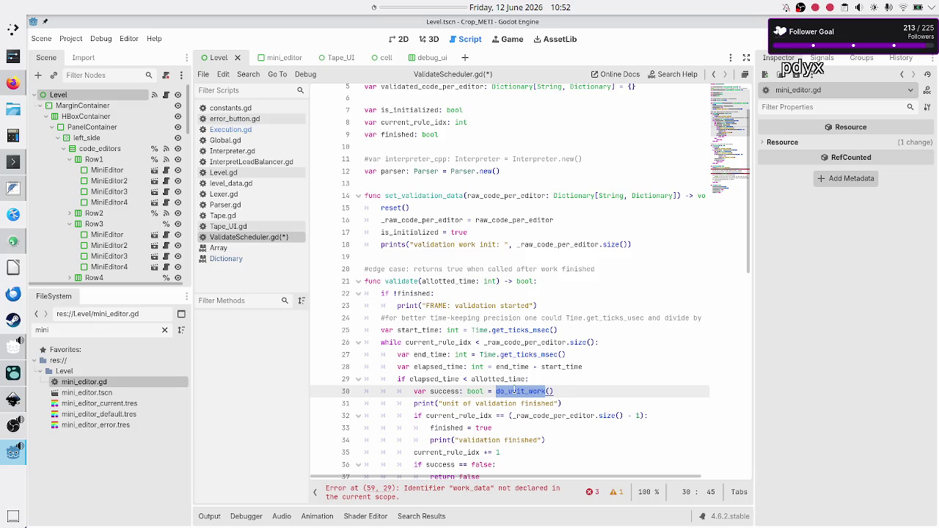
{"action": "left_click", "coordinate": [533, 391]}
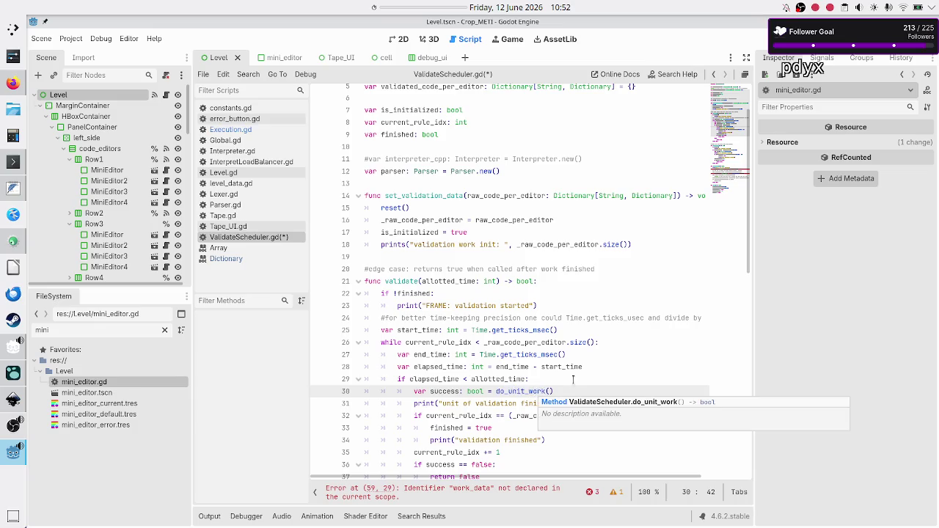
{"action": "key", "text": "Delete"}
{"action": "key", "text": "Delete"}
{"action": "key", "text": "BackSpace"}
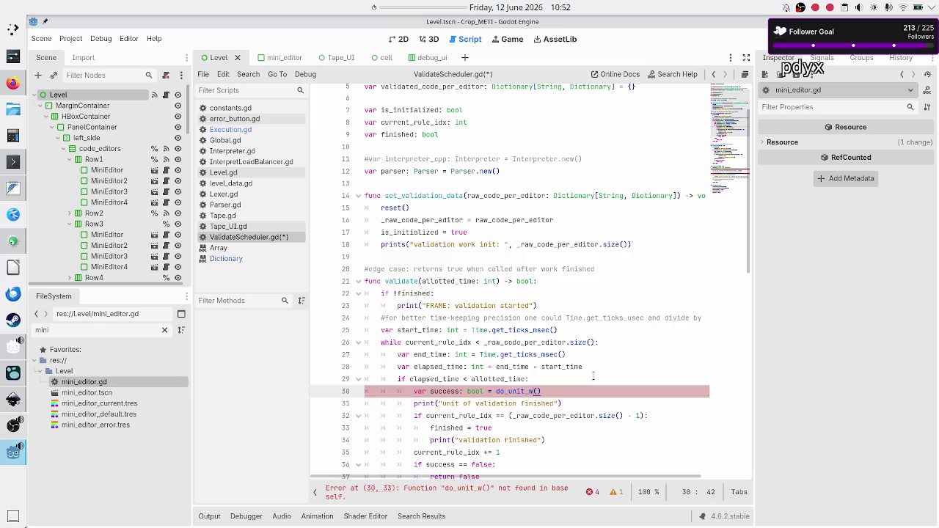
{"action": "key", "text": "BackSpace"}
{"action": "key", "text": "BackSpace"}
{"action": "key", "text": "BackSpace"}
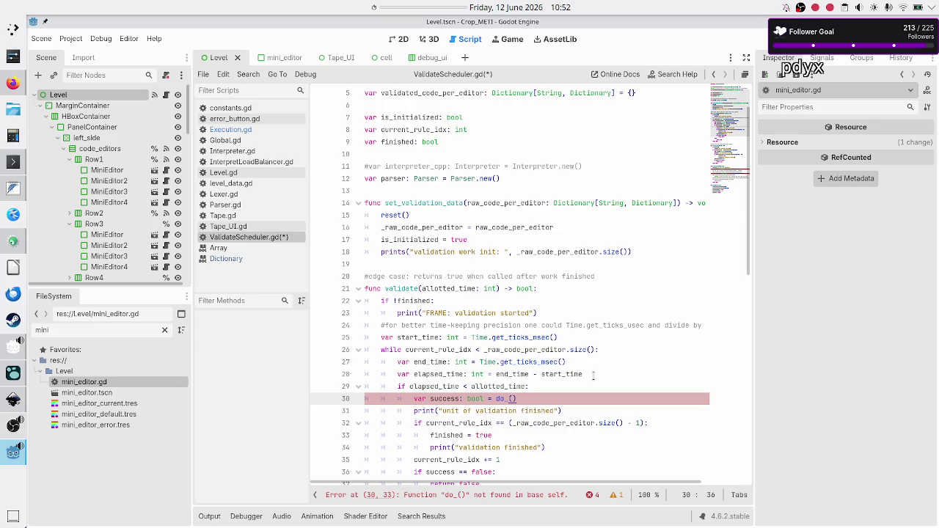
{"action": "type", "text": "validation_unit"}
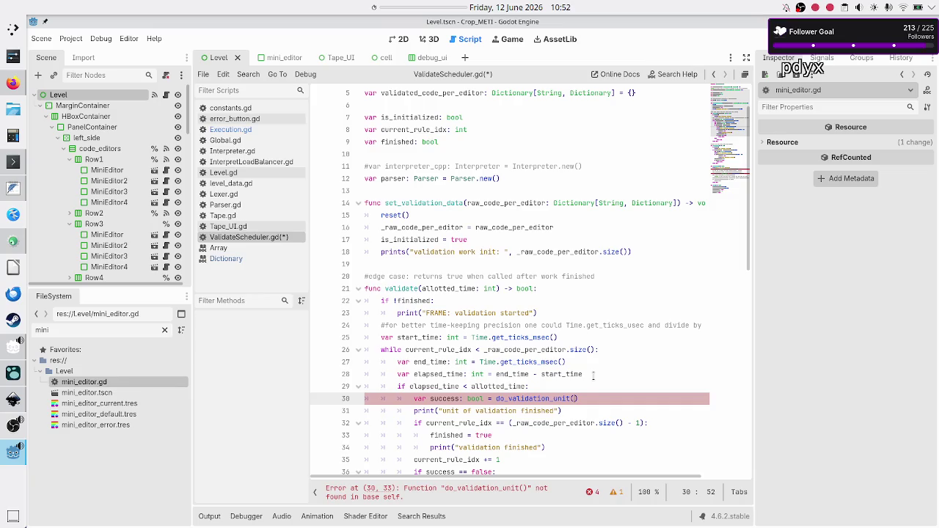
Step: Rename the do_unit_work function definition to do_validation_unit
{"action": "key", "text": "Right"}
{"action": "key", "text": "Right"}
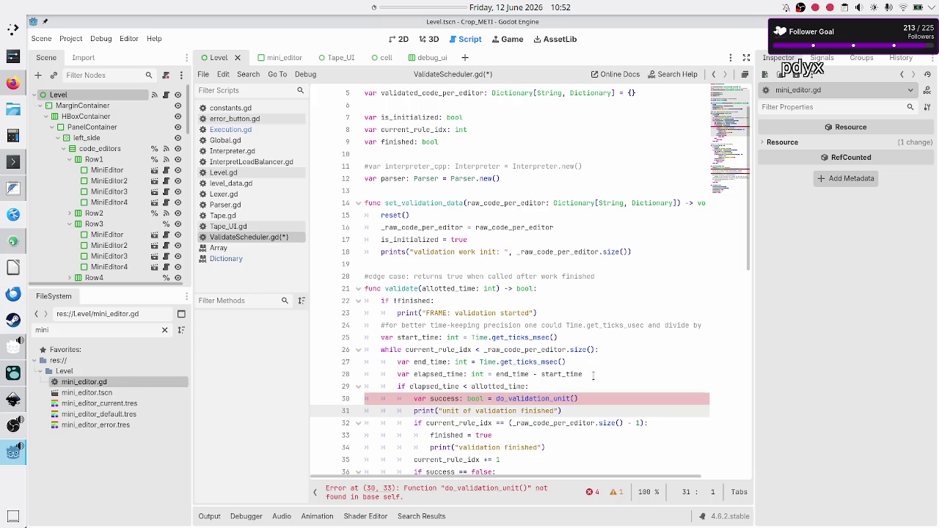
{"action": "key", "text": "Down"}
{"action": "key", "text": "Down"}
{"action": "key", "text": "Down"}
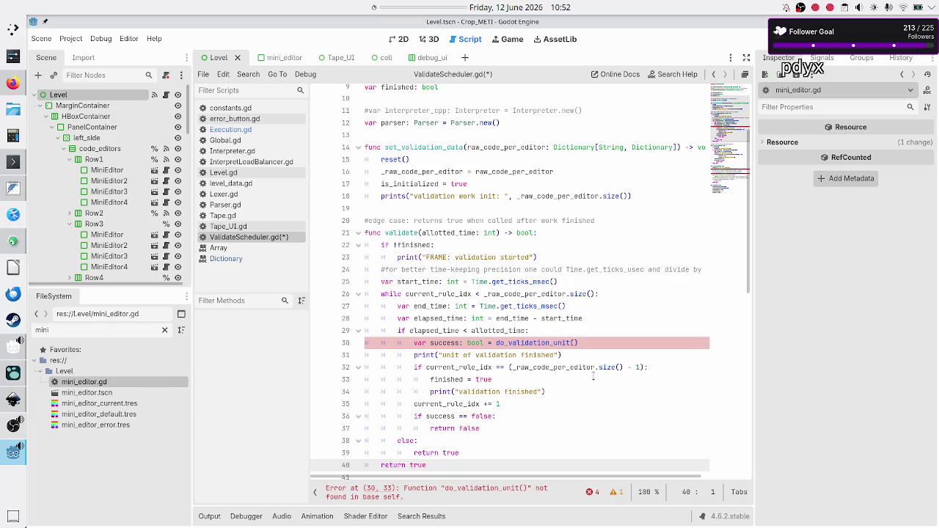
{"action": "key", "text": "Down"}
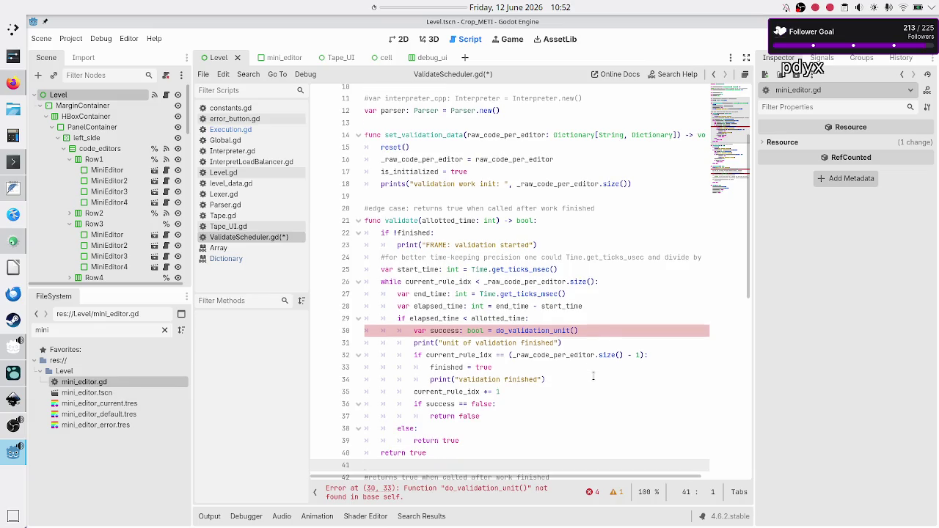
{"action": "key", "text": "Down"}
{"action": "key", "text": "Down"}
{"action": "key", "text": "Down"}
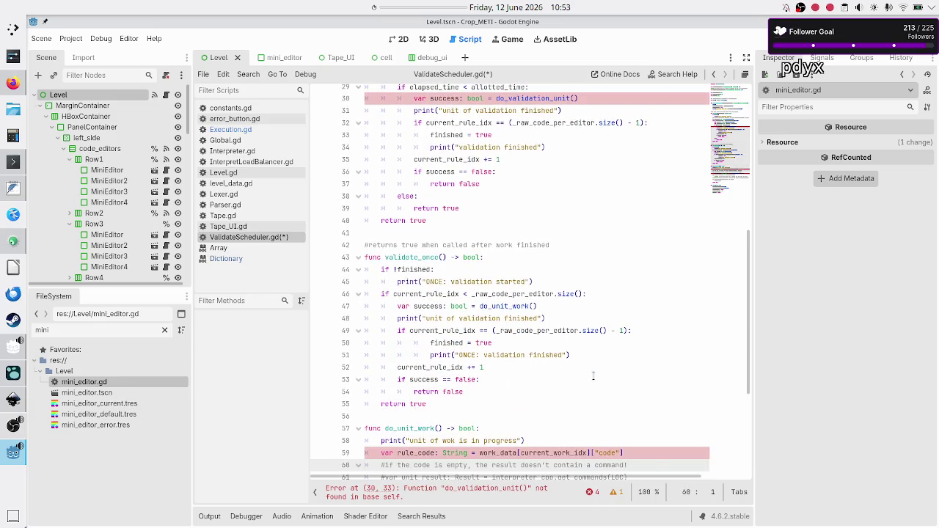
{"action": "key", "text": "Up"}
{"action": "key", "text": "Up"}
{"action": "key", "text": "Up"}
{"action": "key", "text": "End"}
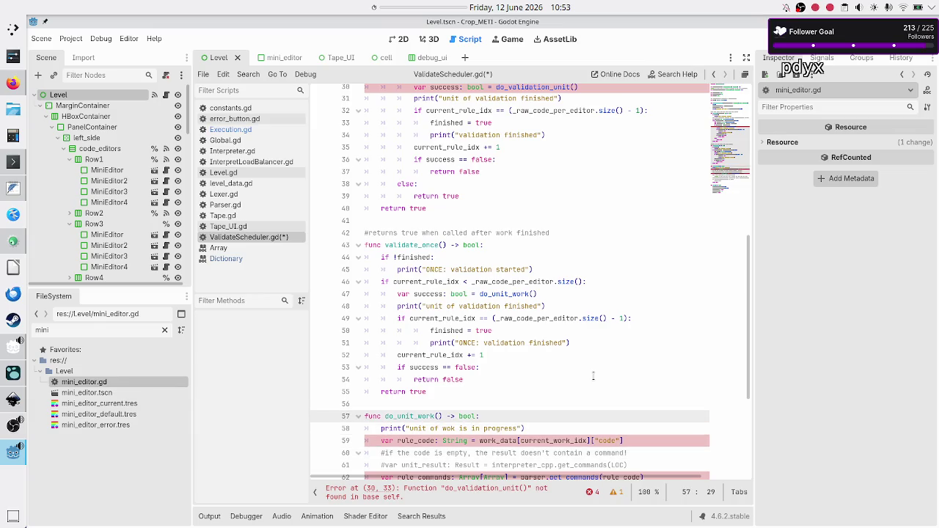
{"action": "key", "text": "Left"}
{"action": "key", "text": "BackSpace"}
{"action": "key", "text": "BackSpace"}
{"action": "key", "text": "BackSpace"}
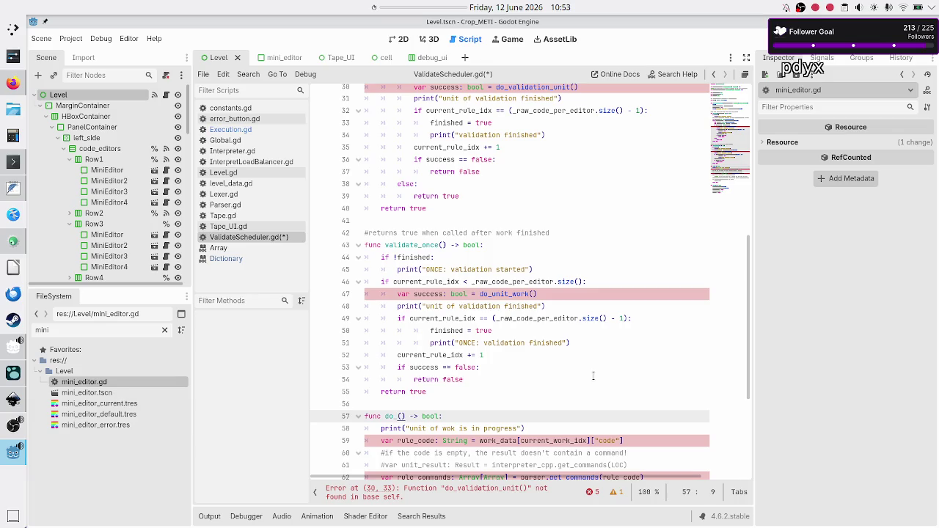
{"action": "type", "text": "valid"}
{"action": "type", "text": "ation_u"}
{"action": "type", "text": "nit"}
{"action": "key", "text": "Up"}
Step: Update validate_once's call to do_validation_unit() using autocomplete
{"action": "key", "text": "Up"}
{"action": "key", "text": "Up"}
{"action": "key", "text": "Up"}
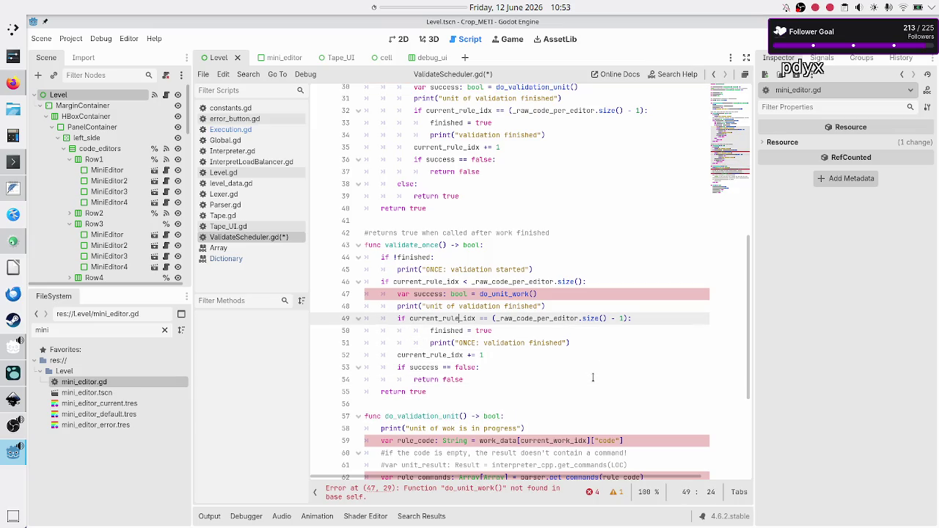
{"action": "key", "text": "Up"}
{"action": "key", "text": "Up"}
{"action": "key", "text": "End"}
{"action": "key", "text": "BackSpace"}
{"action": "key", "text": "BackSpace"}
{"action": "key", "text": "BackSpace"}
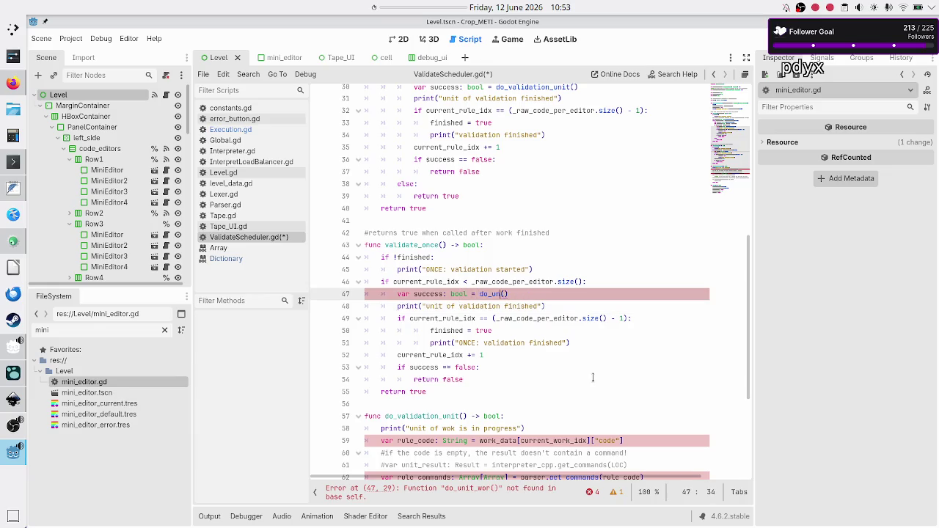
{"action": "type", "text": "validation_"}
{"action": "key", "text": "Return"}
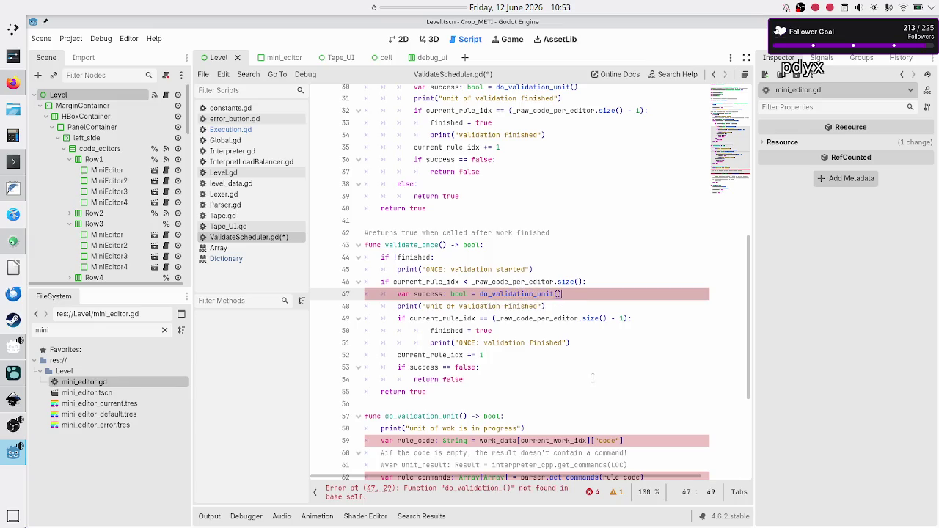
{"action": "key", "text": "Down"}
{"action": "key", "text": "Down"}
{"action": "key", "text": "Down"}
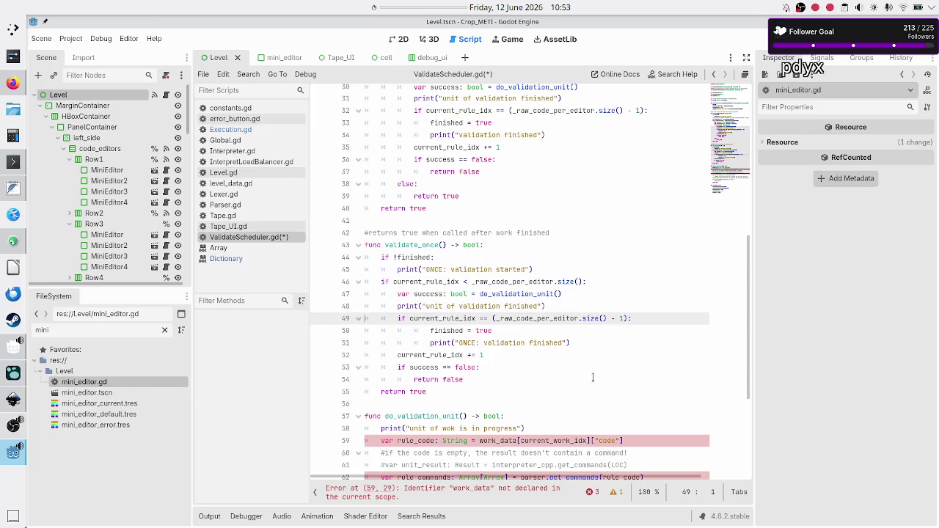
{"action": "key", "text": "Down"}
{"action": "key", "text": "Down"}
{"action": "key", "text": "Down"}
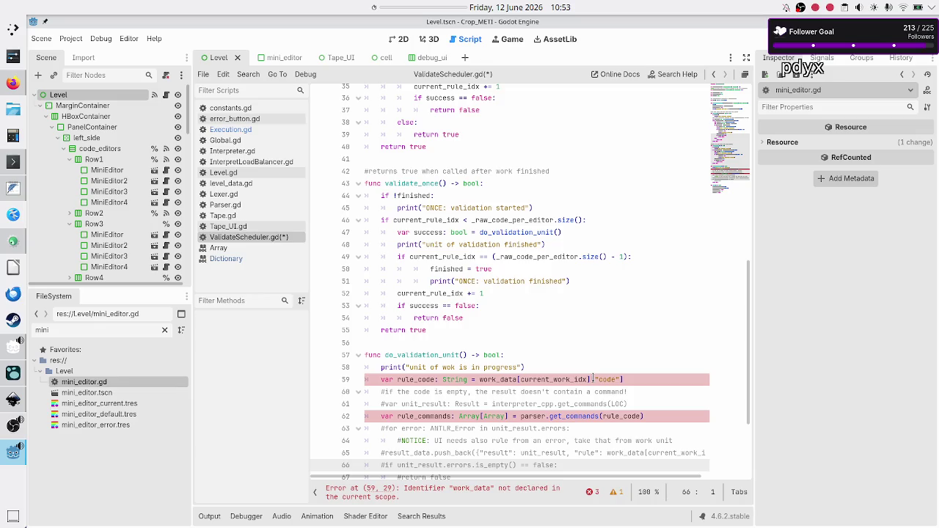
Step: Change the misspelled 'wok' in the line 58 progress message to 'validation'
{"action": "key", "text": "Down"}
{"action": "key", "text": "Down"}
{"action": "key", "text": "Down"}
{"action": "key", "text": "Up"}
{"action": "key", "text": "Up"}
{"action": "key", "text": "Up"}
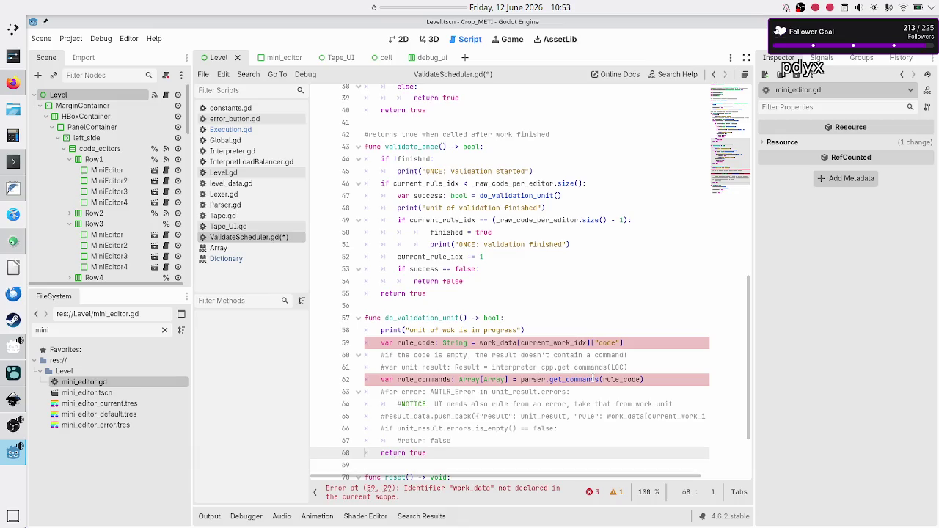
{"action": "key", "text": "Up"}
{"action": "key", "text": "Up"}
{"action": "key", "text": "Up"}
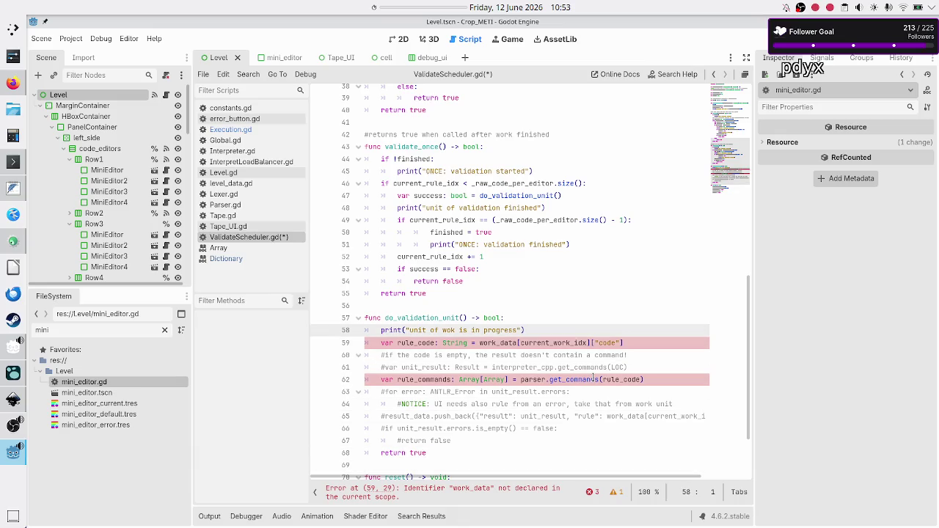
{"action": "key", "text": "Down"}
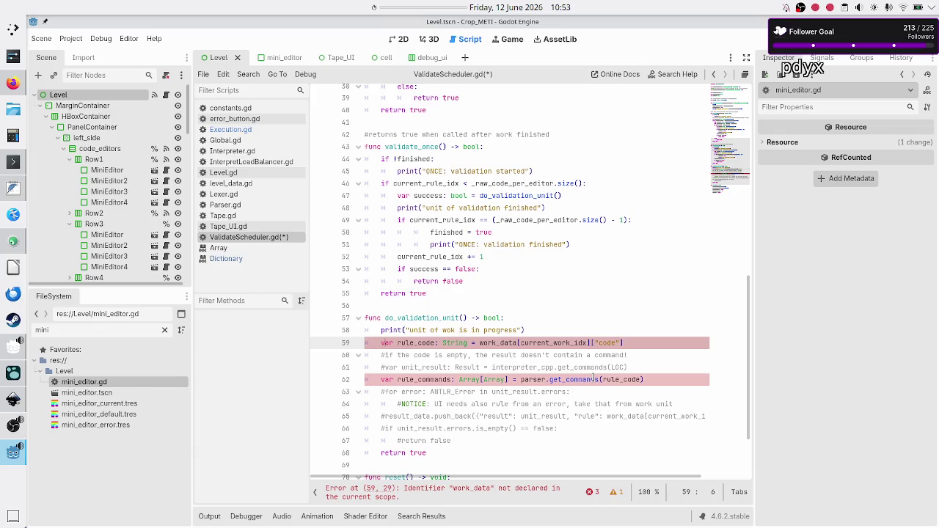
{"action": "key", "text": "ctrl+Right"}
{"action": "key", "text": "Up"}
{"action": "key", "text": "Up"}
{"action": "key", "text": "Down"}
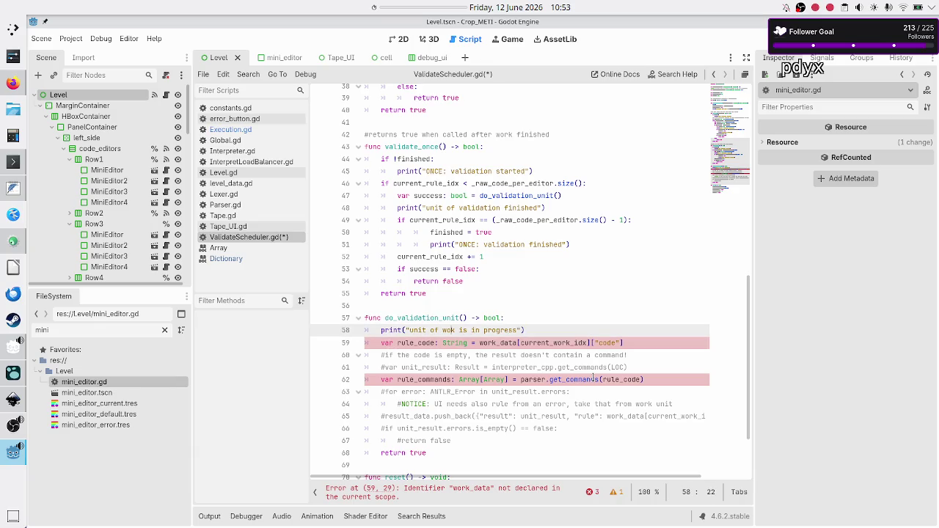
{"action": "key", "text": "BackSpace"}
{"action": "key", "text": "BackSpace"}
{"action": "key", "text": "BackSpace"}
{"action": "type", "text": "validation"}
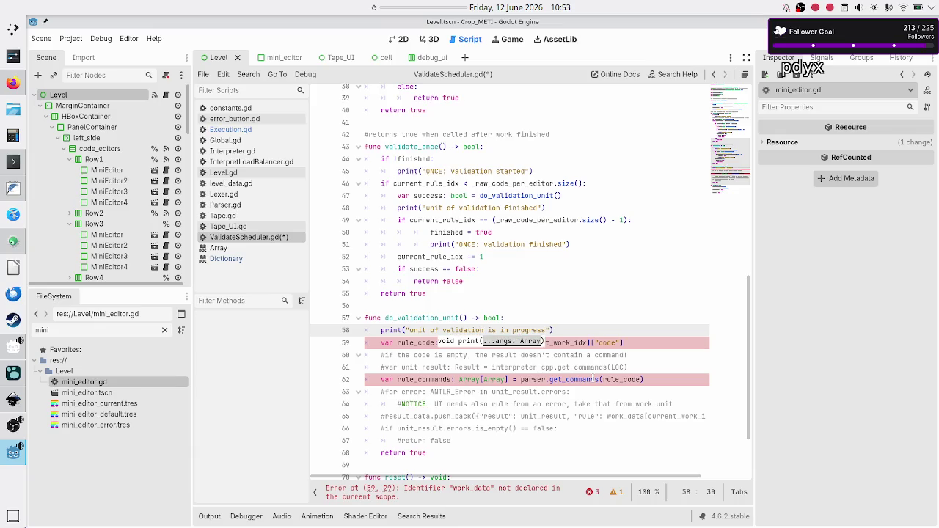
{"action": "key", "text": "Escape"}
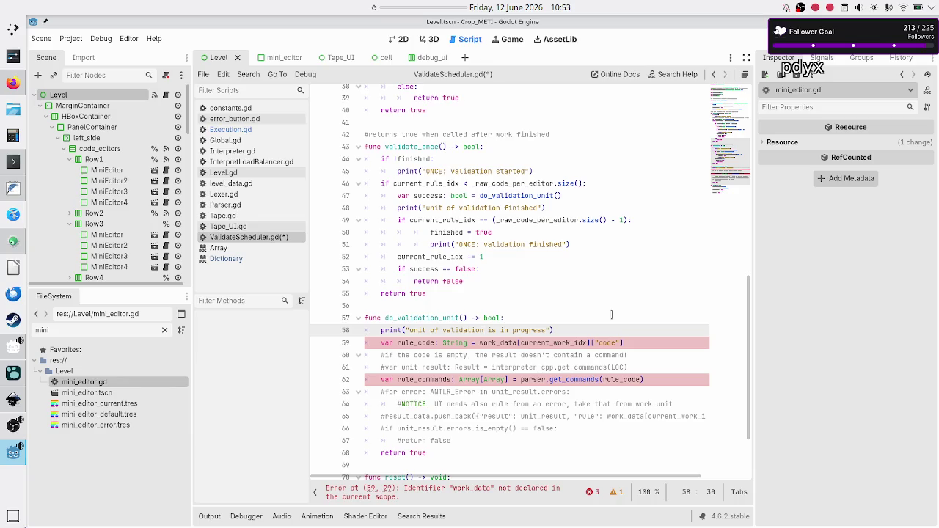
Step: Review the edited lines and save ValidateScheduler.gd
{"action": "scroll", "coordinate": [631, 281], "scroll_direction": "up", "scroll_amount": 8}
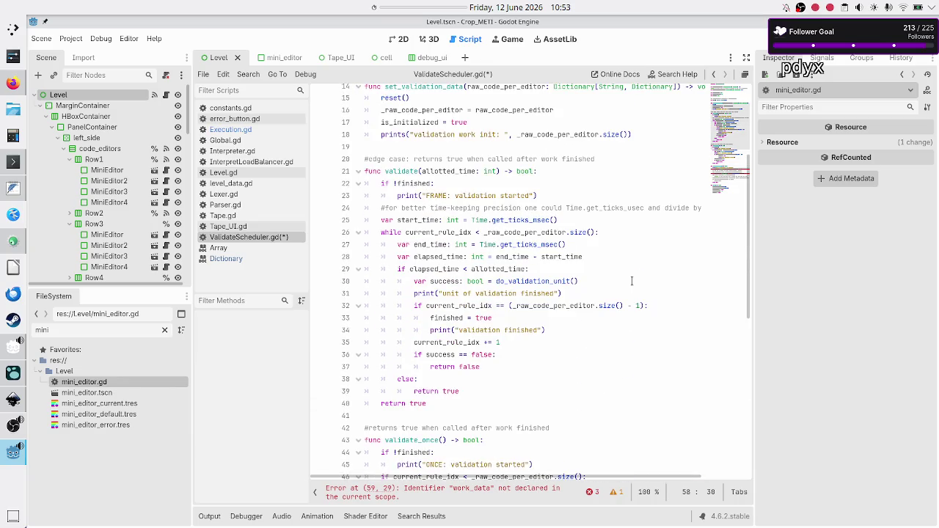
{"action": "scroll", "coordinate": [631, 281], "scroll_direction": "right", "scroll_amount": 2}
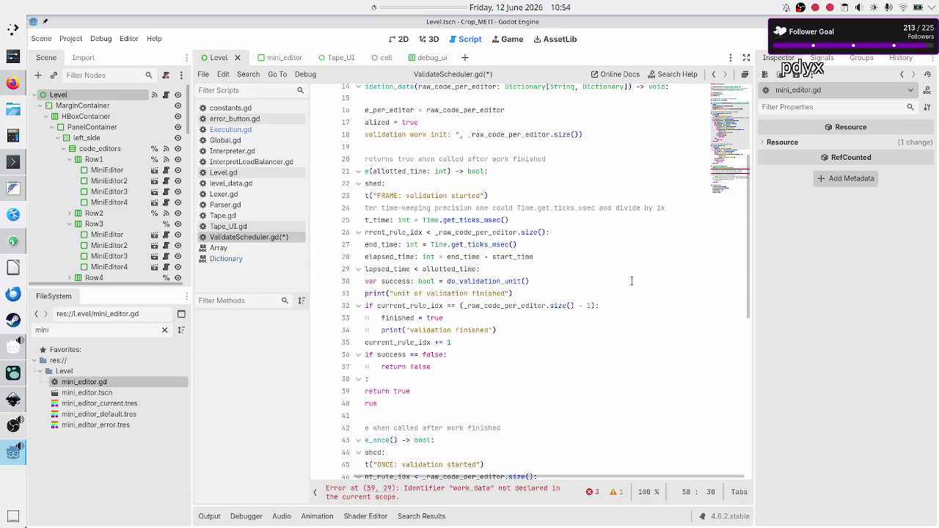
{"action": "scroll", "coordinate": [631, 281], "scroll_direction": "left", "scroll_amount": 2}
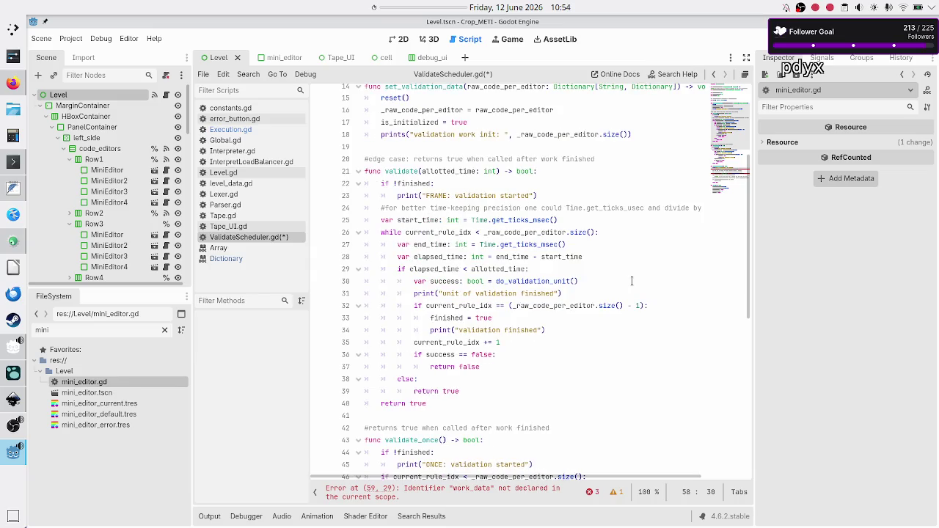
{"action": "scroll", "coordinate": [631, 281], "scroll_direction": "down", "scroll_amount": 10}
{"action": "scroll", "coordinate": [631, 281], "scroll_direction": "right", "scroll_amount": 2}
{"action": "scroll", "coordinate": [631, 281], "scroll_direction": "left", "scroll_amount": 2}
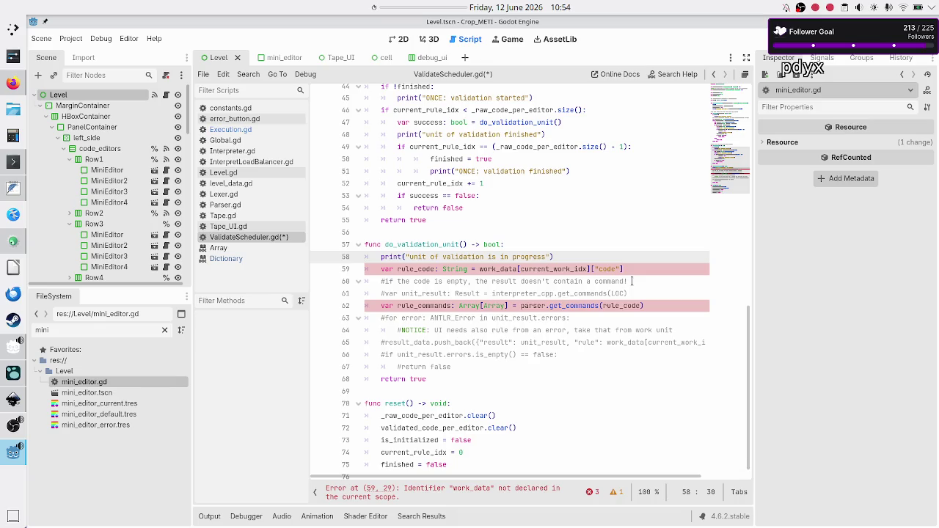
{"action": "key", "text": "Down"}
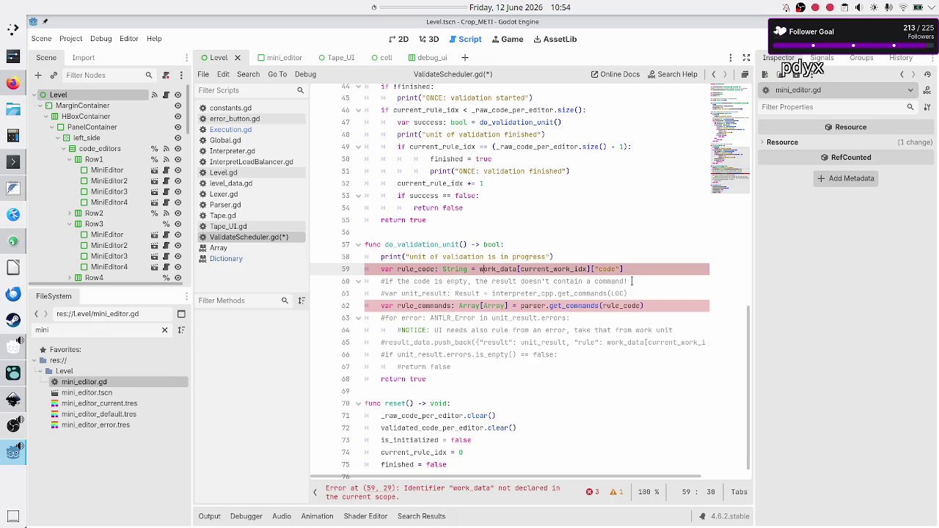
{"action": "key", "text": "Up"}
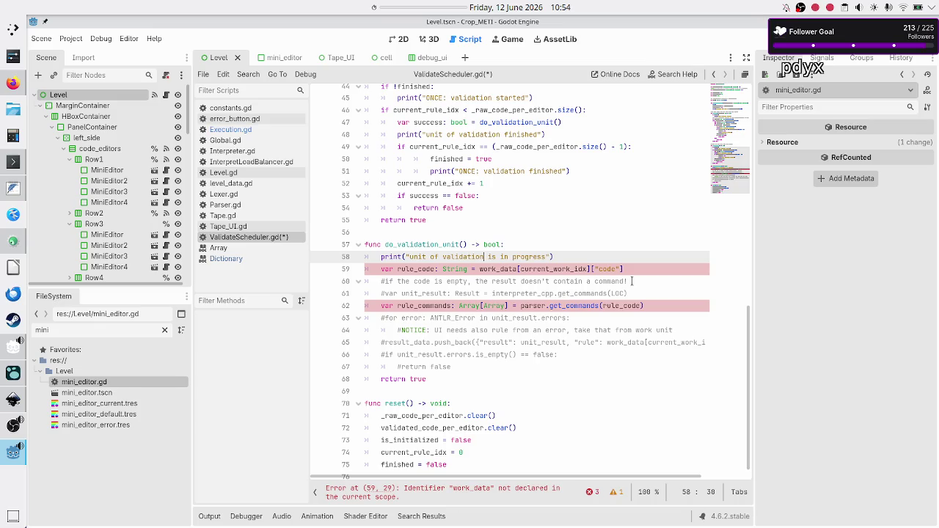
{"action": "key", "text": "Down"}
{"action": "key", "text": "Down"}
{"action": "key", "text": "Down"}
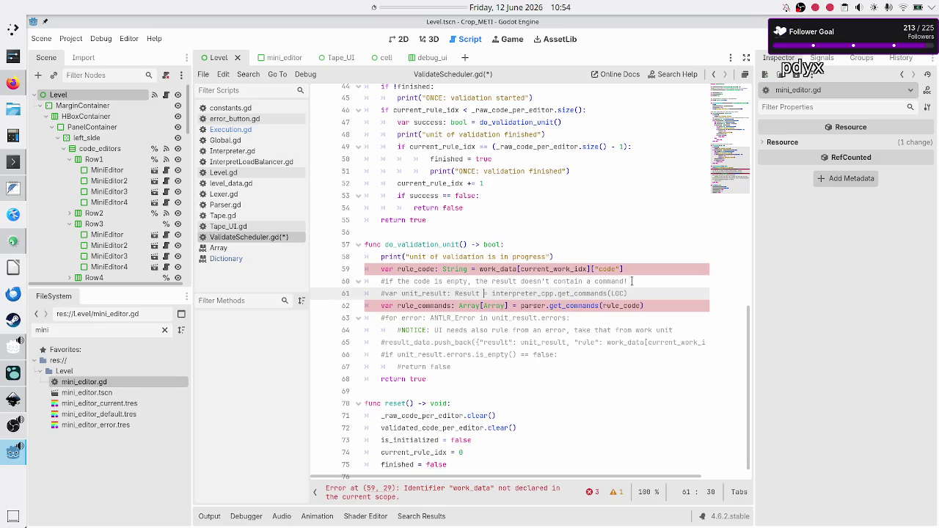
{"action": "key", "text": "ctrl+s"}
Step: At the top of the script, select _raw_code_per_editor and its String key type on line 3
{"action": "scroll", "coordinate": [633, 281], "scroll_direction": "up", "scroll_amount": 10}
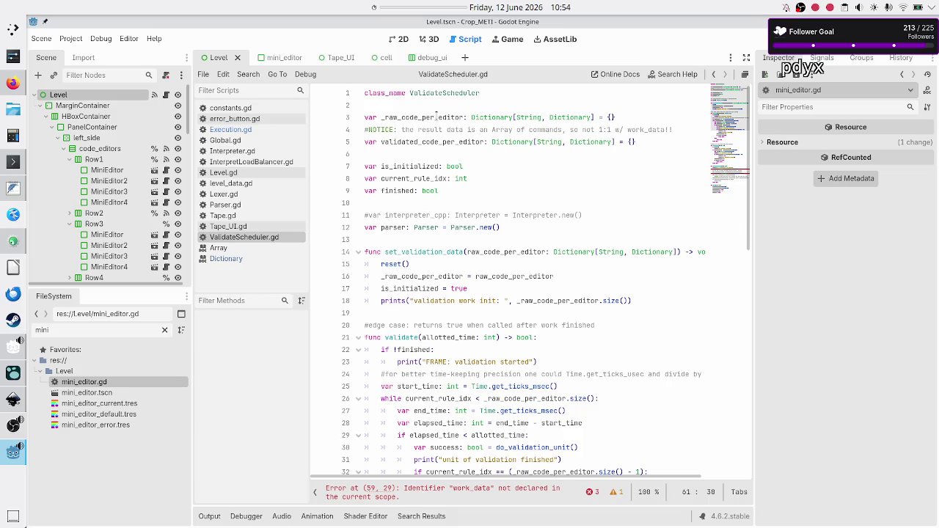
{"action": "double_click", "coordinate": [437, 117]}
{"action": "double_click", "coordinate": [522, 116]}
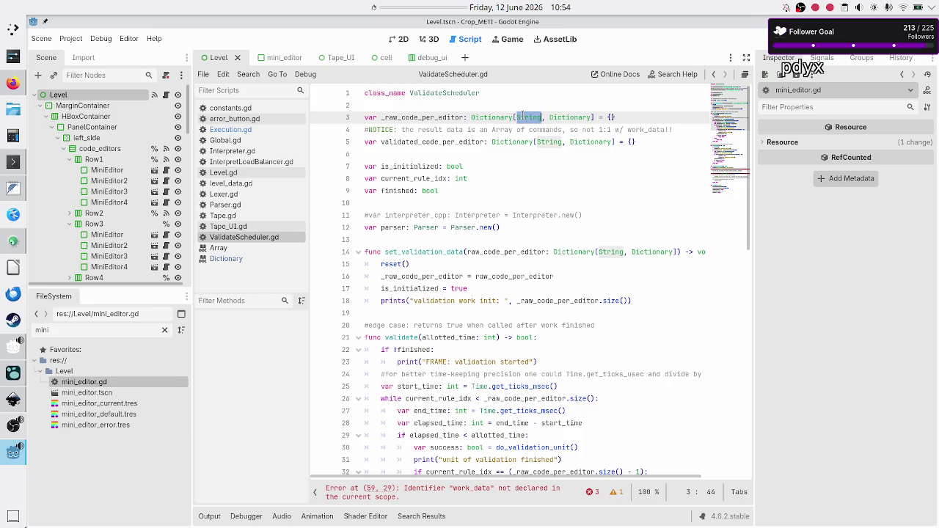
Step: Add line 59: var rule: String = _raw_code_per_editor.keys()[current_rule_idx]
{"action": "left_click", "coordinate": [411, 179]}
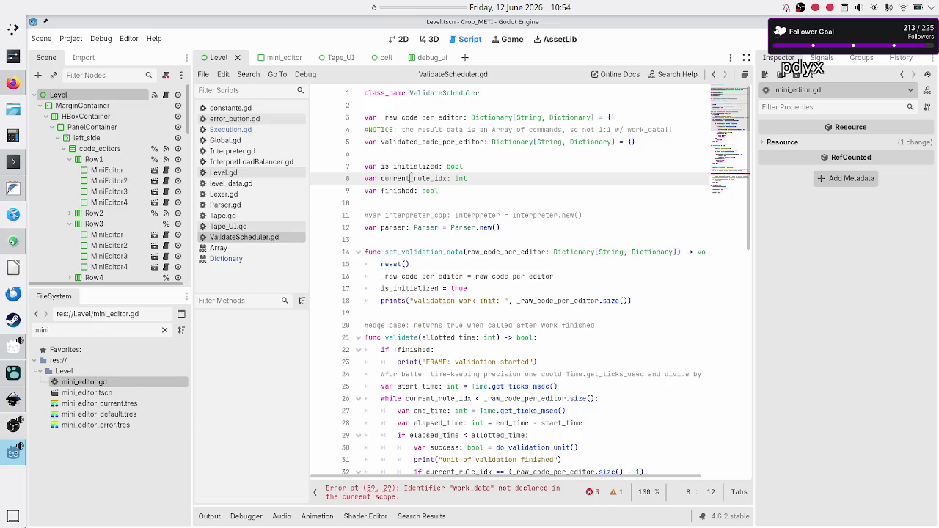
{"action": "scroll", "coordinate": [520, 170], "scroll_direction": "down", "scroll_amount": 15}
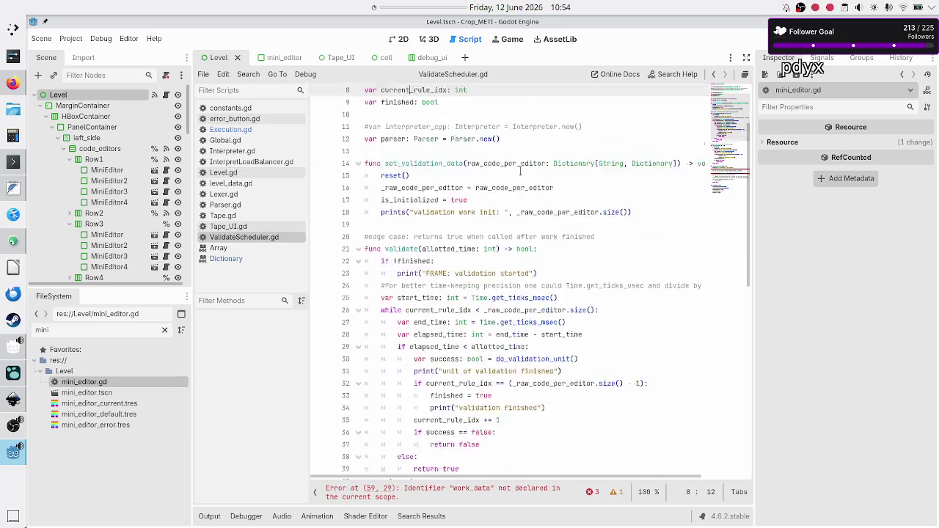
{"action": "left_click", "coordinate": [562, 244]}
{"action": "key", "text": "Return"}
{"action": "type", "text": "var rule"}
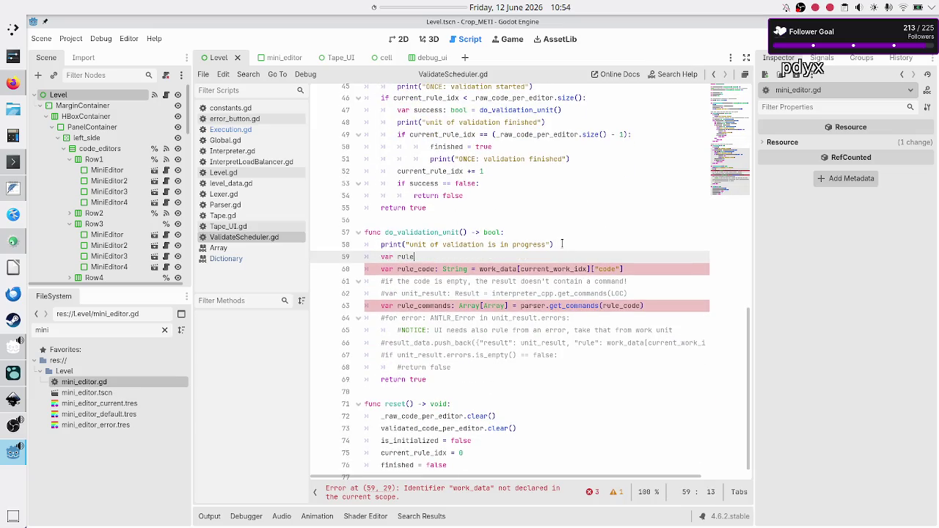
{"action": "type", "text": ": String = "}
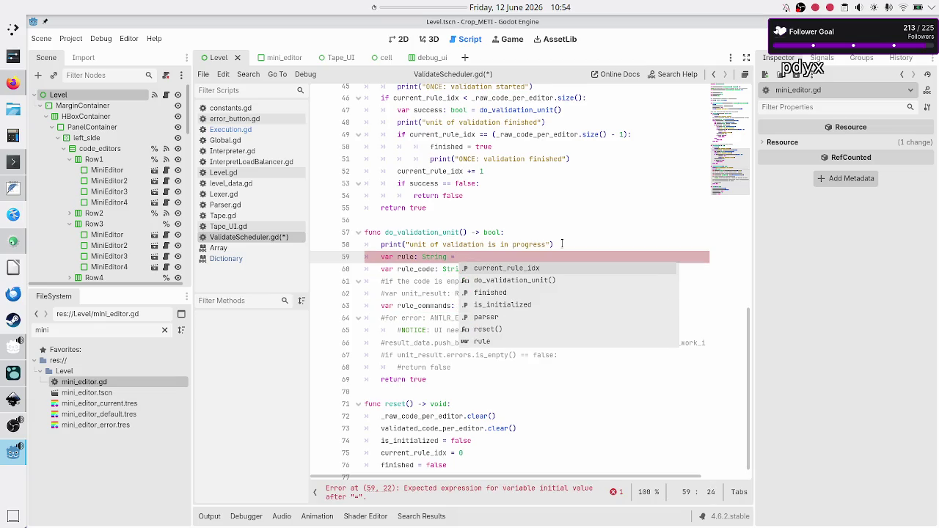
{"action": "type", "text": "_raw"}
{"action": "key", "text": "Return"}
{"action": "type", "text": "ke"}
{"action": "key", "text": "Return"}
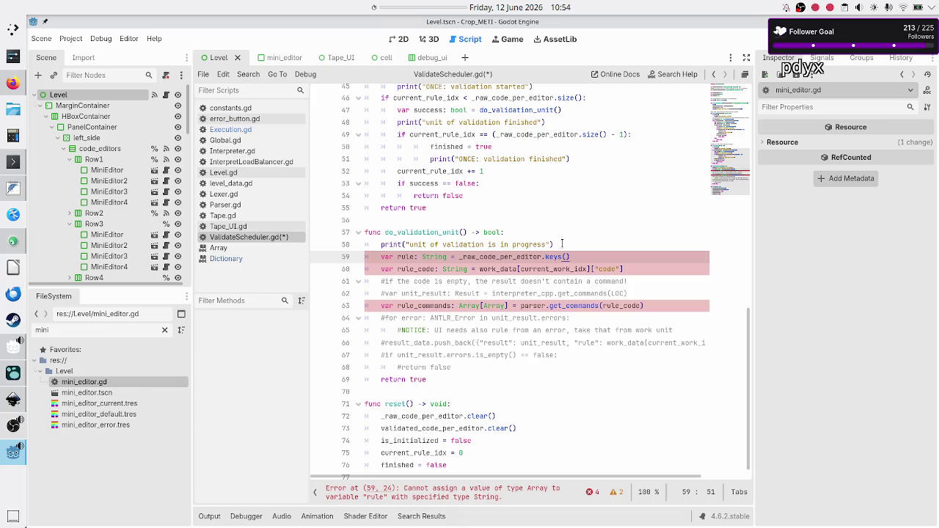
{"action": "type", "text": "["}
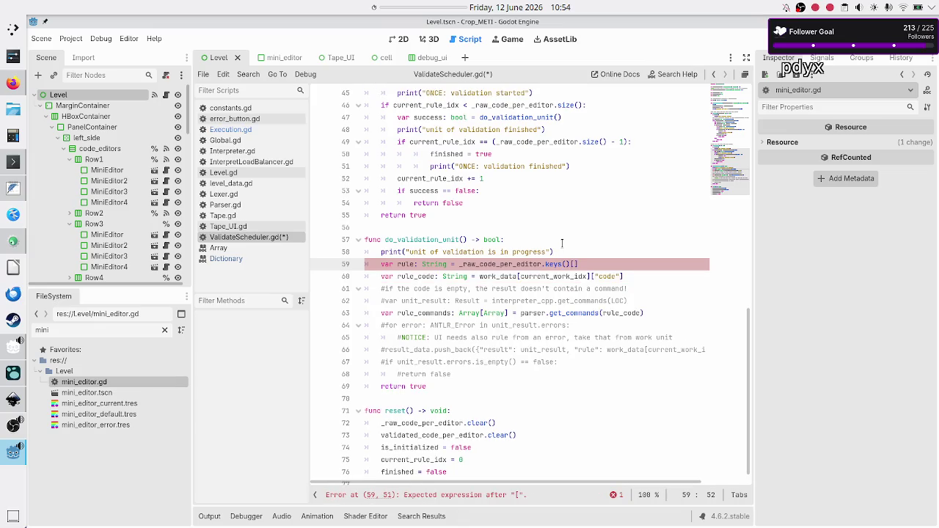
{"action": "type", "text": "curre"}
{"action": "key", "text": "Return"}
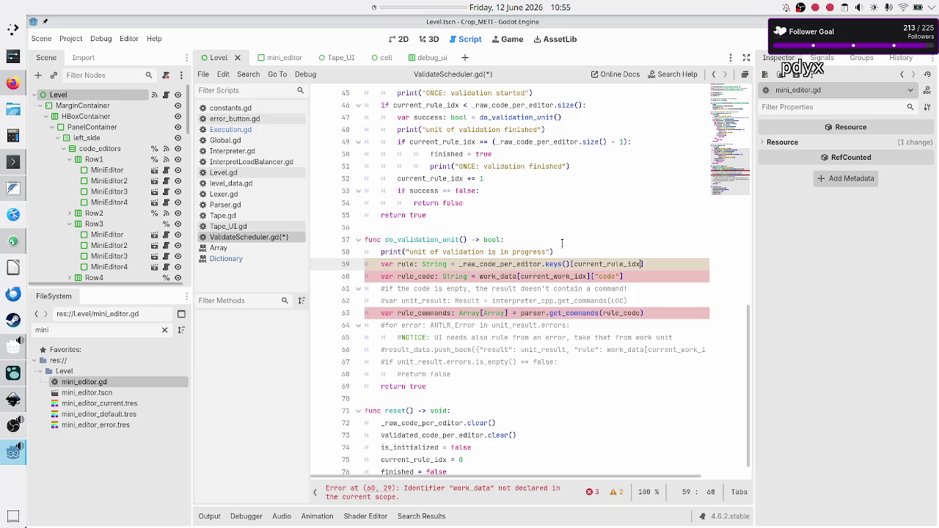
Step: Check the declarations by selecting the Dictionary value type on line 3
{"action": "key", "text": "Right"}
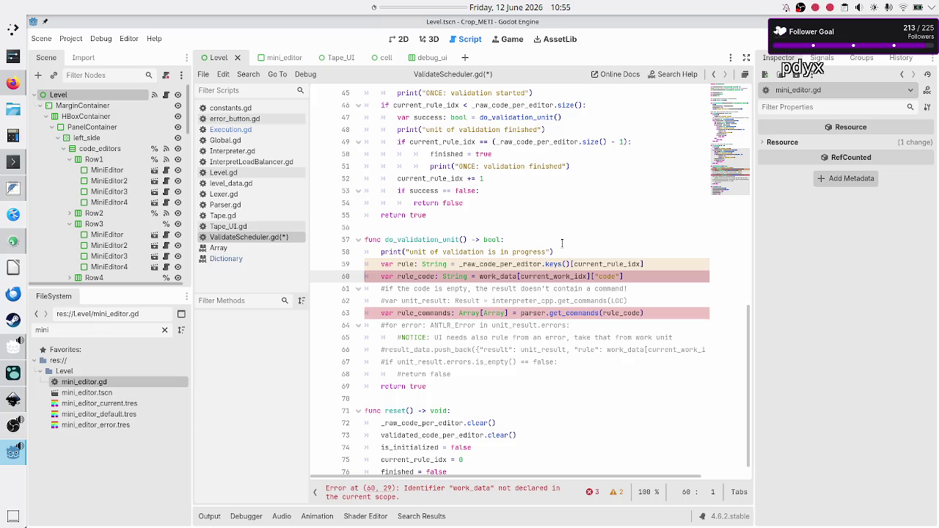
{"action": "scroll", "coordinate": [562, 243], "scroll_direction": "up", "scroll_amount": 15}
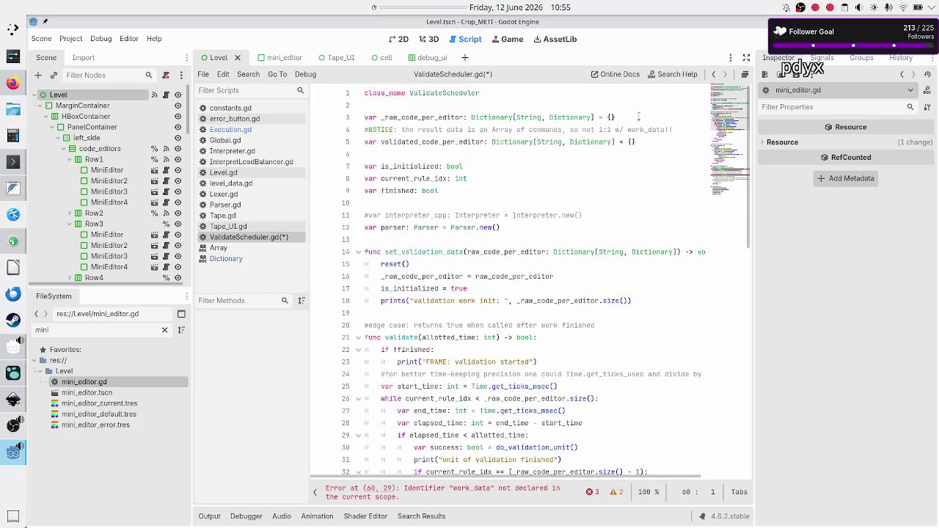
{"action": "double_click", "coordinate": [570, 116]}
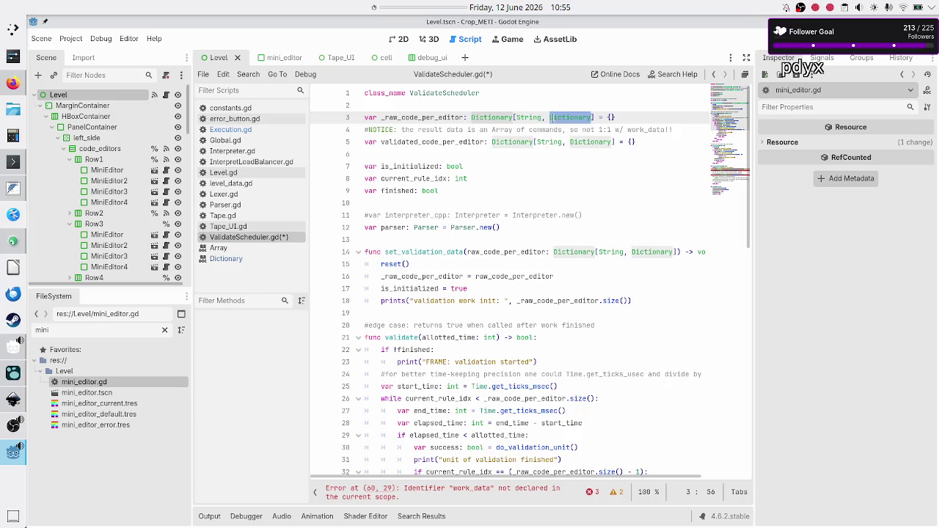
Step: On line 60, replace work_data[current_work_idx] with _raw_code_per_editor[rule]
{"action": "scroll", "coordinate": [561, 140], "scroll_direction": "down", "scroll_amount": 15}
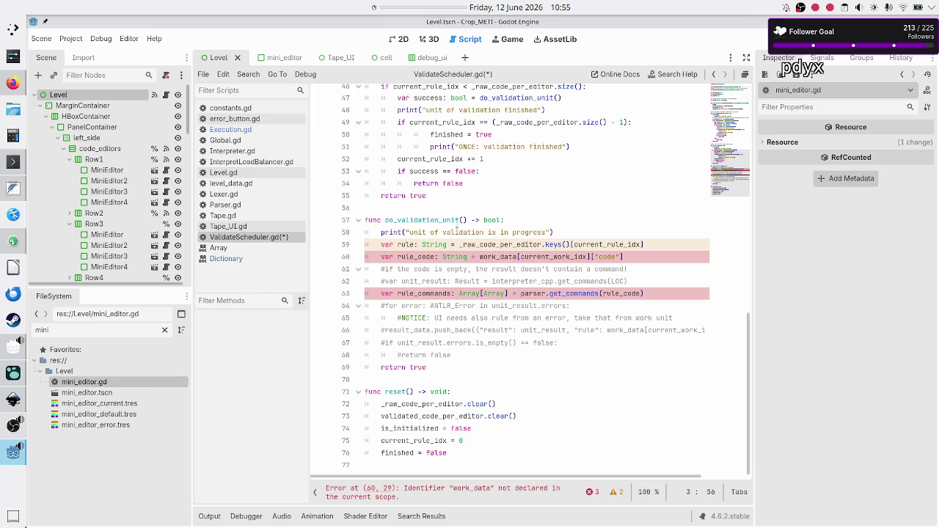
{"action": "left_click", "coordinate": [519, 258]}
{"action": "key", "text": "BackSpace"}
{"action": "key", "text": "BackSpace"}
{"action": "key", "text": "BackSpace"}
{"action": "key", "text": "BackSpace"}
{"action": "type", "text": "_r"}
{"action": "key", "text": "Return"}
{"action": "key", "text": "Right"}
{"action": "key", "text": "Right"}
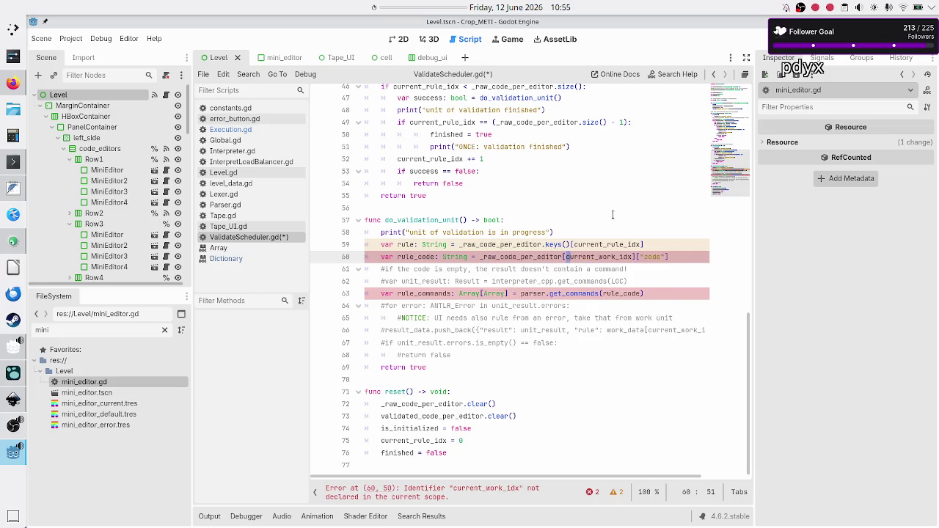
{"action": "key", "text": "shift+Right"}
{"action": "key", "text": "shift+Right"}
{"action": "key", "text": "shift+Right"}
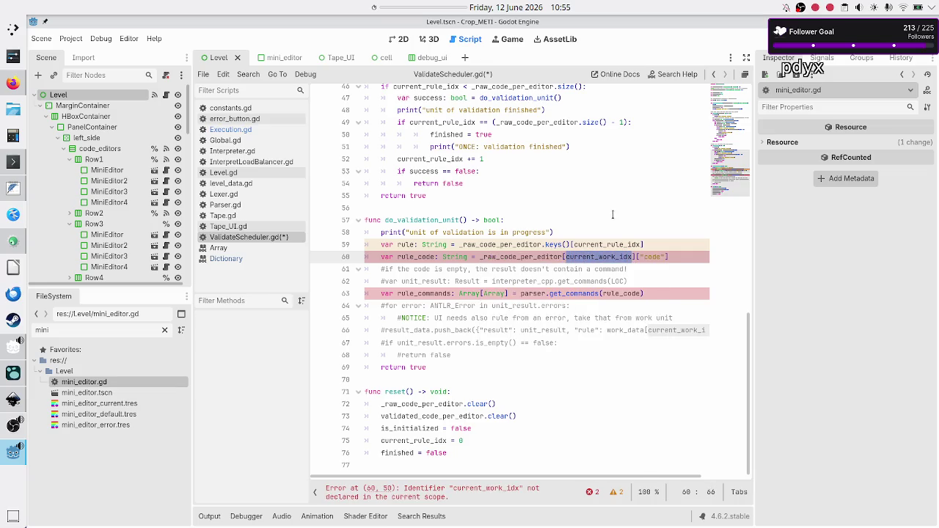
{"action": "type", "text": "rule"}
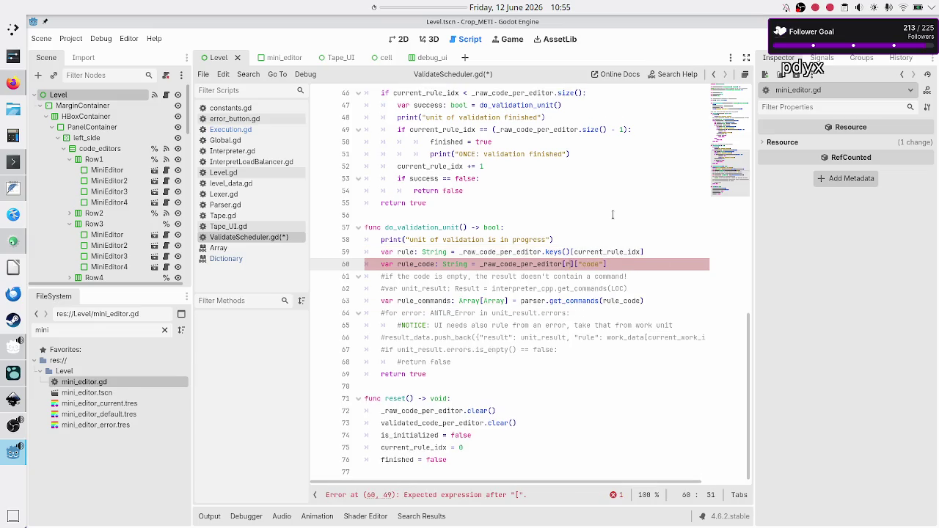
Step: Check the Dictionary type in the variable declarations
{"action": "key", "text": "Right"}
{"action": "key", "text": "Right"}
{"action": "key", "text": "Right"}
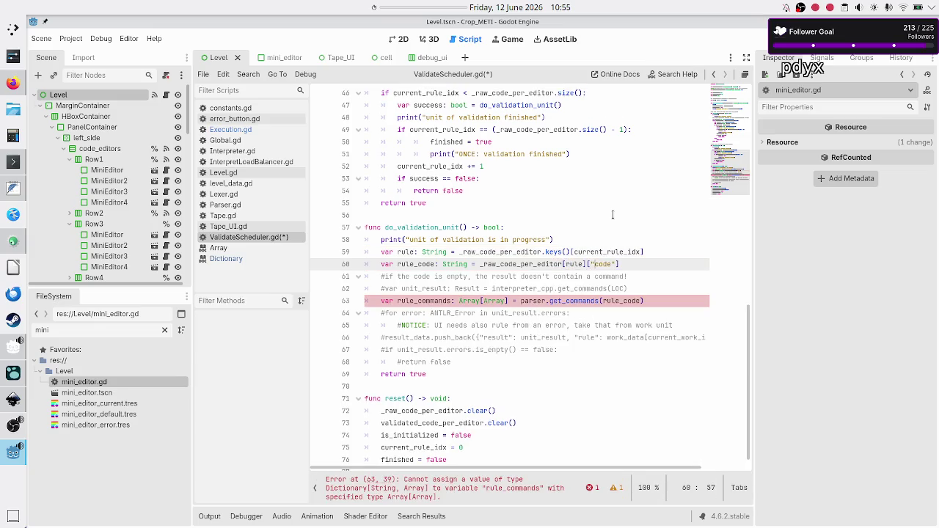
{"action": "scroll", "coordinate": [557, 163], "scroll_direction": "up", "scroll_amount": 15}
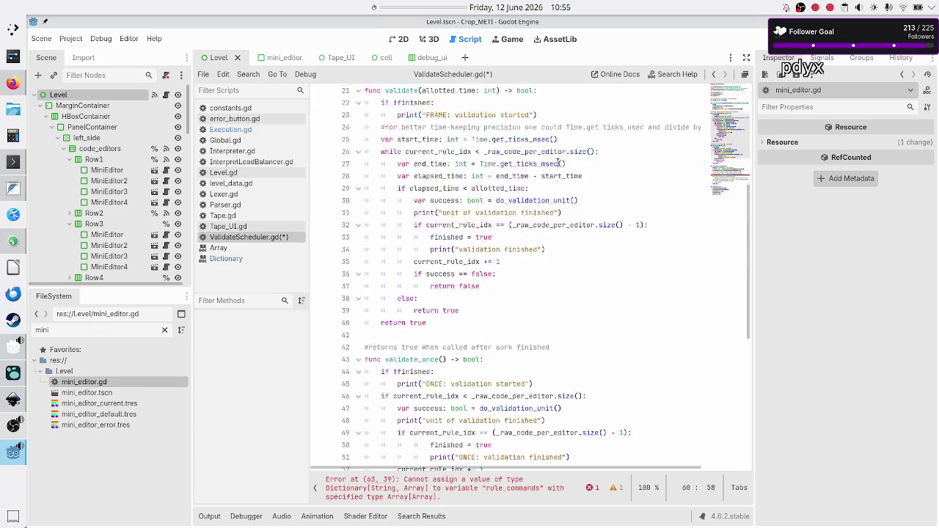
{"action": "double_click", "coordinate": [577, 141]}
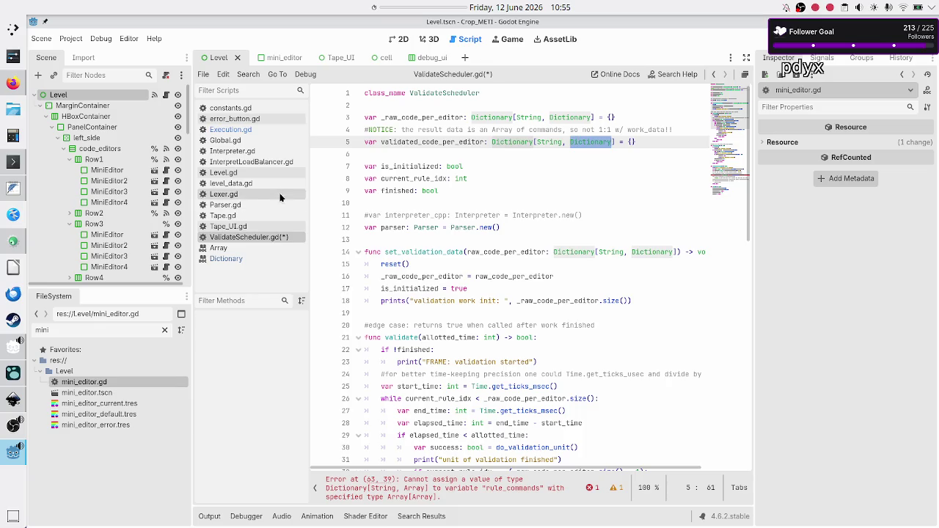
{"action": "left_click", "coordinate": [249, 131]}
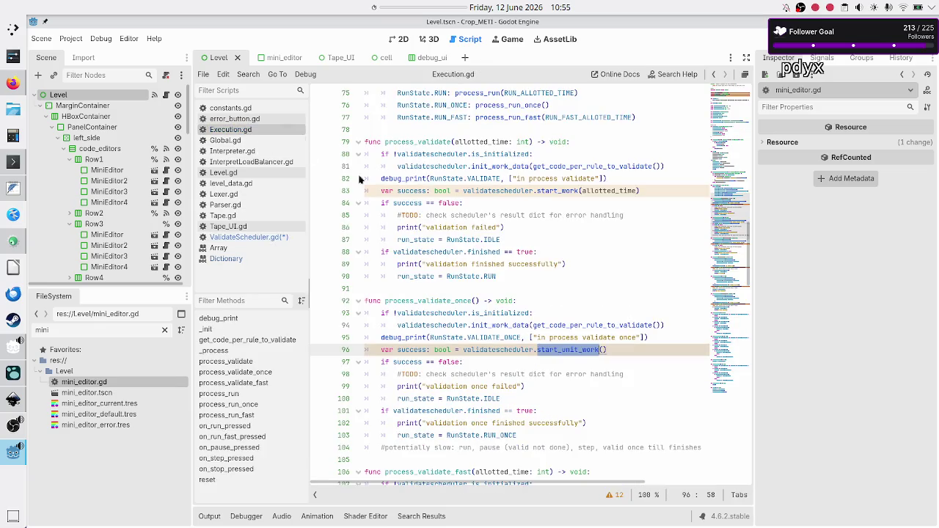
{"action": "scroll", "coordinate": [449, 215], "scroll_direction": "right", "scroll_amount": 3}
{"action": "scroll", "coordinate": [449, 215], "scroll_direction": "left", "scroll_amount": 3}
{"action": "left_click", "coordinate": [470, 203]}
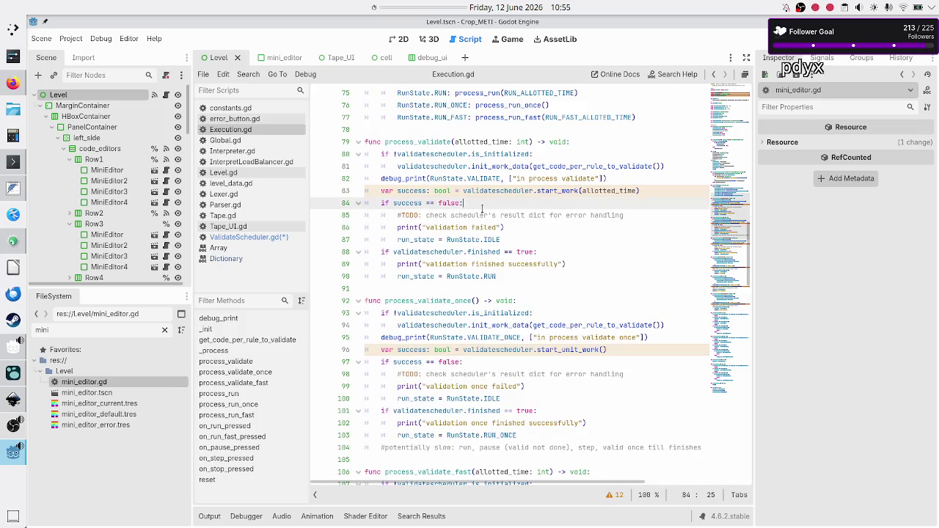
{"action": "scroll", "coordinate": [476, 209], "scroll_direction": "up", "scroll_amount": 10}
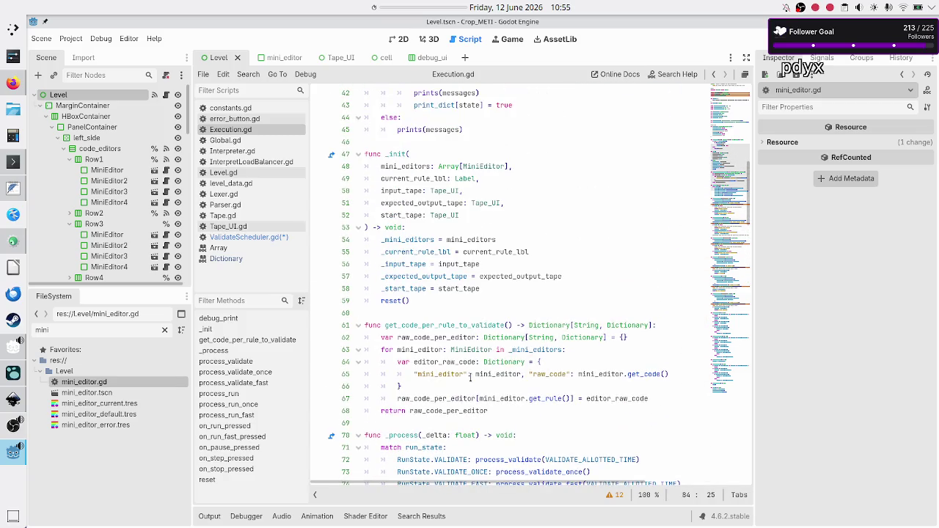
{"action": "double_click", "coordinate": [445, 374]}
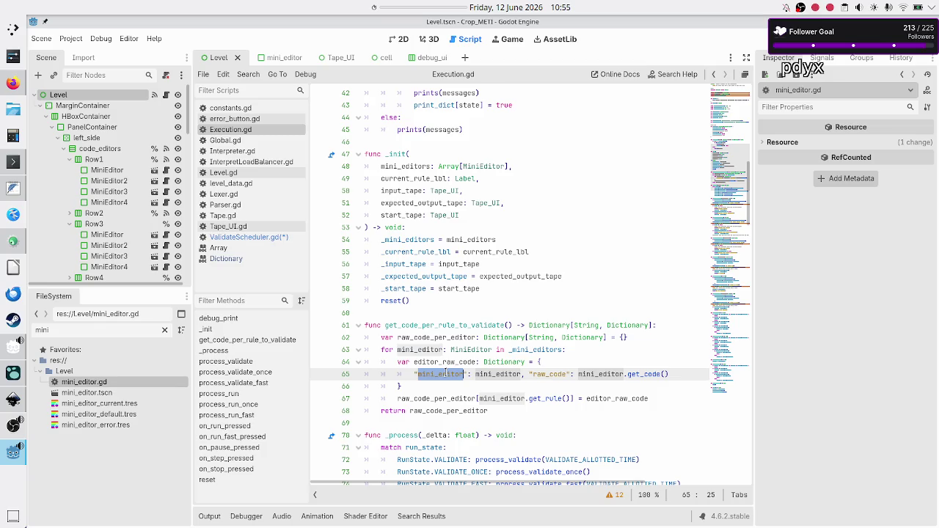
{"action": "double_click", "coordinate": [447, 362]}
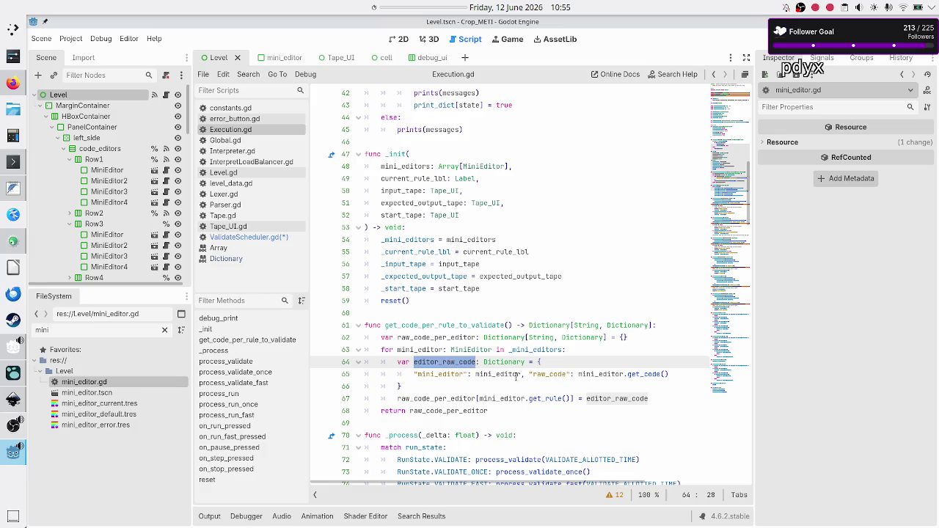
{"action": "double_click", "coordinate": [548, 375]}
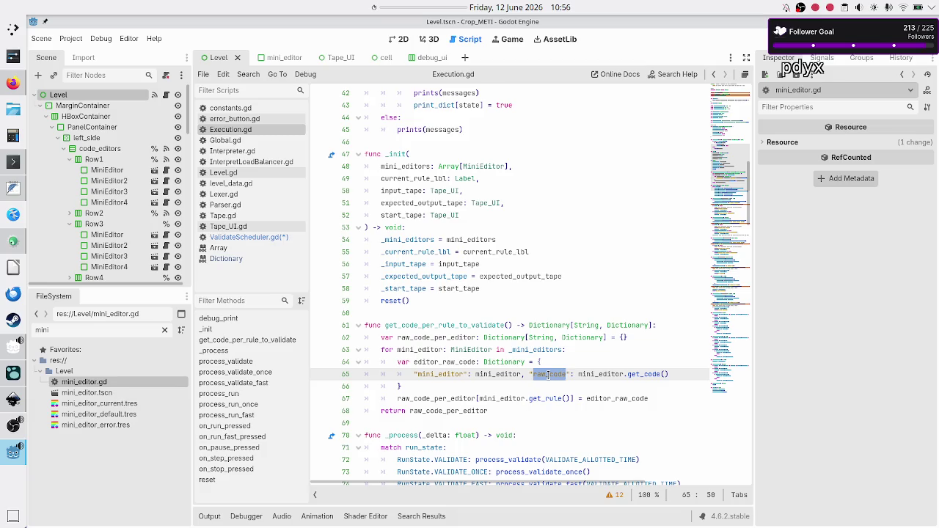
{"action": "left_click", "coordinate": [242, 237]}
{"action": "scroll", "coordinate": [588, 249], "scroll_direction": "down", "scroll_amount": 15}
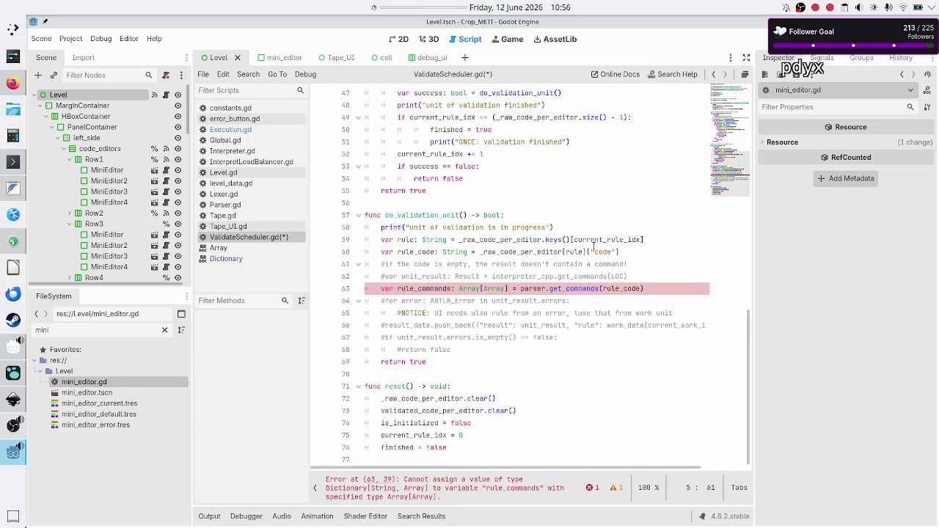
Step: Change the "code" key on line 60 to "raw_code", checking the key names in Execution.gd
{"action": "double_click", "coordinate": [603, 252]}
{"action": "type", "text": "raw_code"}
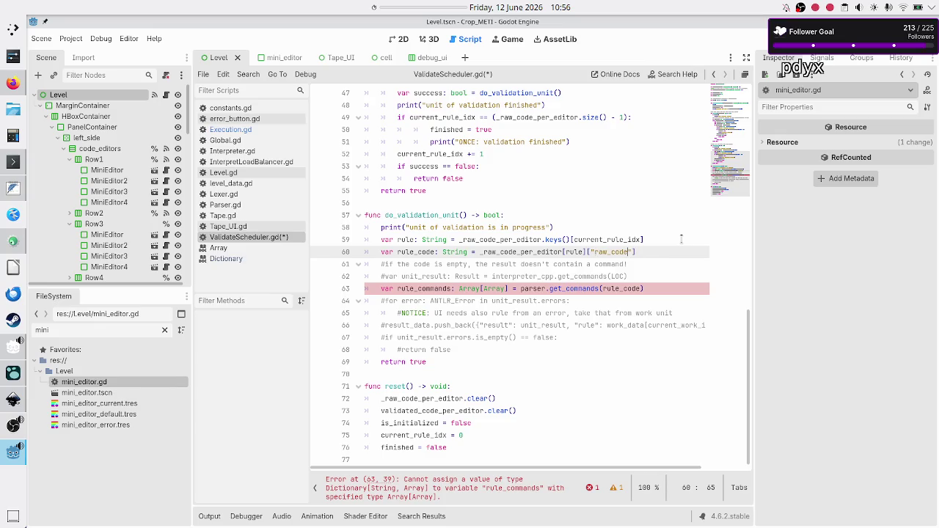
{"action": "key", "text": "Down"}
{"action": "key", "text": "Home"}
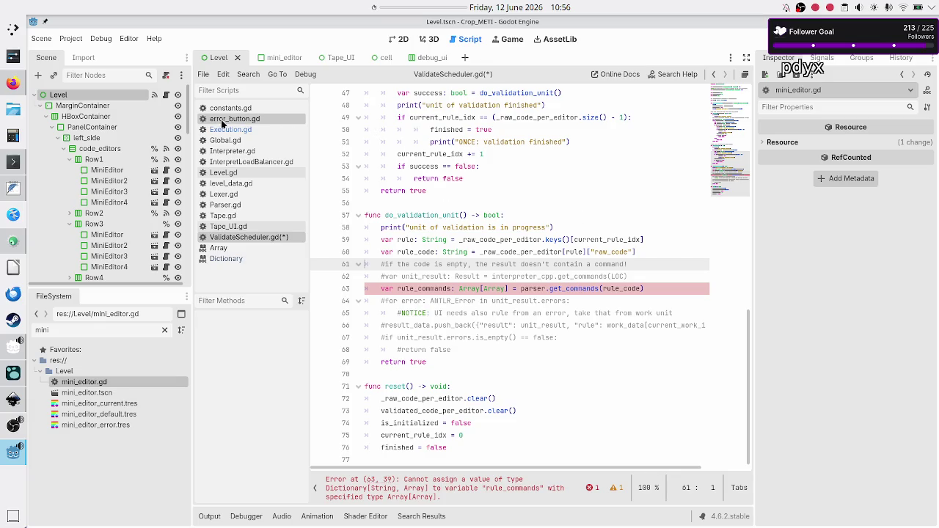
{"action": "left_click", "coordinate": [223, 130]}
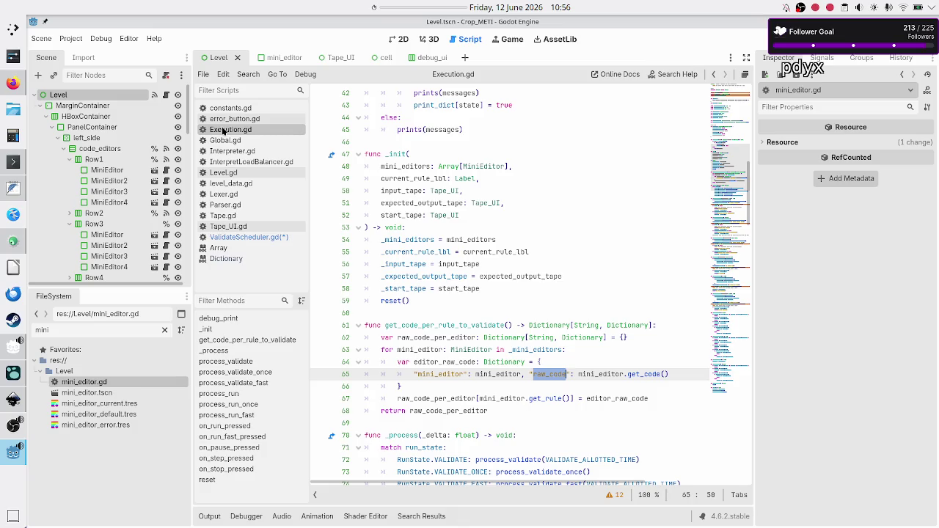
{"action": "left_click", "coordinate": [236, 238]}
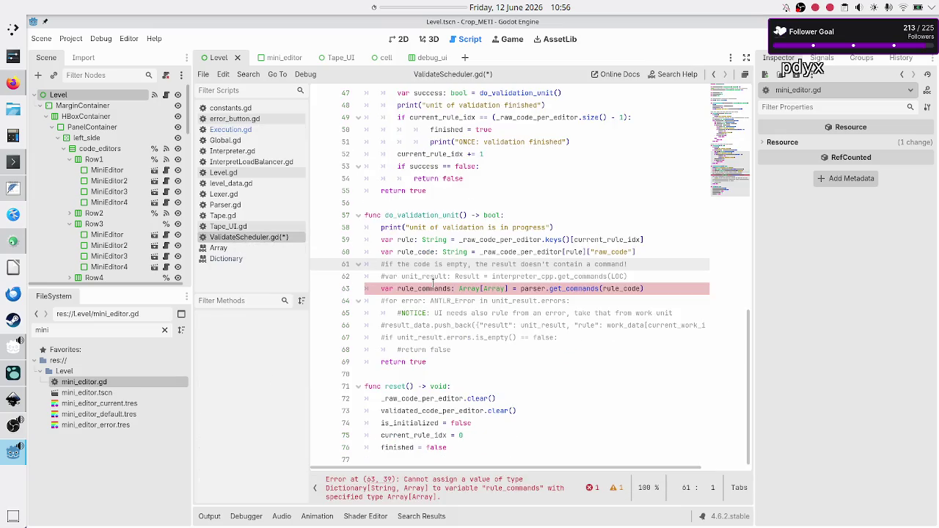
Step: Rename rule_code to rule_raw_code and pass rule_raw_code to get_commands on line 63
{"action": "left_click", "coordinate": [413, 251]}
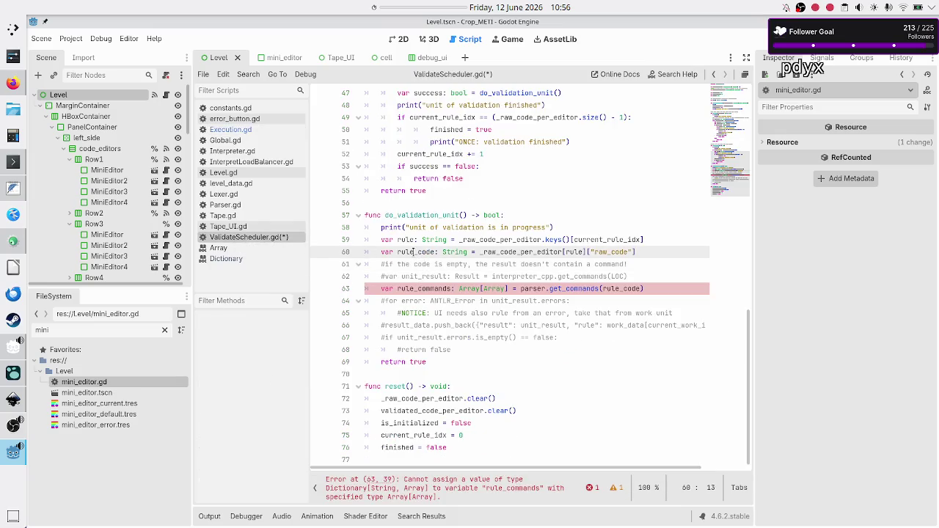
{"action": "type", "text": "_raw"}
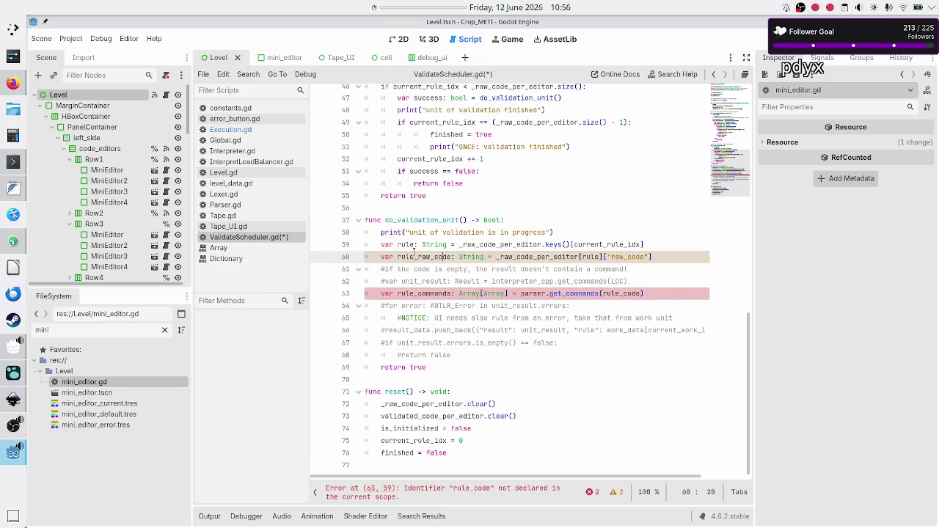
{"action": "key", "text": "Down"}
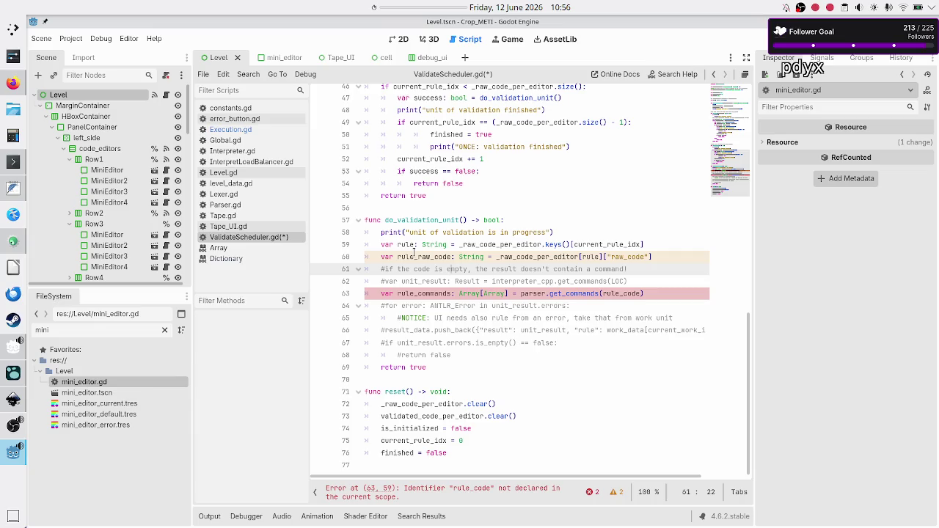
{"action": "key", "text": "Down"}
{"action": "key", "text": "Down"}
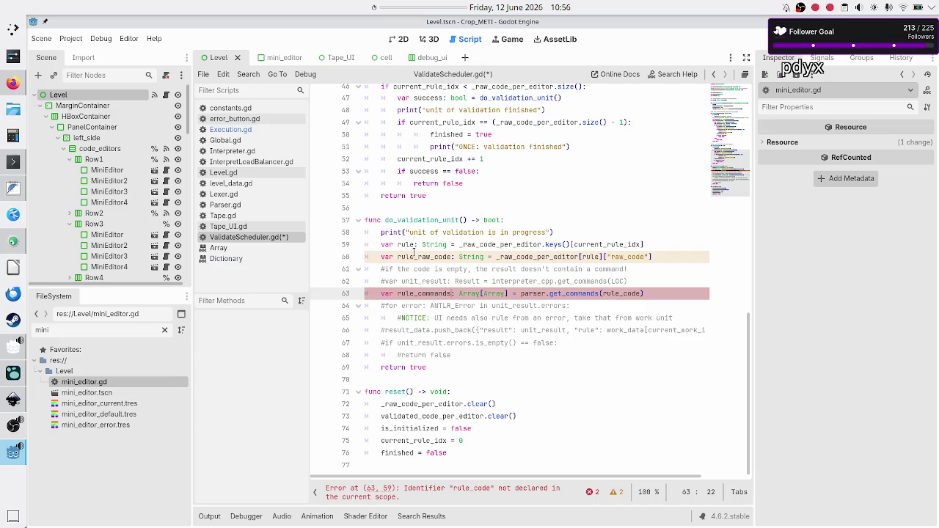
{"action": "key", "text": "Right"}
{"action": "key", "text": "Right"}
{"action": "key", "text": "Right"}
{"action": "key", "text": "Right"}
{"action": "key", "text": "Right"}
{"action": "key", "text": "Right"}
{"action": "key", "text": "Right"}
{"action": "key", "text": "Right"}
{"action": "key", "text": "Right"}
{"action": "key", "text": "BackSpace"}
{"action": "key", "text": "BackSpace"}
{"action": "key", "text": "BackSpace"}
{"action": "type", "text": "raw_code"}
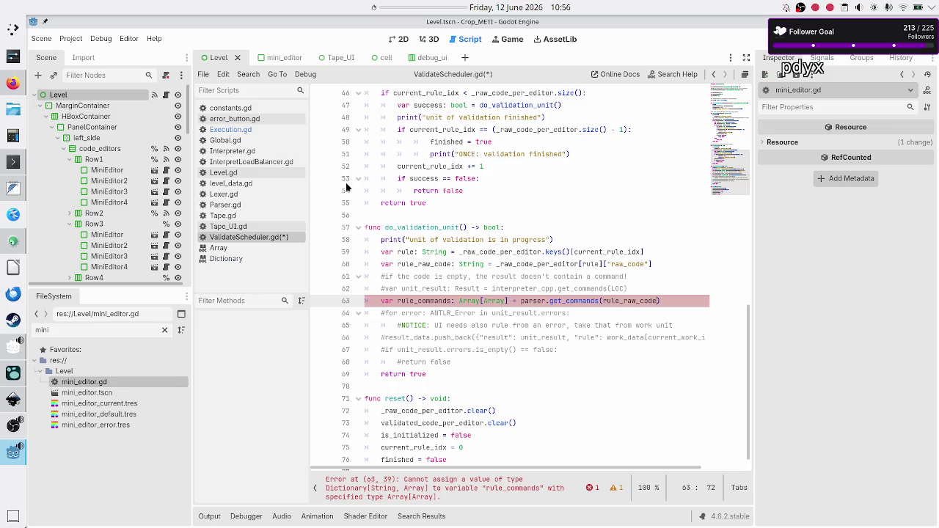
Step: In Parser.gd, rename get_commands' code parameter to raw_code
{"action": "left_click", "coordinate": [238, 206]}
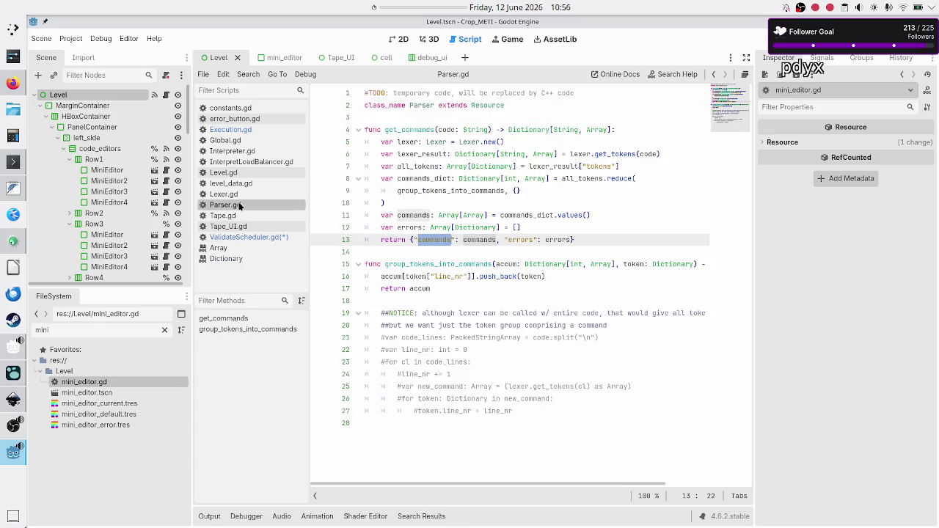
{"action": "left_click", "coordinate": [508, 130]}
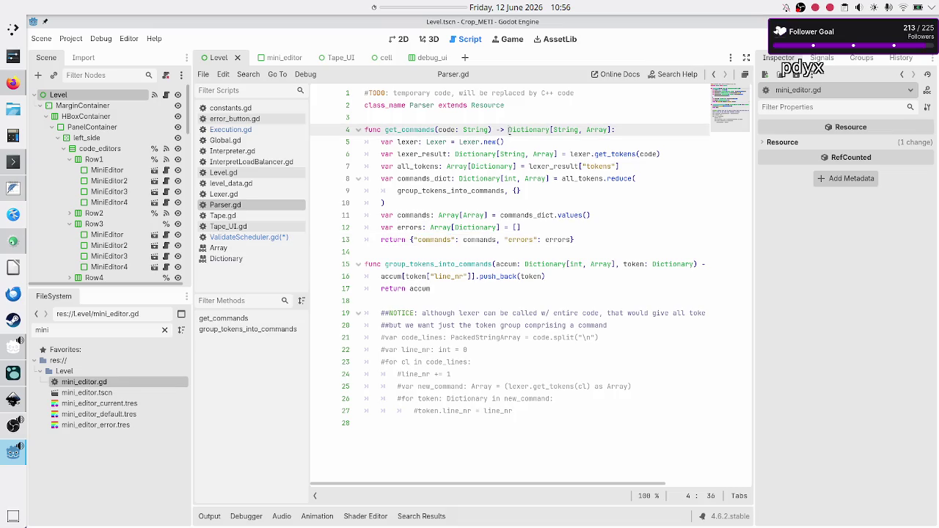
{"action": "key", "text": "Right"}
{"action": "key", "text": "shift+Right"}
{"action": "key", "text": "shift+Right"}
{"action": "key", "text": "shift+Right"}
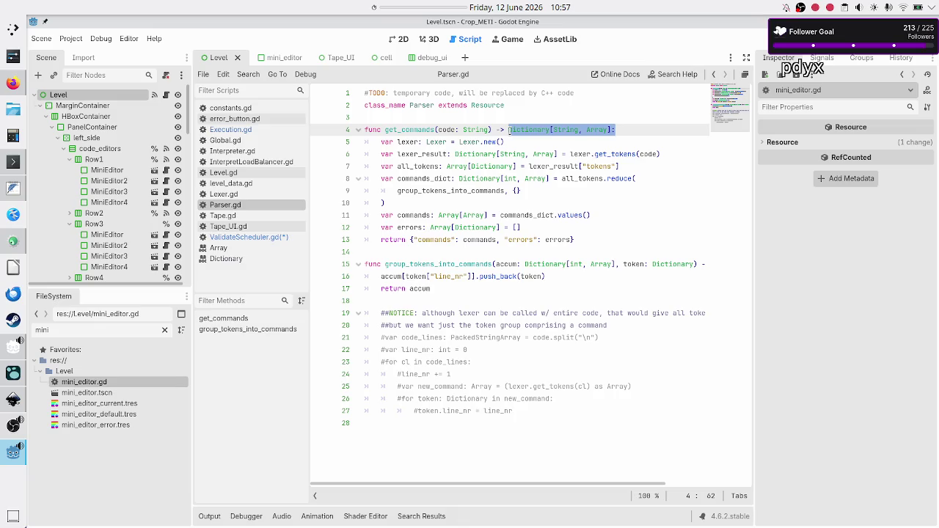
{"action": "left_click", "coordinate": [444, 130]}
{"action": "key", "text": "Left"}
{"action": "type", "text": "raw_"}
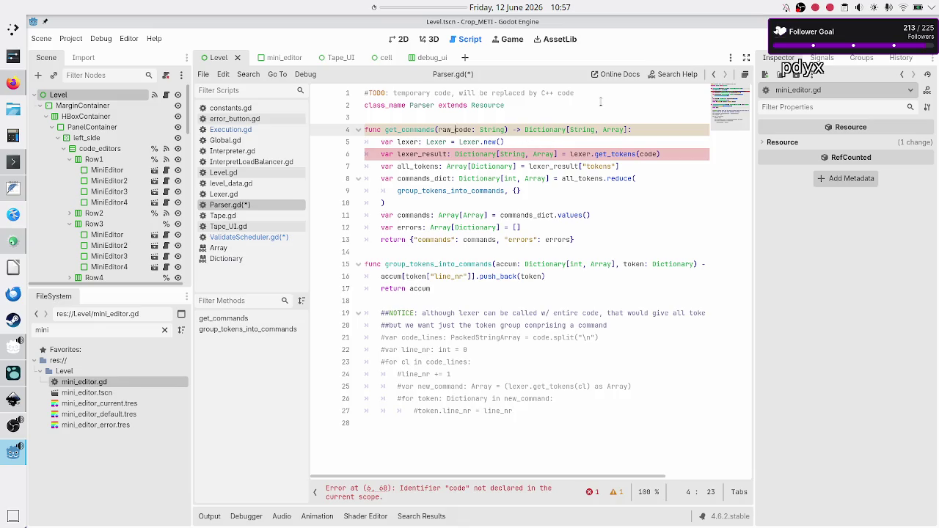
Step: Pass raw_code to lexer.get_tokens on line 6 and save all scripts
{"action": "key", "text": "Down"}
{"action": "key", "text": "Down"}
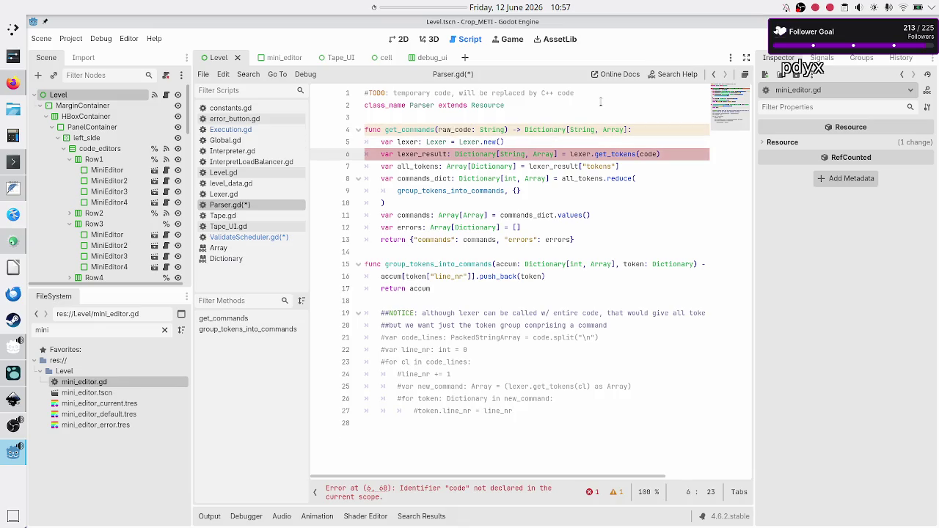
{"action": "key", "text": "Right"}
{"action": "key", "text": "Right"}
{"action": "key", "text": "Right"}
{"action": "key", "text": "Right"}
{"action": "key", "text": "Right"}
{"action": "key", "text": "Right"}
{"action": "type", "text": "raw_"}
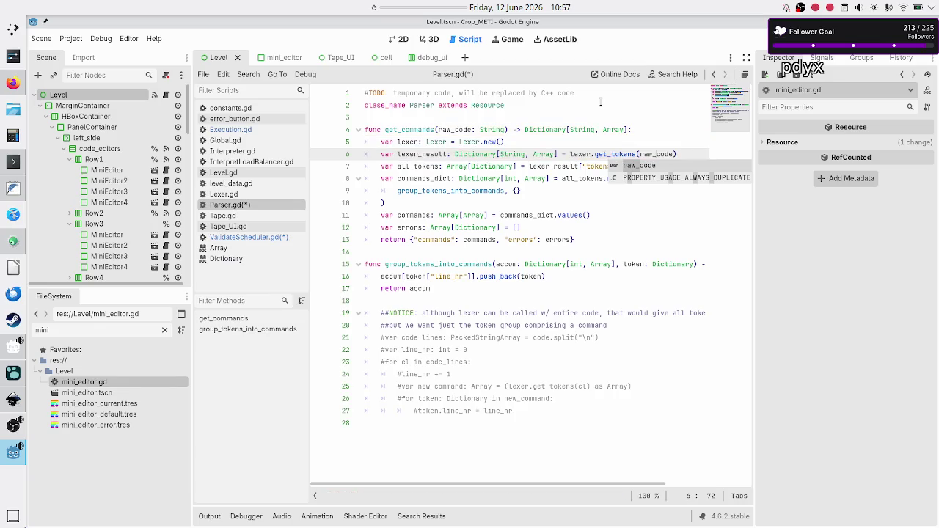
{"action": "key", "text": "Right"}
{"action": "key", "text": "Right"}
{"action": "key", "text": "Right"}
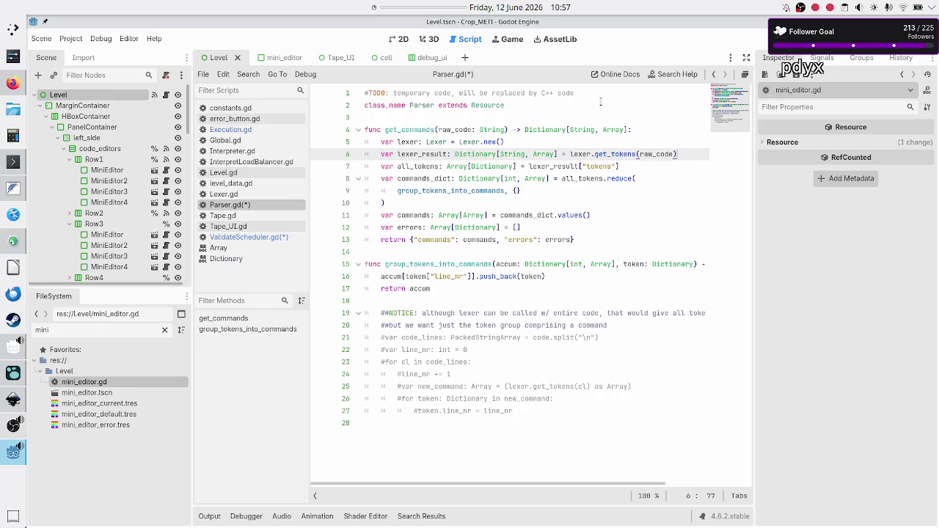
{"action": "key", "text": "Right"}
{"action": "key", "text": "ctrl+s"}
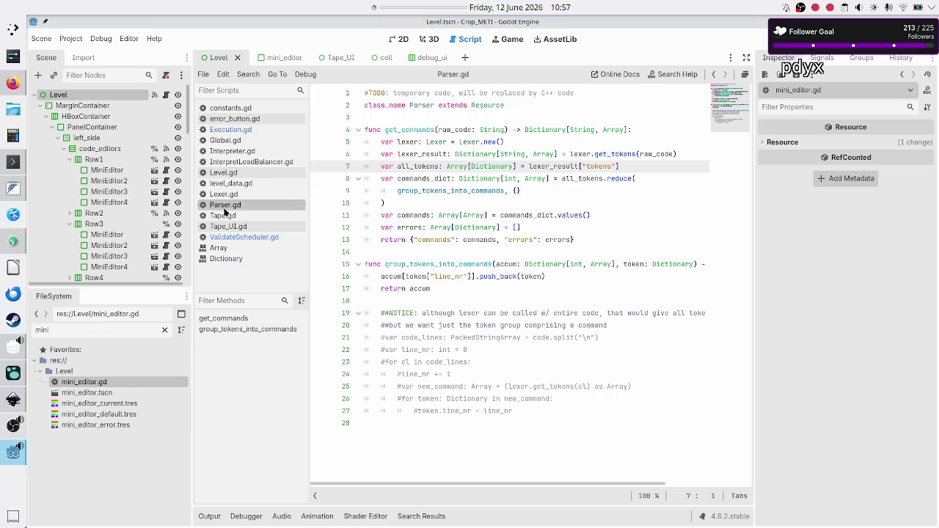
Step: In Lexer.gd, rename get_tokens' code parameter to raw_code
{"action": "left_click", "coordinate": [248, 193]}
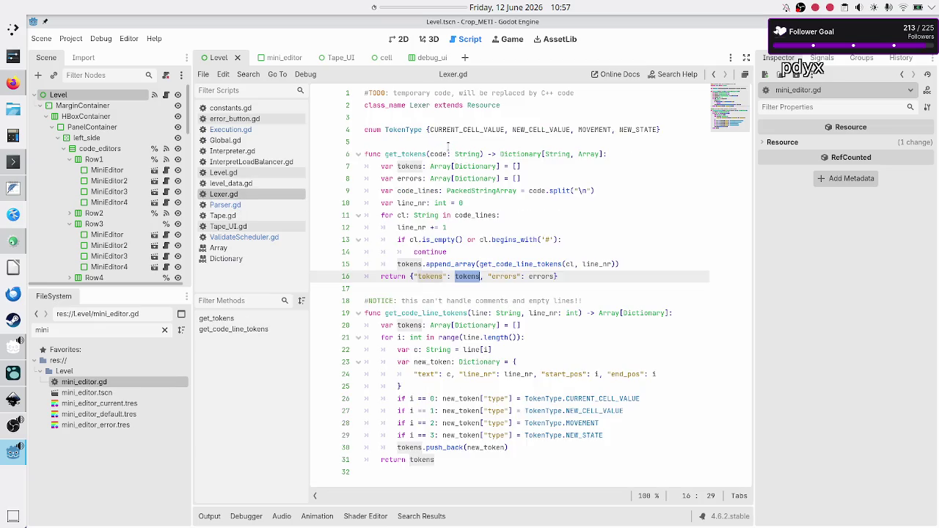
{"action": "left_click", "coordinate": [438, 155]}
{"action": "key", "text": "Left"}
{"action": "type", "text": "raw_"}
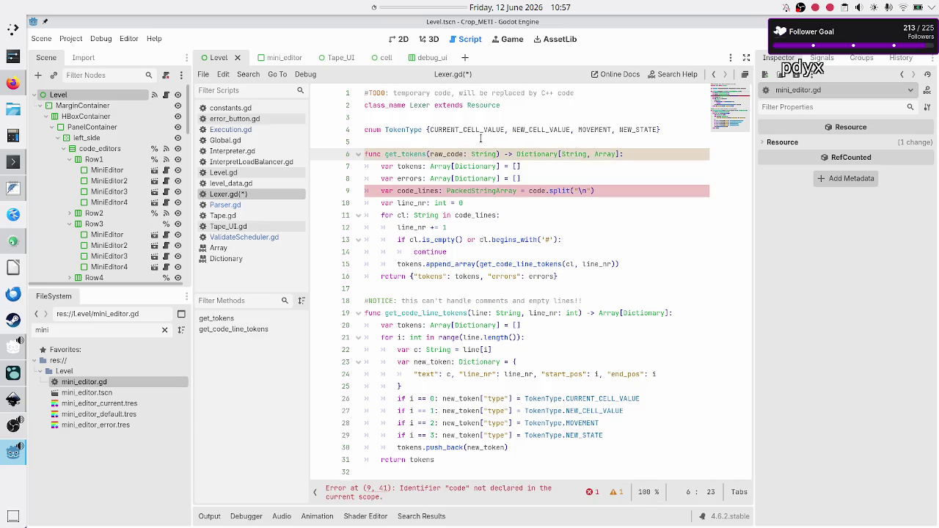
Step: On line 9, split raw_code into a variable renamed raw_code_lines
{"action": "key", "text": "Down"}
{"action": "key", "text": "Down"}
{"action": "key", "text": "Down"}
{"action": "key", "text": "ctrl+Right"}
{"action": "key", "text": "ctrl+Right"}
{"action": "type", "text": "raw_"}
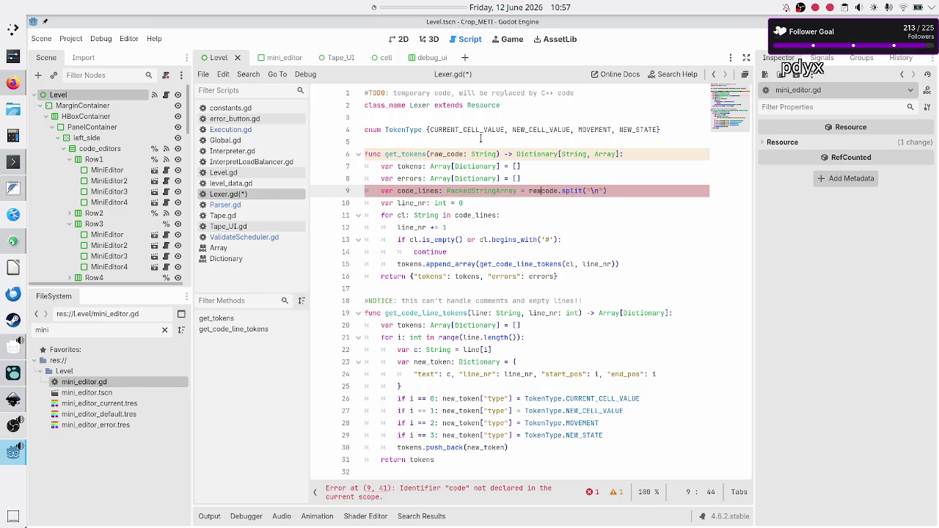
{"action": "key", "text": "Left"}
{"action": "key", "text": "Left"}
{"action": "key", "text": "Left"}
{"action": "key", "text": "ctrl+Left"}
{"action": "key", "text": "ctrl+Left"}
{"action": "key", "text": "ctrl+Left"}
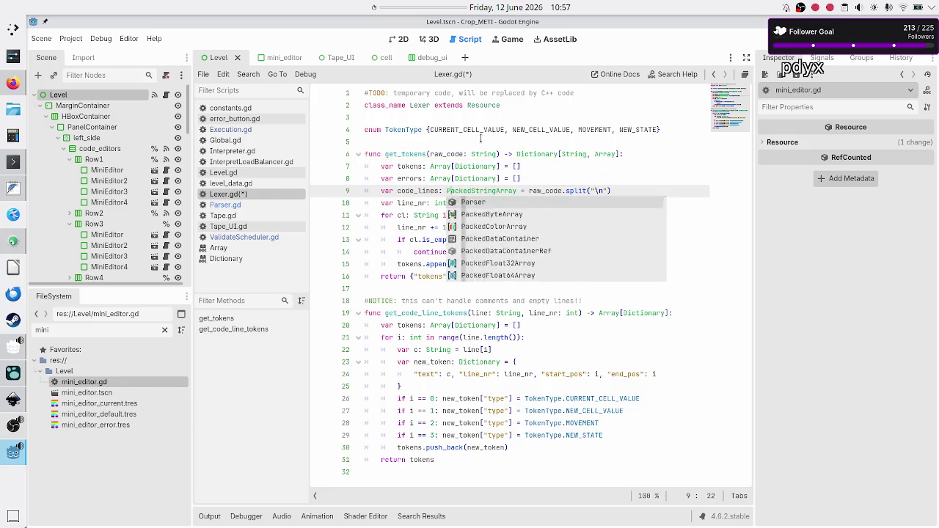
{"action": "type", "text": "raw_"}
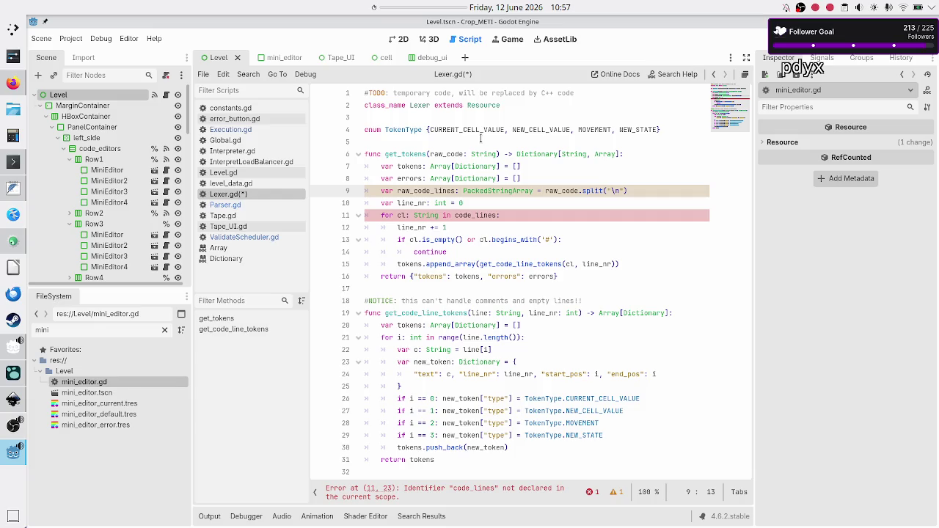
Step: Make the line 11 loop iterate raw_code_lines with loop variable raw_code_line
{"action": "key", "text": "Down"}
{"action": "key", "text": "Down"}
{"action": "key", "text": "Down"}
{"action": "key", "text": "Up"}
{"action": "key", "text": "Left"}
{"action": "key", "text": "Left"}
{"action": "key", "text": "Left"}
{"action": "type", "text": "raW_"}
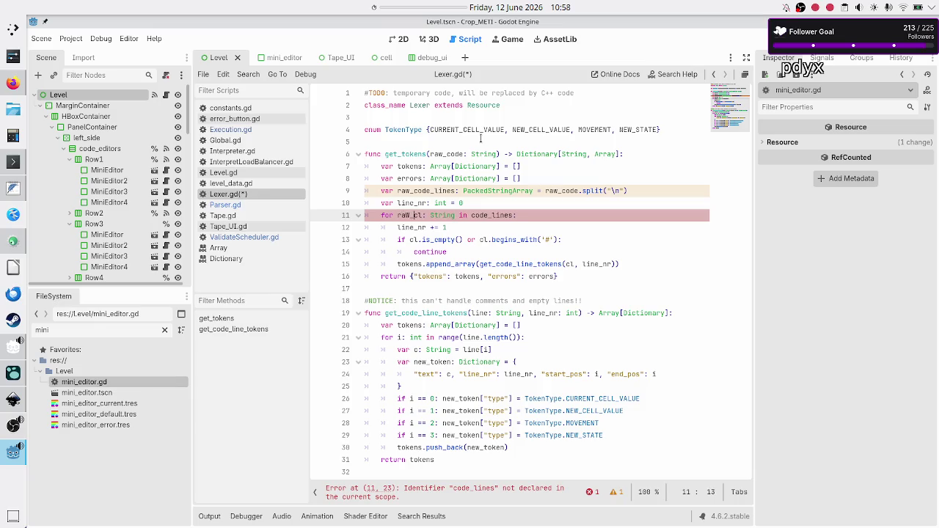
{"action": "key", "text": "BackSpace"}
{"action": "key", "text": "BackSpace"}
{"action": "key", "text": "BackSpace"}
{"action": "type", "text": "w_code"}
{"action": "type", "text": "_line"}
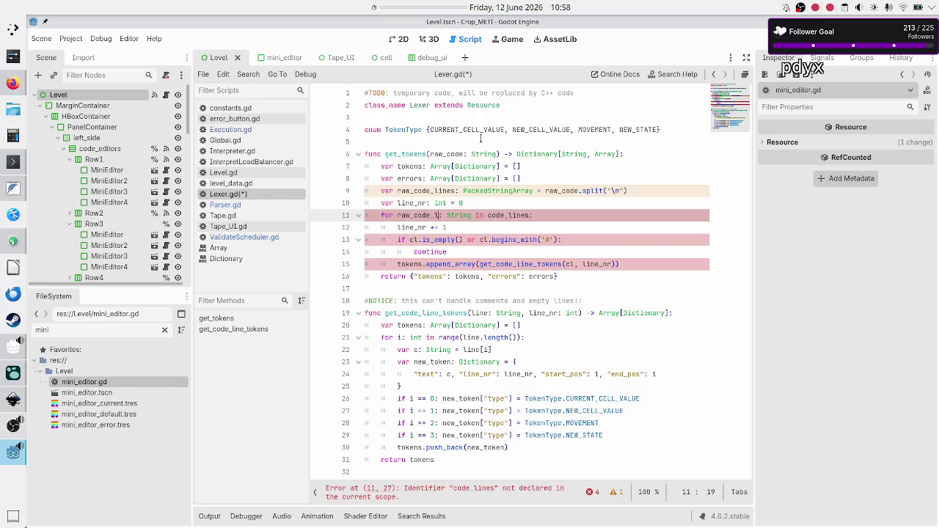
{"action": "key", "text": "ctrl+Right"}
{"action": "key", "text": "ctrl+Right"}
{"action": "type", "text": "raw_"}
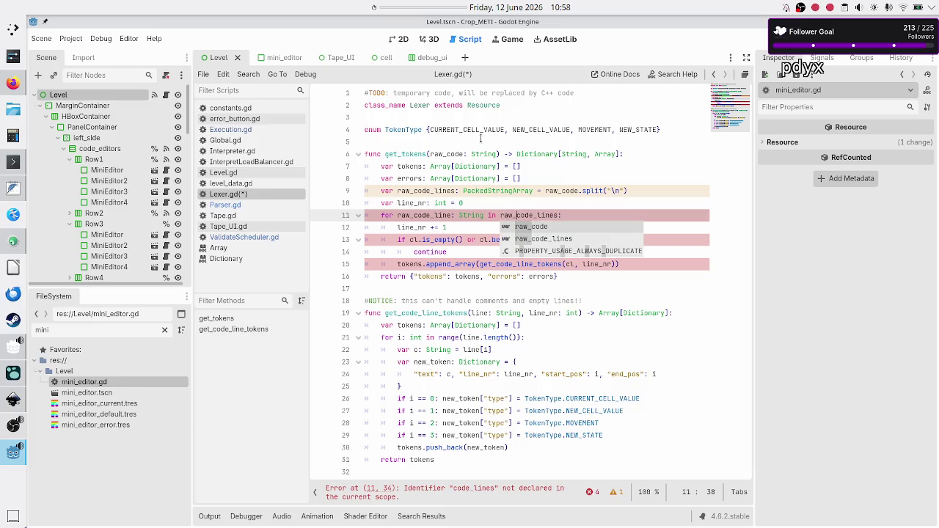
{"action": "key", "text": "Escape"}
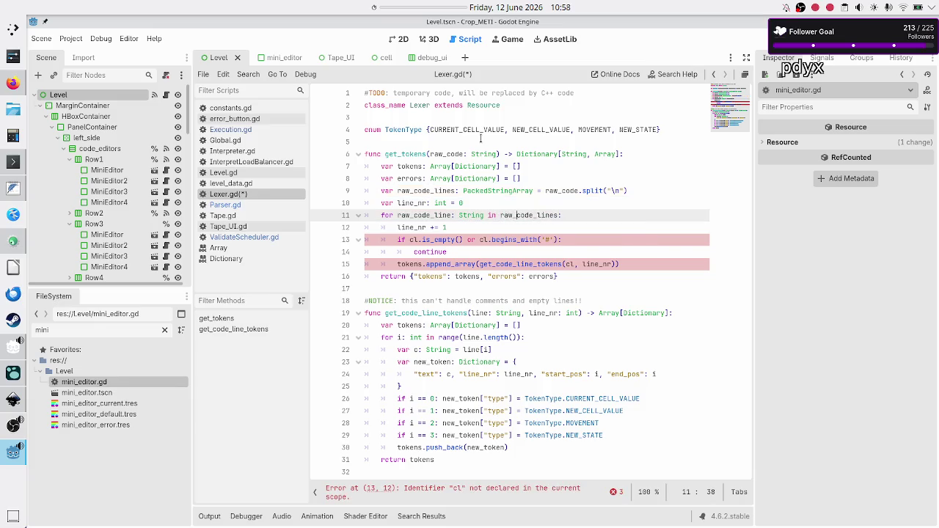
{"action": "key", "text": "Down"}
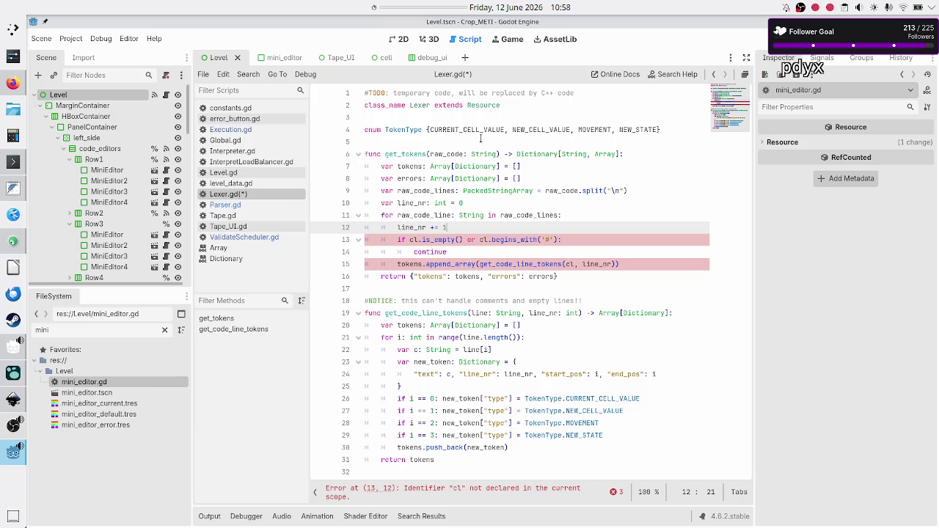
{"action": "key", "text": "Down"}
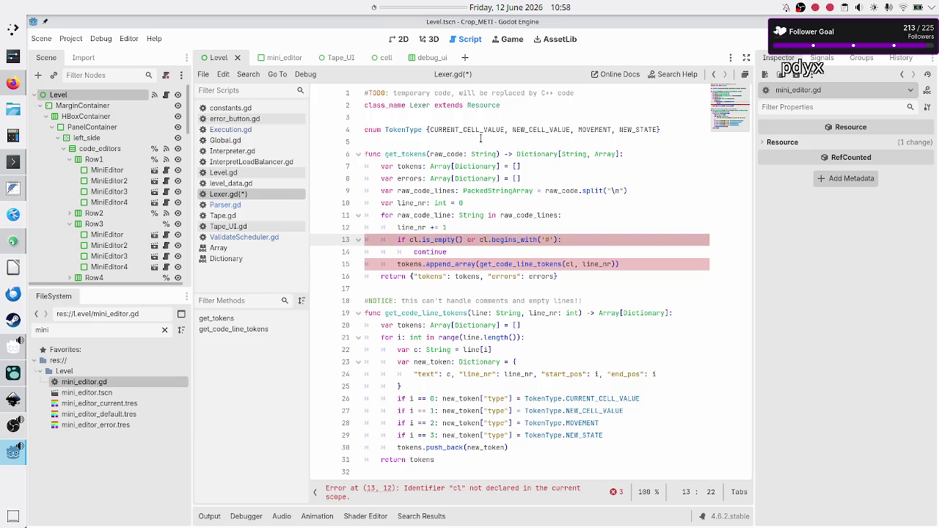
{"action": "key", "text": "Up"}
{"action": "key", "text": "Up"}
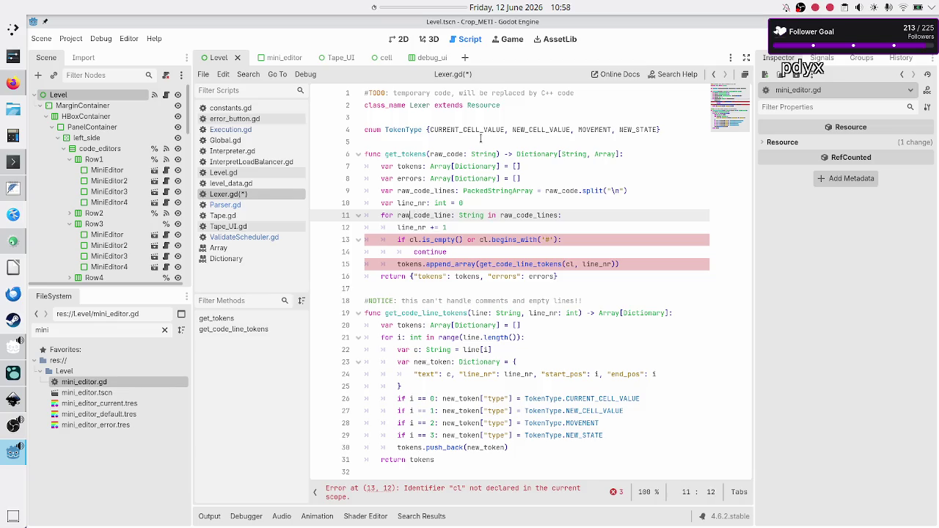
Step: Replace both cl references in the line 13 empty/comment check with raw_code_line
{"action": "key", "text": "ctrl+d"}
{"action": "key", "text": "Down"}
{"action": "key", "text": "Down"}
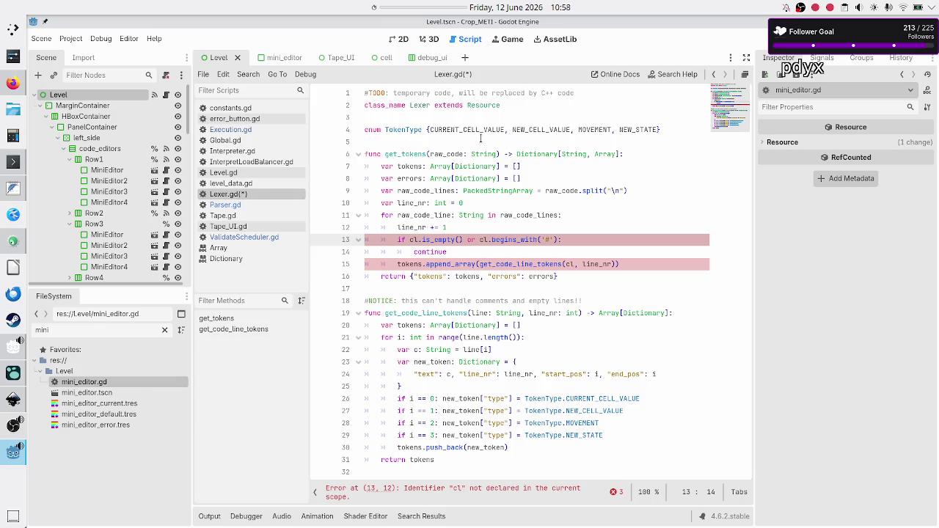
{"action": "key", "text": "BackSpace"}
{"action": "key", "text": "BackSpace"}
{"action": "type", "text": "raw_code_line"}
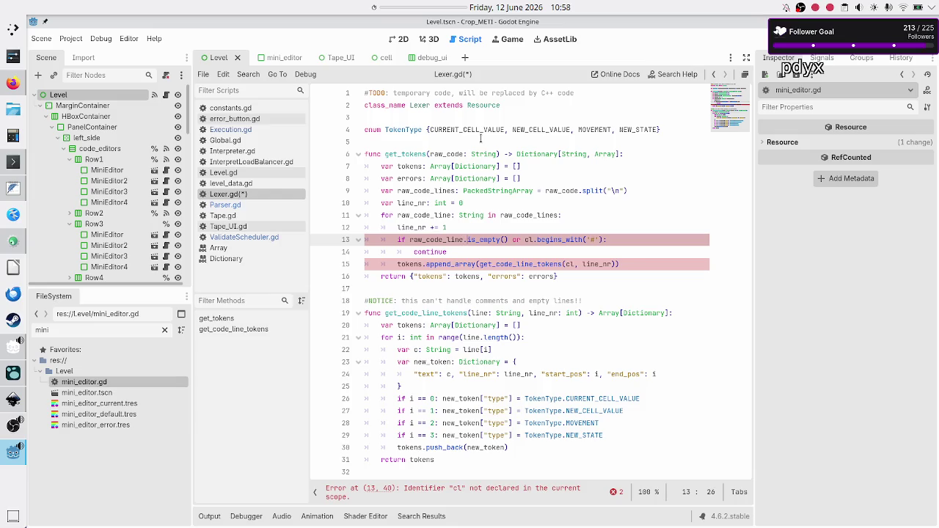
{"action": "key", "text": "Right"}
{"action": "key", "text": "Right"}
{"action": "key", "text": "Right"}
{"action": "key", "text": "BackSpace"}
{"action": "key", "text": "BackSpace"}
{"action": "type", "text": "raw_code_line"}
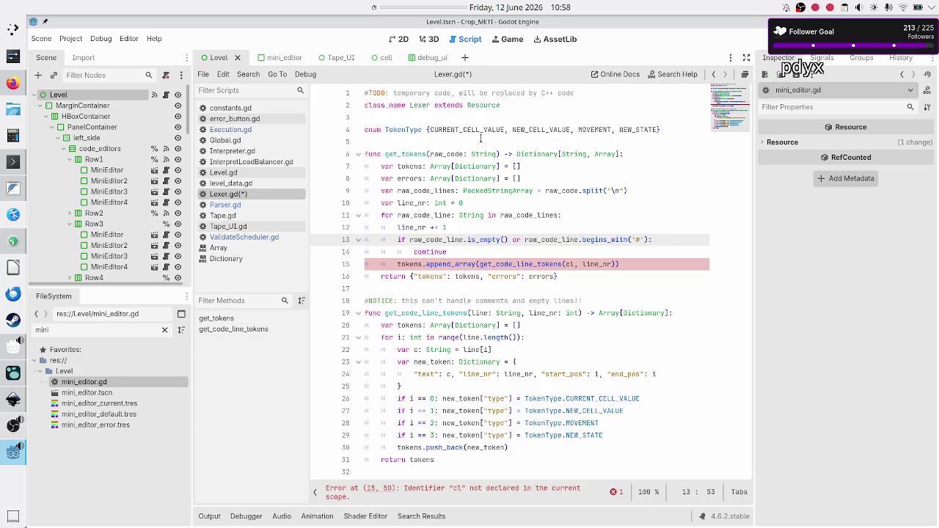
Step: Pass raw_code_line instead of cl to get_code_line_tokens on line 15
{"action": "key", "text": "Down"}
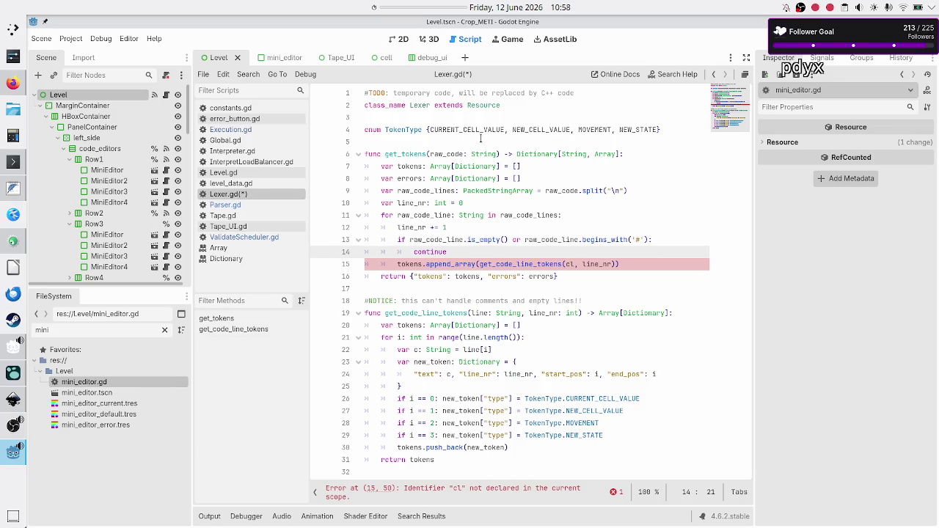
{"action": "key", "text": "Up"}
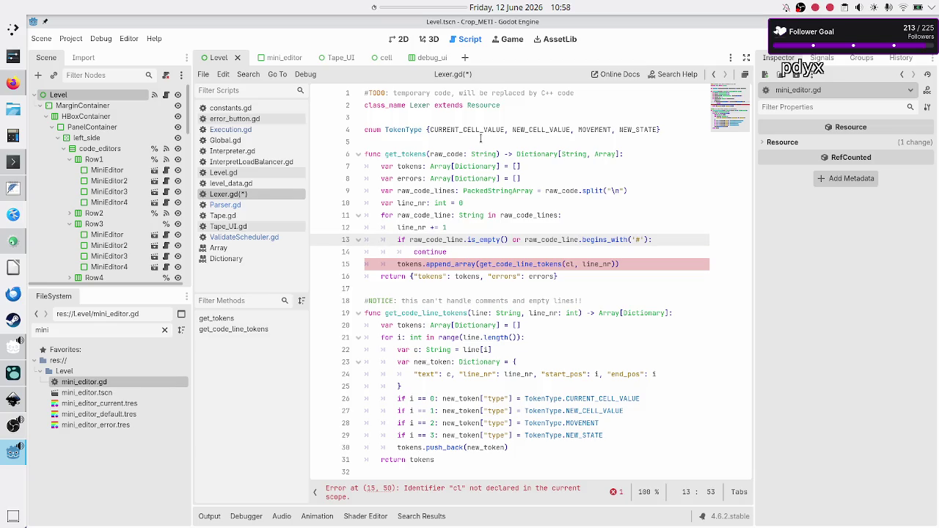
{"action": "key", "text": "Down"}
{"action": "key", "text": "Down"}
{"action": "key", "text": "Home"}
{"action": "key", "text": "Right"}
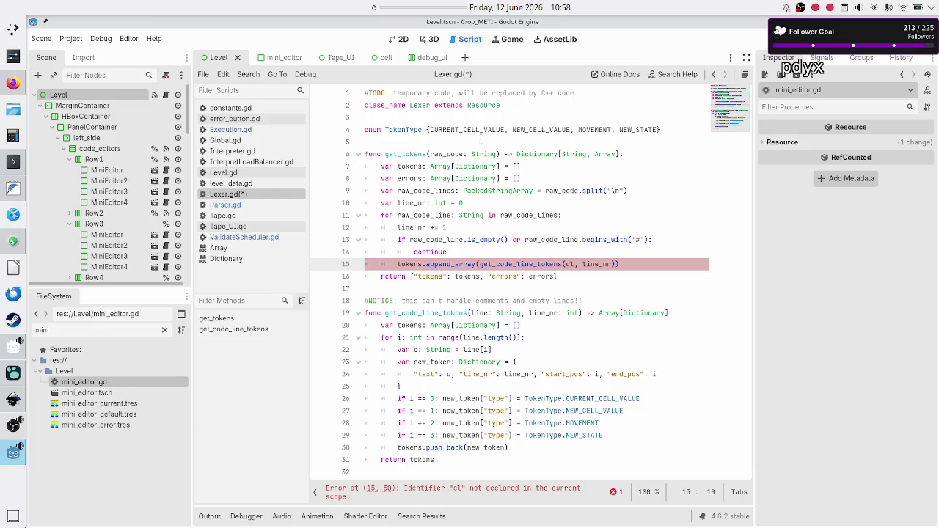
{"action": "key", "text": "Left"}
{"action": "key", "text": "shift+Right"}
{"action": "key", "text": "shift+Right"}
{"action": "key", "text": "Right"}
{"action": "key", "text": "Right"}
{"action": "key", "text": "Right"}
{"action": "key", "text": "Right"}
{"action": "key", "text": "Right"}
{"action": "key", "text": "Right"}
{"action": "key", "text": "BackSpace"}
{"action": "key", "text": "BackSpace"}
{"action": "type", "text": "raw_code_line"}
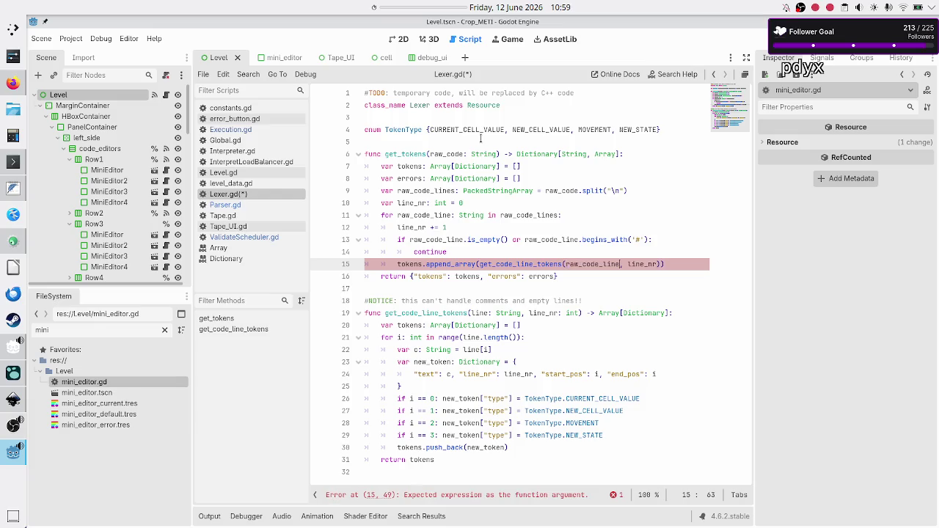
{"action": "key", "text": "Down"}
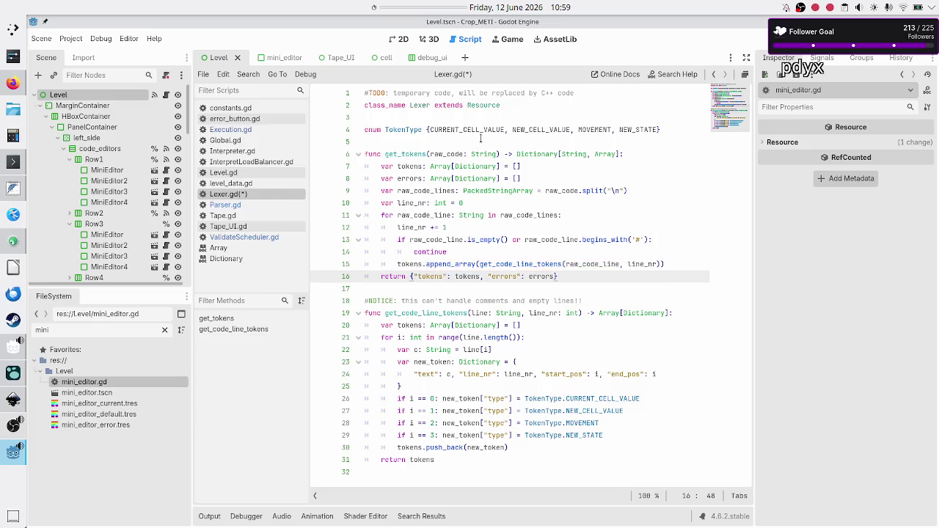
{"action": "key", "text": "Down"}
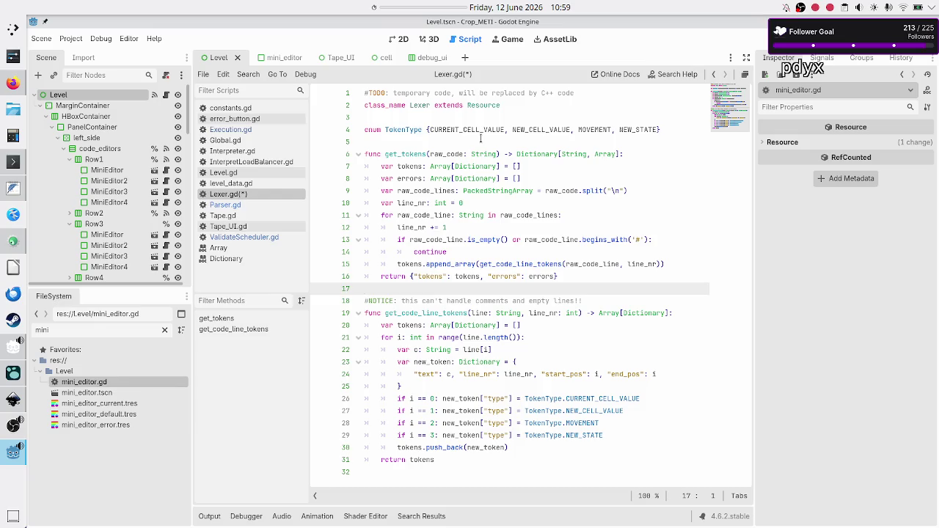
Step: Rename get_code_line_tokens' line parameter to raw_code_line on line 19
{"action": "key", "text": "Down"}
{"action": "key", "text": "Down"}
{"action": "key", "text": "Right"}
{"action": "key", "text": "Right"}
{"action": "key", "text": "Right"}
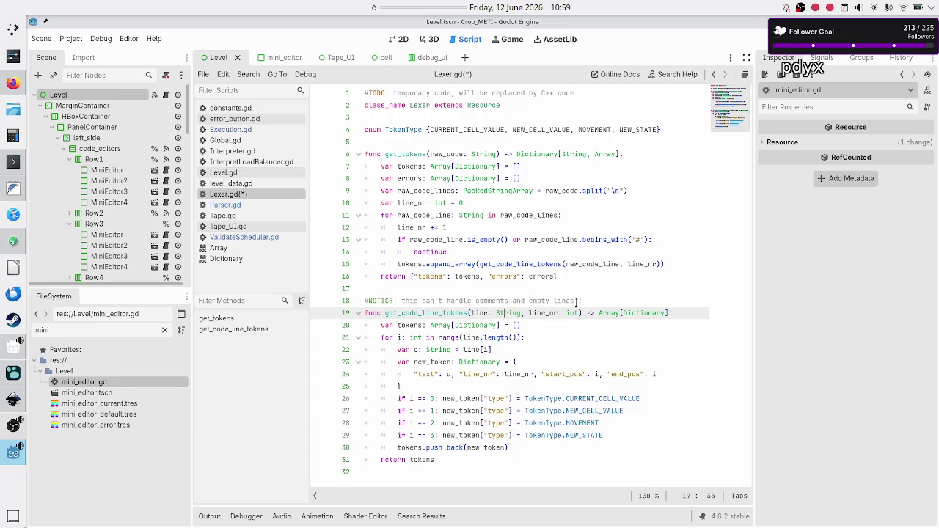
{"action": "key", "text": "Left"}
{"action": "key", "text": "Left"}
{"action": "key", "text": "Left"}
{"action": "type", "text": "raw_"}
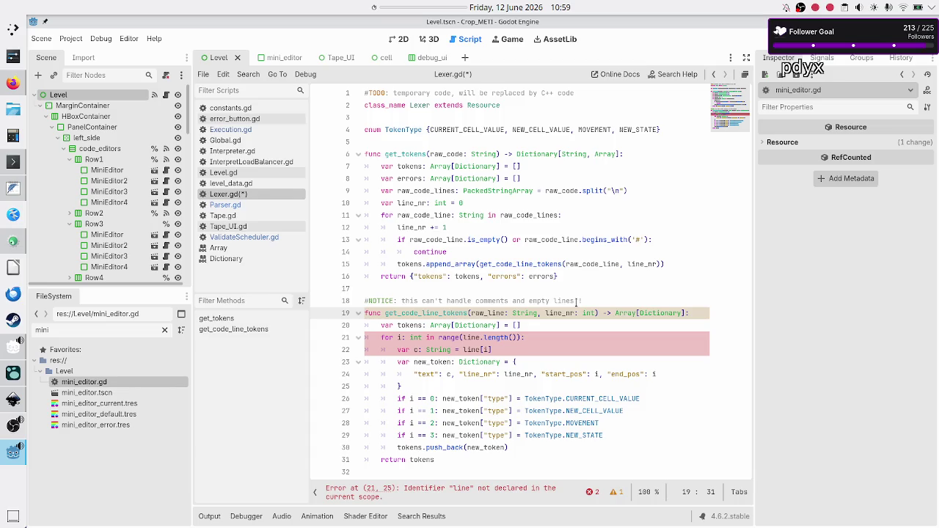
{"action": "type", "text": "code_"}
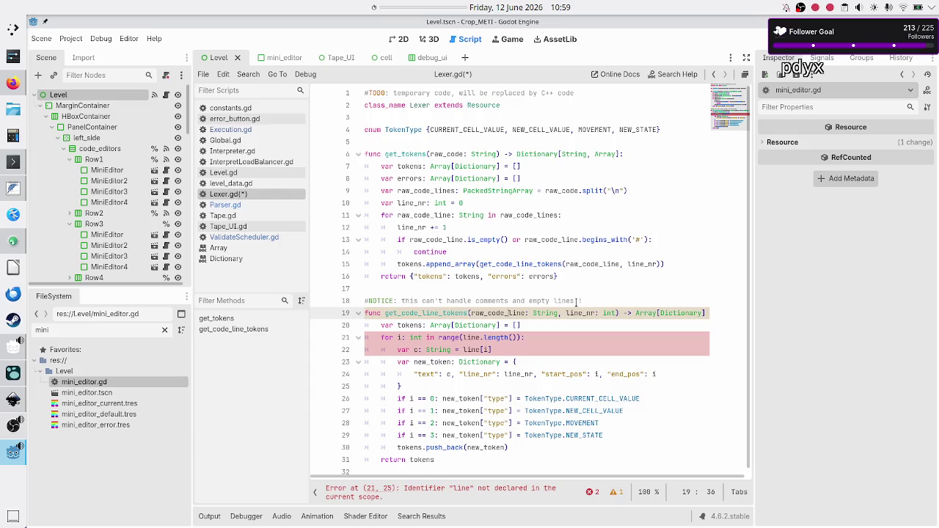
Step: Use raw_code_line in the range() call of the line 21 for loop
{"action": "key", "text": "Down"}
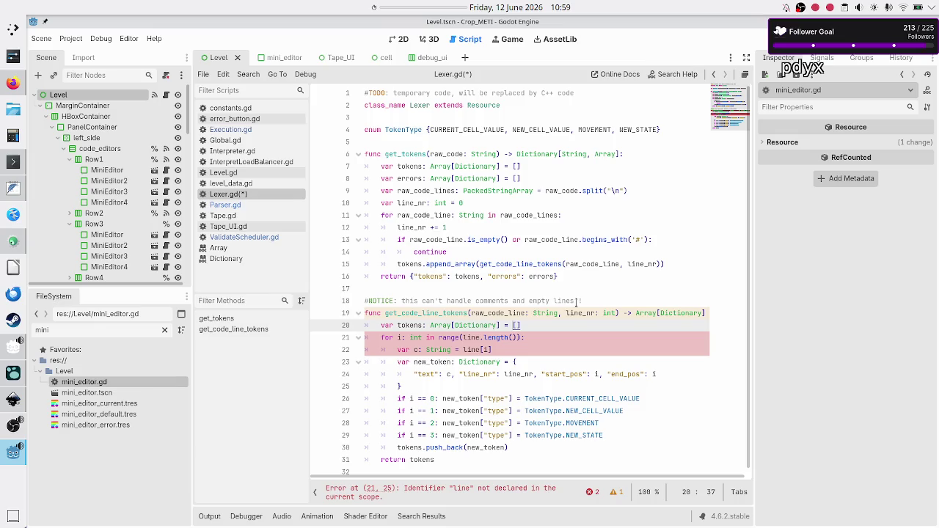
{"action": "key", "text": "Down"}
{"action": "key", "text": "Home"}
{"action": "key", "text": "Right"}
{"action": "key", "text": "Right"}
{"action": "key", "text": "Right"}
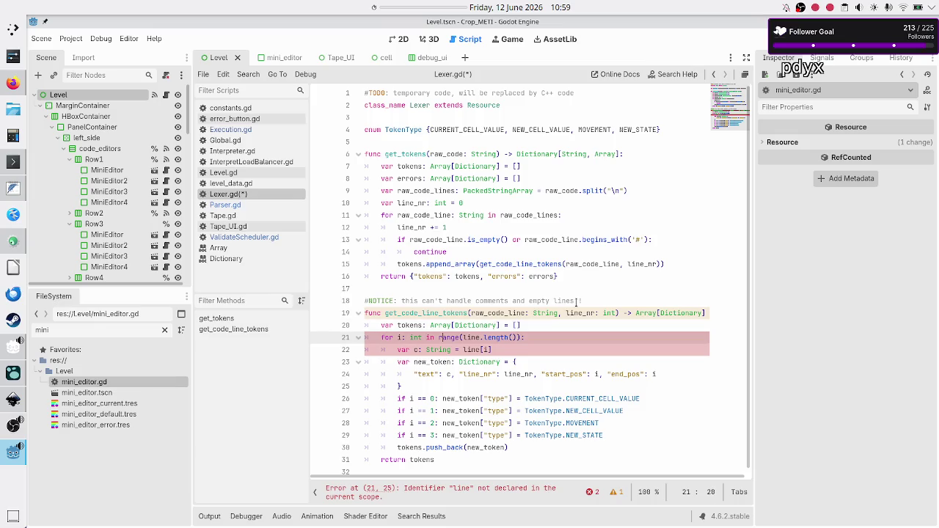
{"action": "key", "text": "Right"}
{"action": "type", "text": "raw_code_"}
{"action": "key", "text": "Tab"}
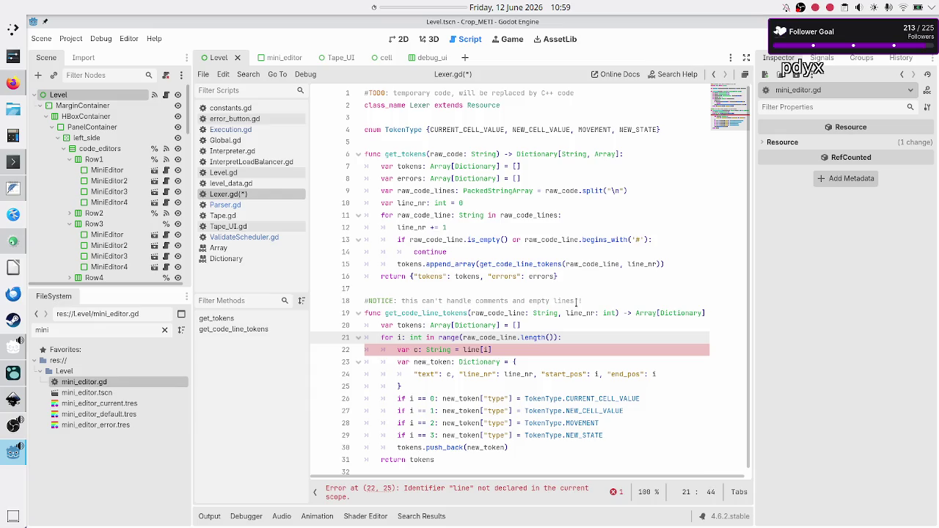
Step: Index characters with raw_code_line[i] on line 22
{"action": "key", "text": "Down"}
{"action": "key", "text": "Left"}
{"action": "key", "text": "Left"}
{"action": "key", "text": "Left"}
{"action": "type", "text": "raw_code_"}
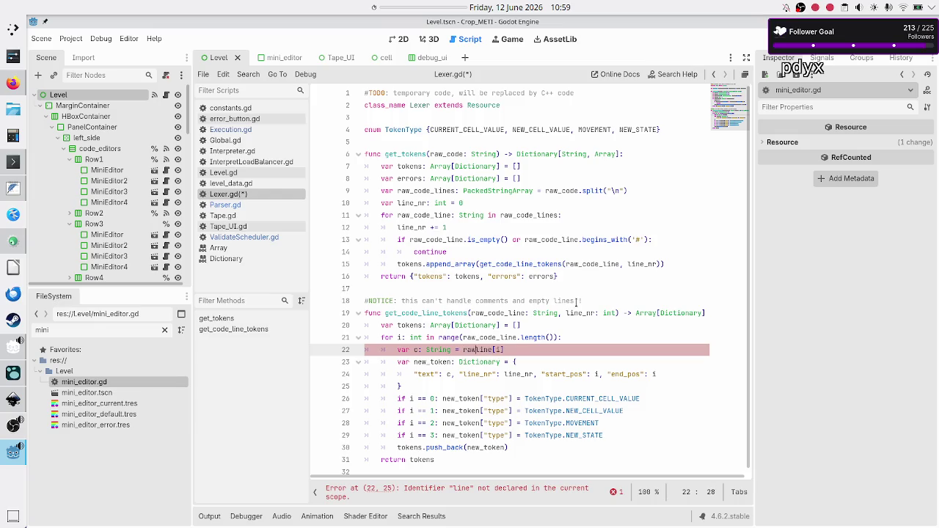
{"action": "key", "text": "Escape"}
{"action": "key", "text": "Down"}
{"action": "key", "text": "Home"}
{"action": "key", "text": "Home"}
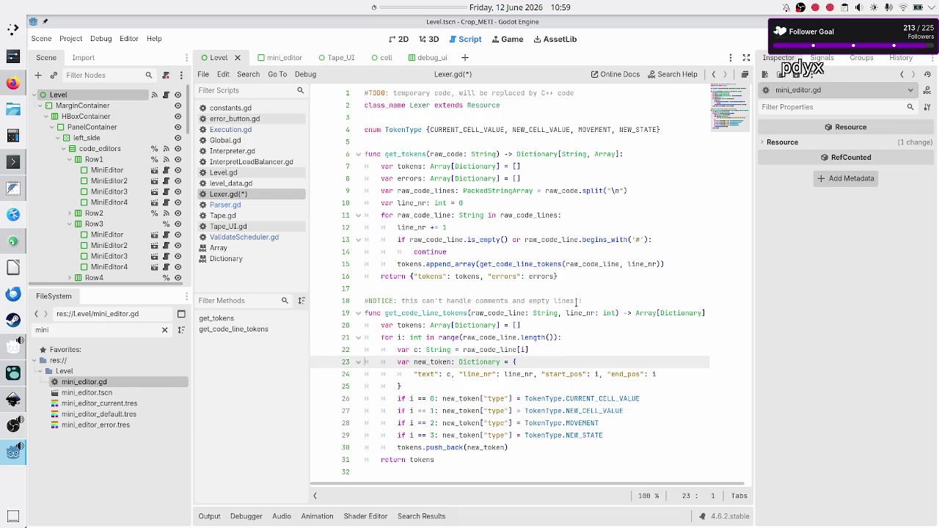
{"action": "key", "text": "Down"}
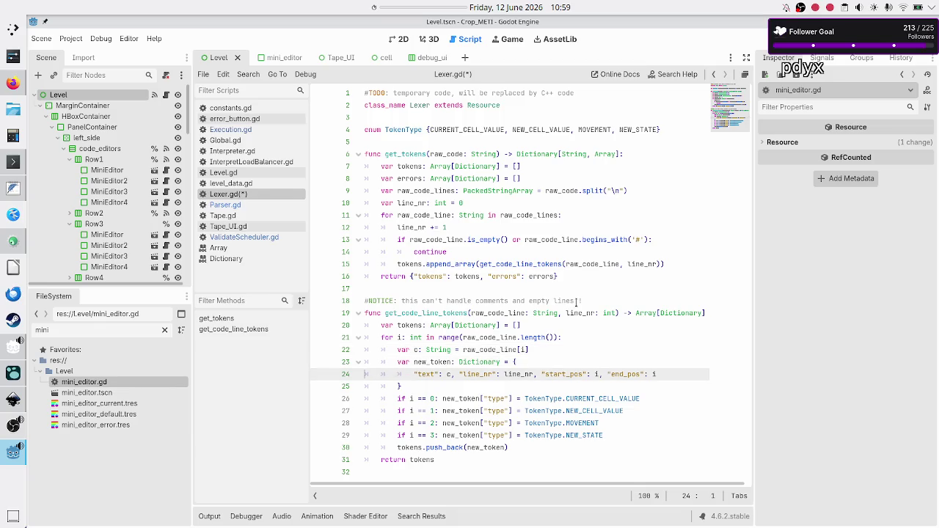
{"action": "key", "text": "Right"}
{"action": "key", "text": "Right"}
{"action": "key", "text": "Down"}
{"action": "key", "text": "Down"}
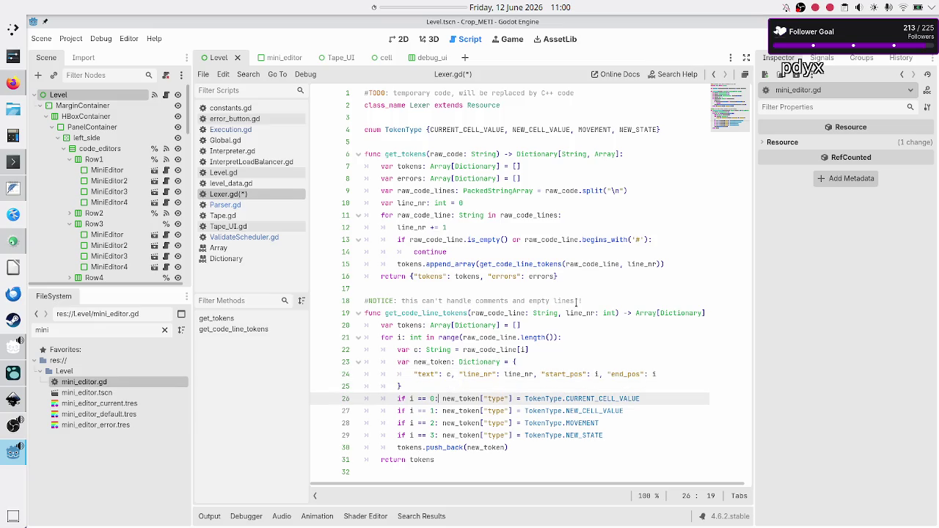
Step: Add a 'match i:' line above the if chain and make case 0 its first indented branch
{"action": "key", "text": "Down"}
{"action": "key", "text": "Down"}
{"action": "key", "text": "Down"}
{"action": "key", "text": "Up"}
{"action": "key", "text": "Up"}
{"action": "key", "text": "Up"}
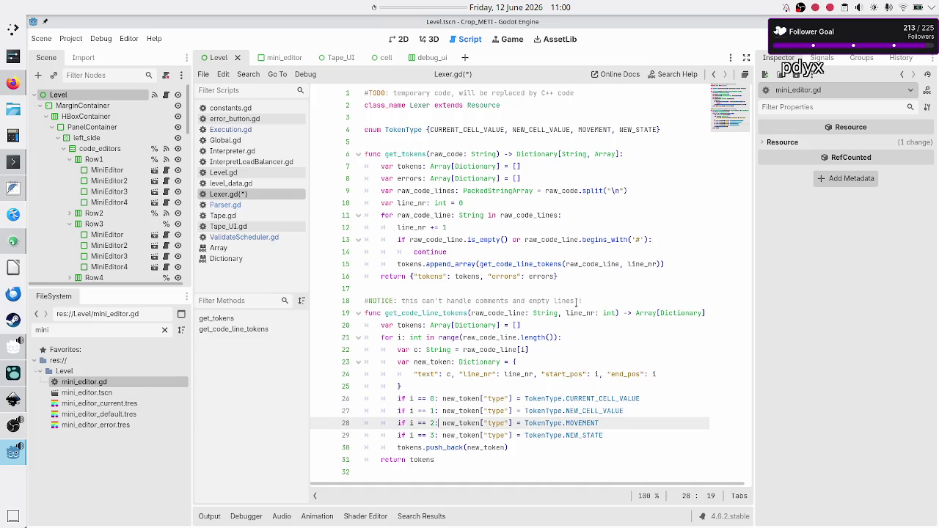
{"action": "key", "text": "Return"}
{"action": "type", "text": "match"}
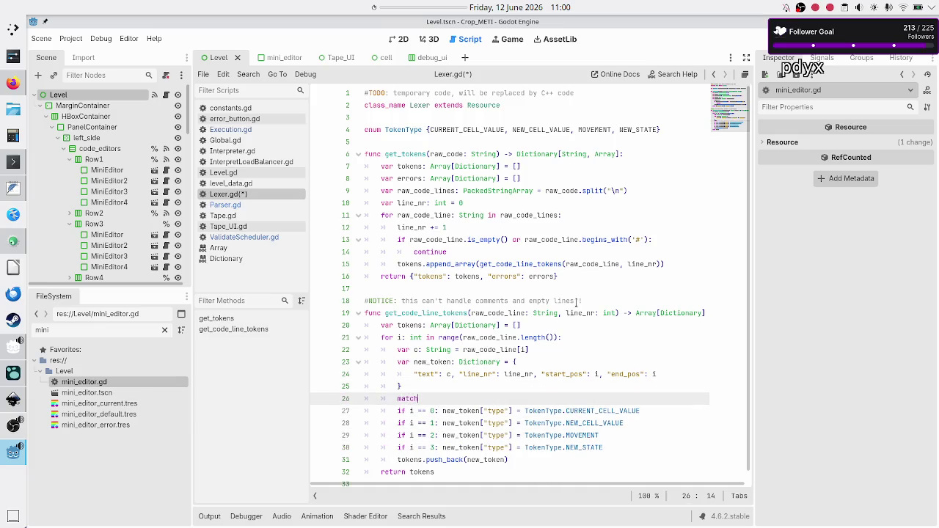
{"action": "type", "text": " i"}
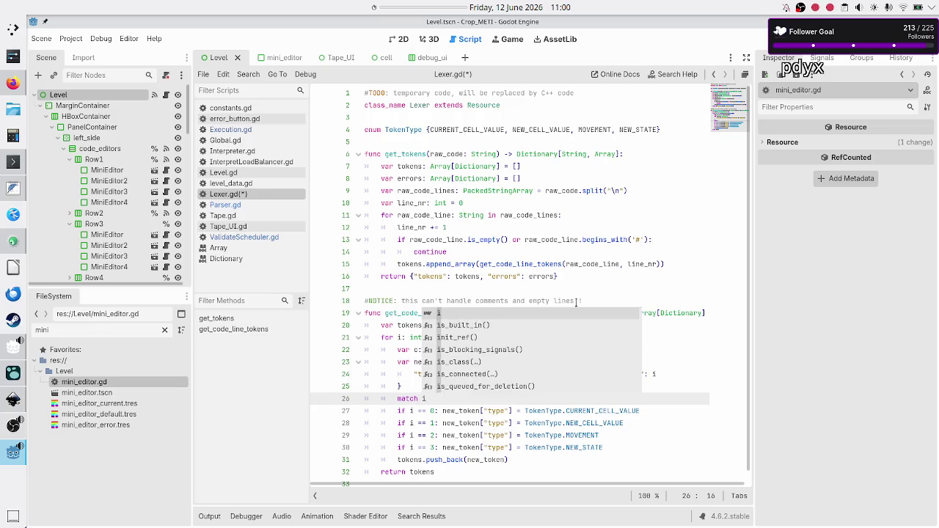
{"action": "type", "text": ":"}
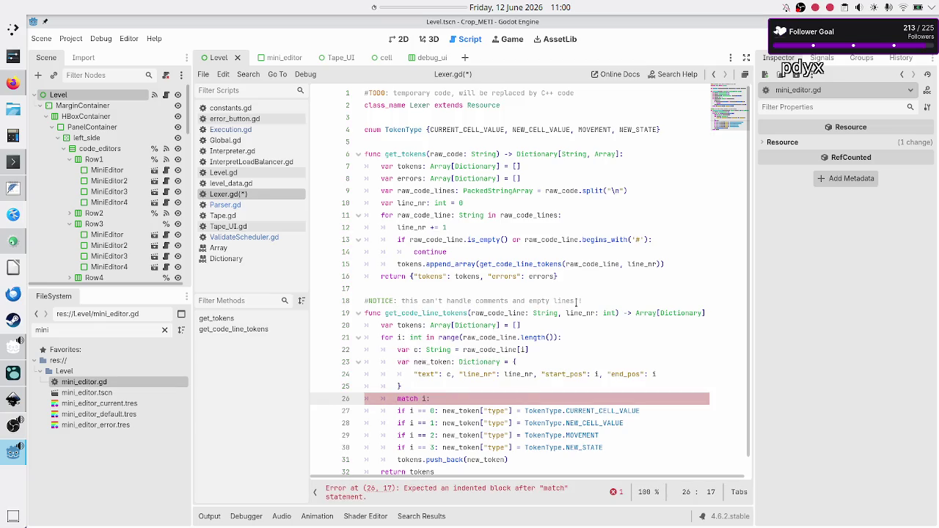
{"action": "key", "text": "Down"}
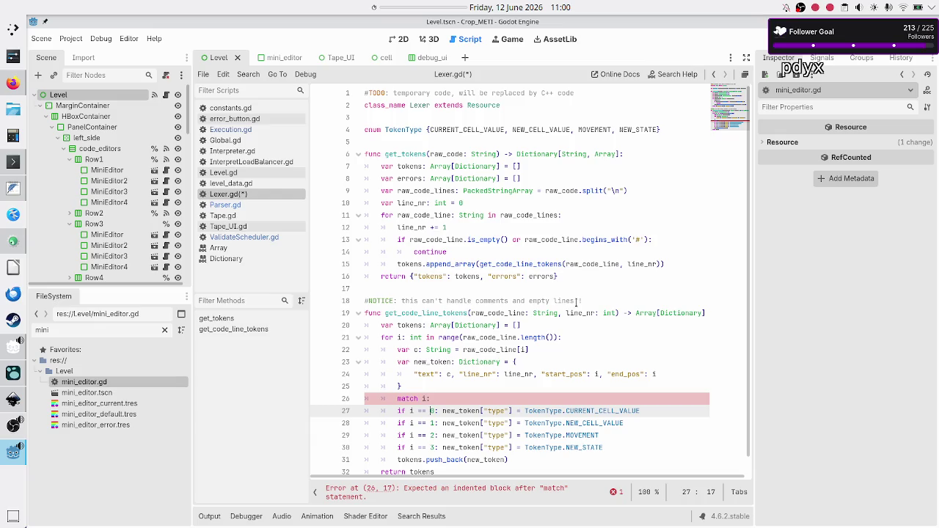
{"action": "key", "text": "BackSpace"}
{"action": "key", "text": "BackSpace"}
{"action": "key", "text": "BackSpace"}
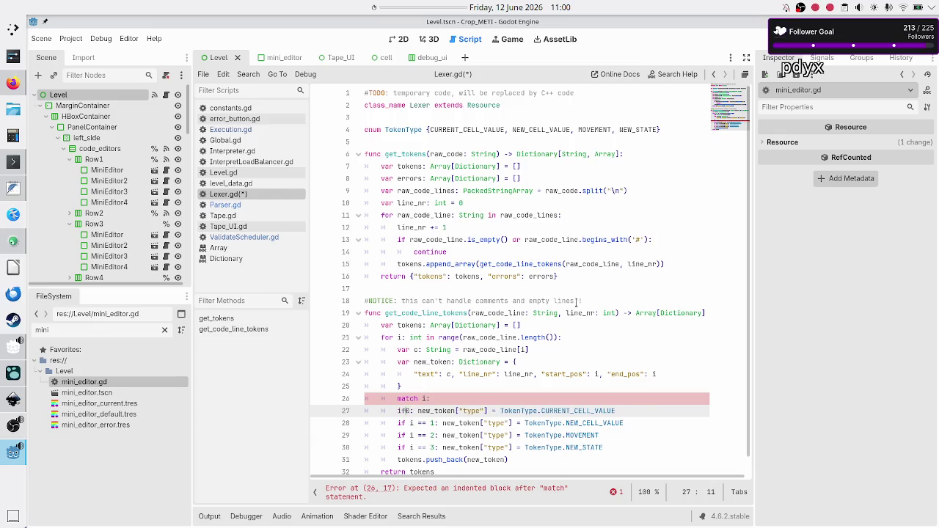
{"action": "key", "text": "Tab"}
Step: Turn cases 1, 2 and 3 into indented match branches, dropping their 'if i ==' tests
{"action": "key", "text": "Down"}
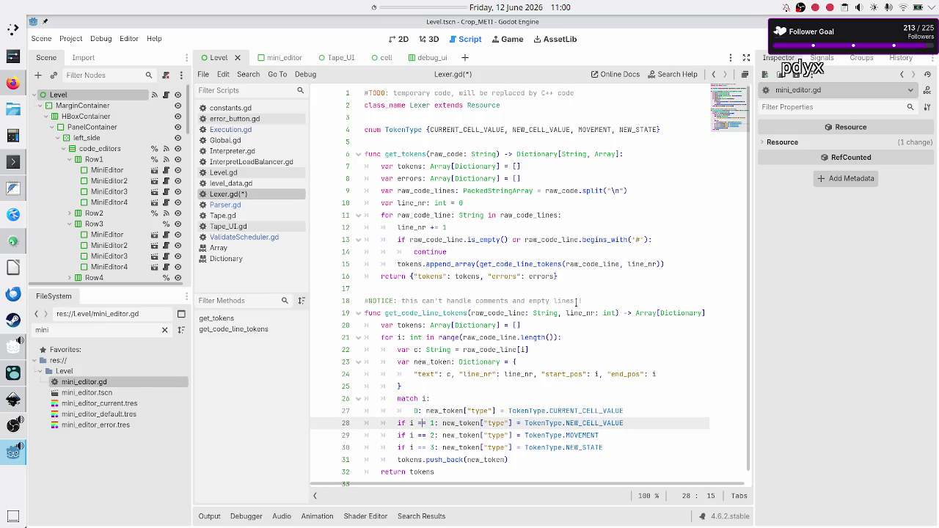
{"action": "key", "text": "BackSpace"}
{"action": "key", "text": "BackSpace"}
{"action": "key", "text": "BackSpace"}
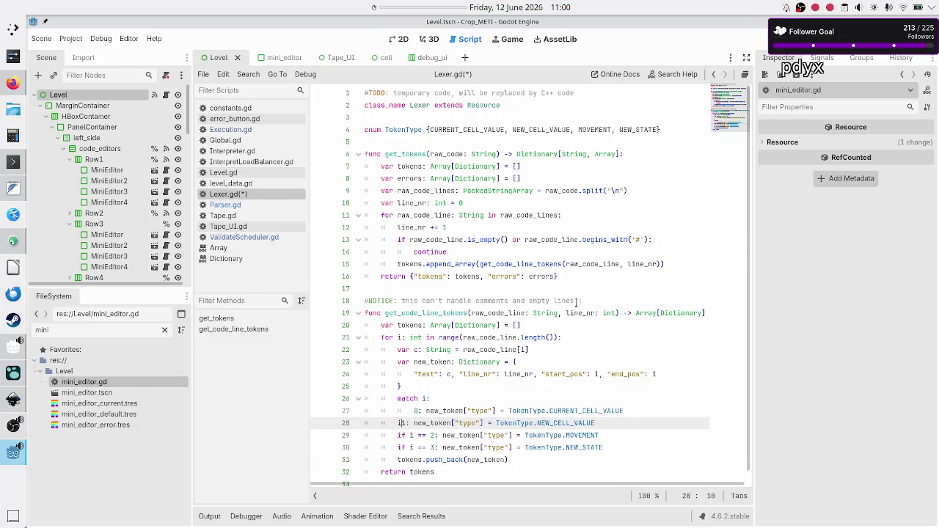
{"action": "key", "text": "Tab"}
{"action": "key", "text": "Down"}
{"action": "key", "text": "BackSpace"}
{"action": "key", "text": "BackSpace"}
{"action": "key", "text": "BackSpace"}
{"action": "key", "text": "Tab"}
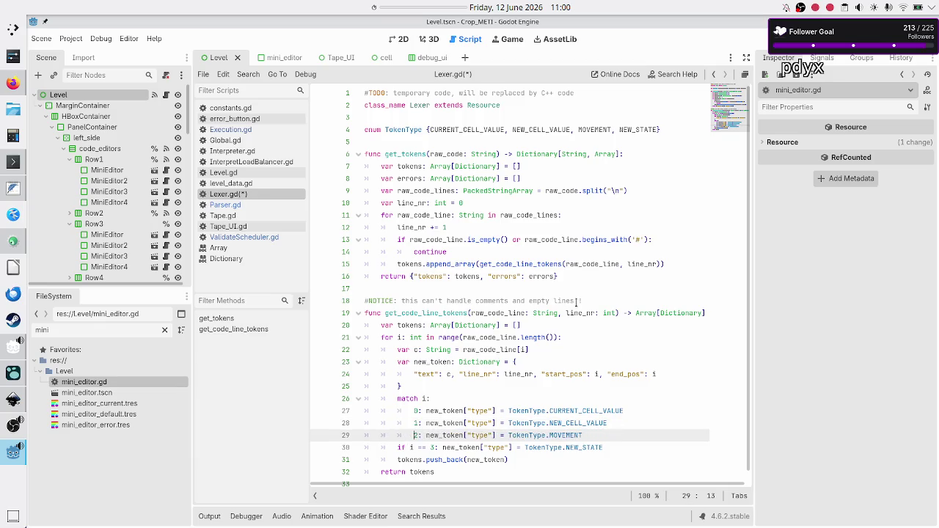
{"action": "key", "text": "Down"}
{"action": "key", "text": "BackSpace"}
{"action": "key", "text": "BackSpace"}
{"action": "key", "text": "BackSpace"}
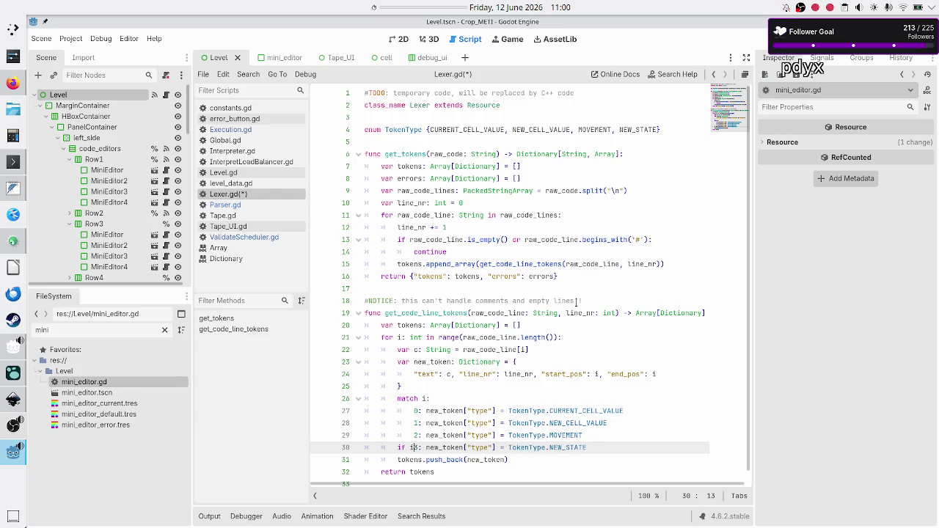
{"action": "key", "text": "Tab"}
Step: Save Lexer.gd and switch to Parser.gd
{"action": "key", "text": "Down"}
{"action": "key", "text": "Down"}
{"action": "key", "text": "Down"}
{"action": "key", "text": "ctrl+s"}
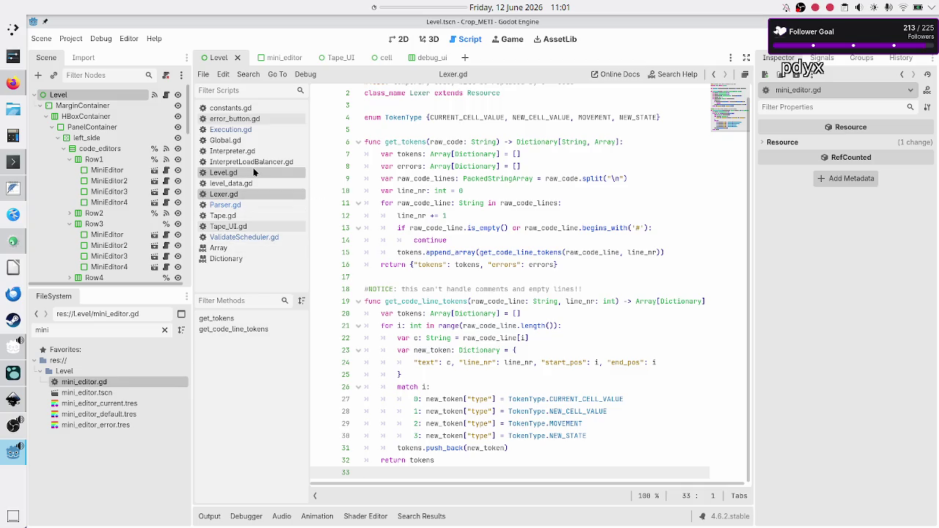
{"action": "left_click", "coordinate": [235, 205]}
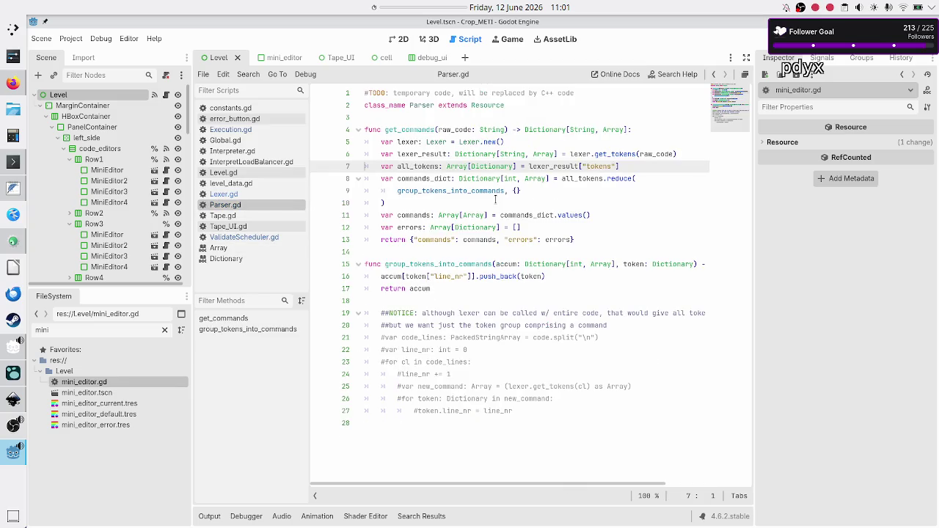
{"action": "double_click", "coordinate": [440, 240]}
{"action": "left_click", "coordinate": [528, 240]}
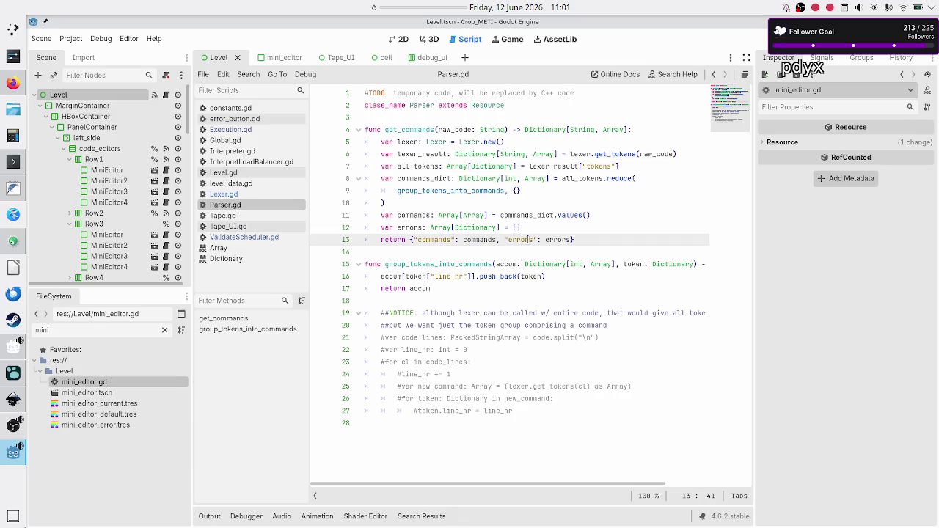
{"action": "double_click", "coordinate": [528, 240]}
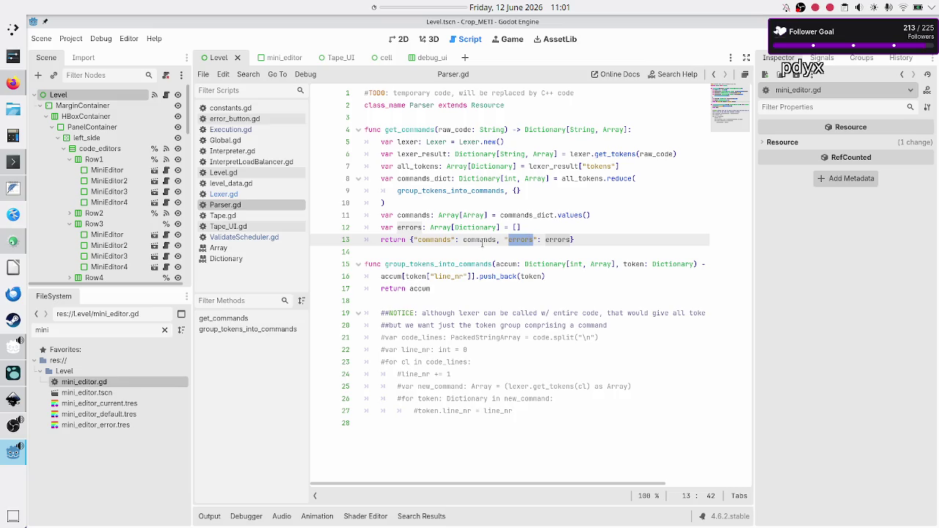
{"action": "left_click_drag", "start_coordinate": [411, 240], "coordinate": [583, 240]}
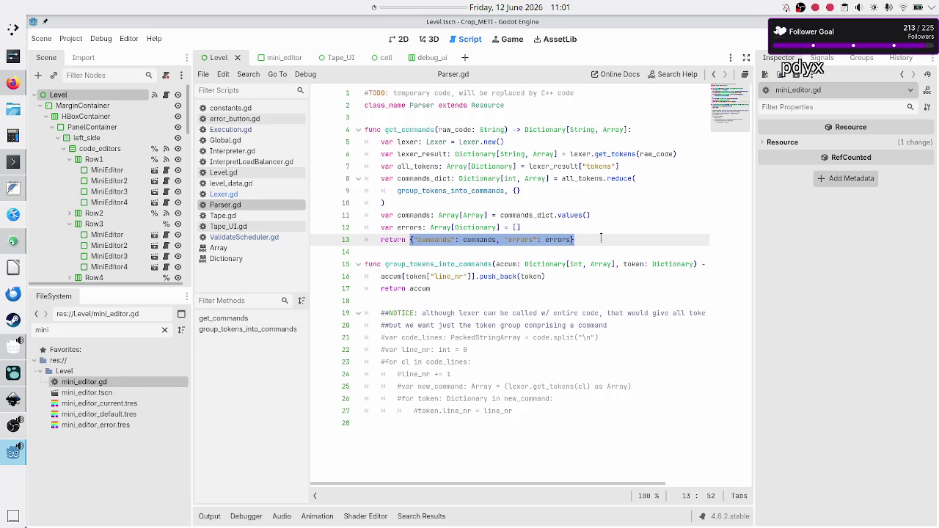
{"action": "left_click", "coordinate": [601, 238]}
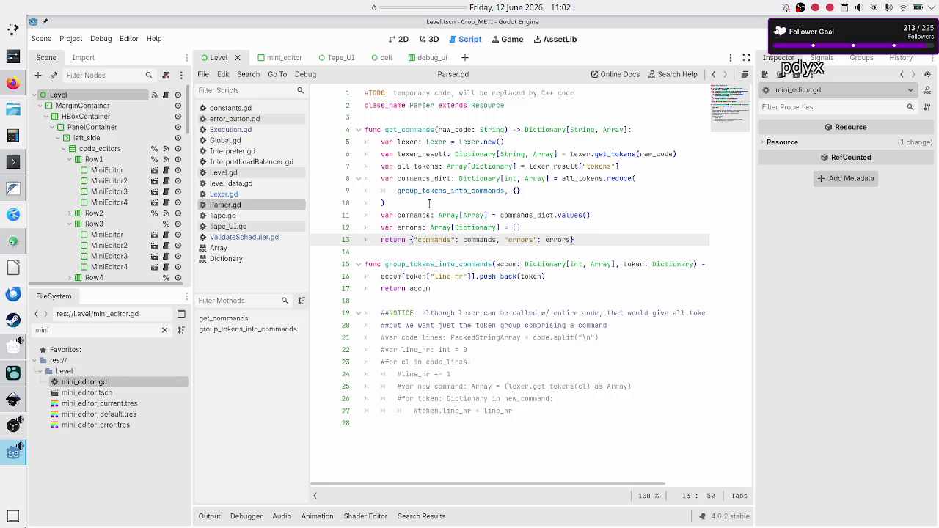
{"action": "mouse_move", "coordinate": [436, 230]}
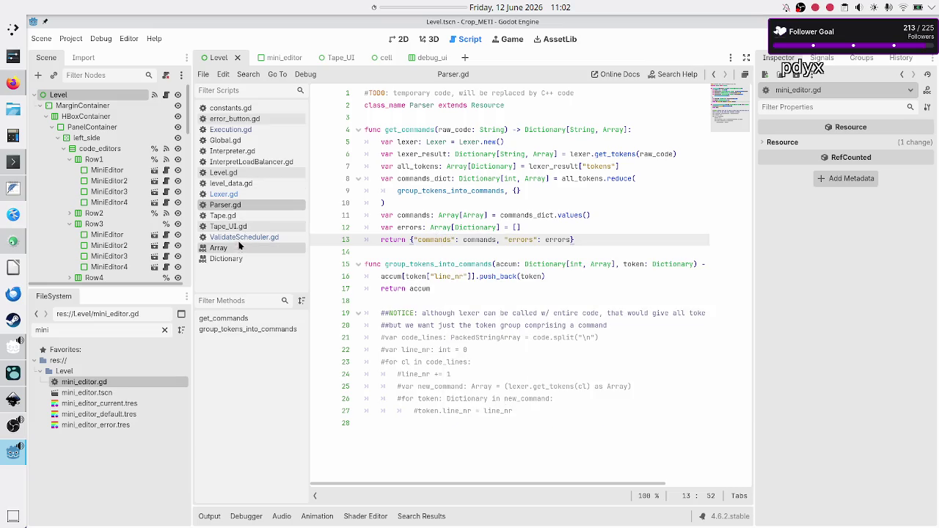
{"action": "left_click", "coordinate": [237, 193]}
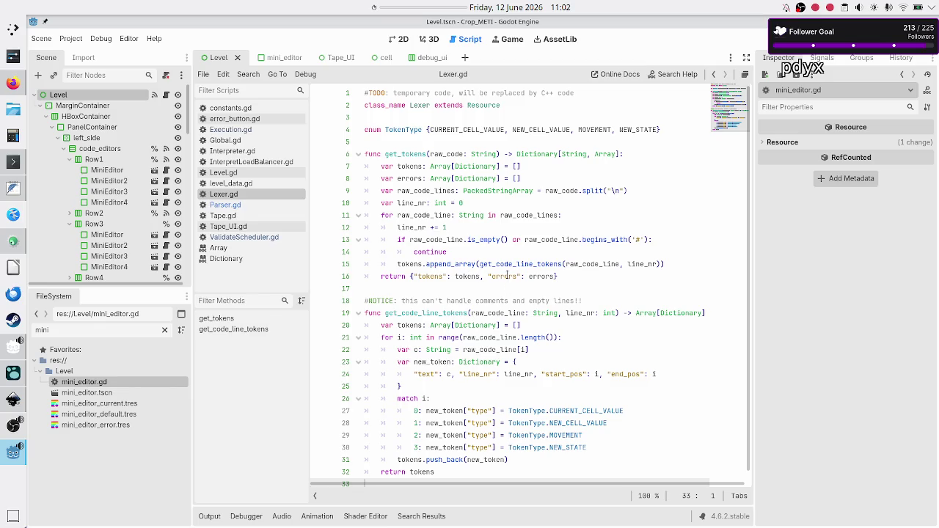
{"action": "scroll", "coordinate": [484, 295], "scroll_direction": "down", "scroll_amount": 1}
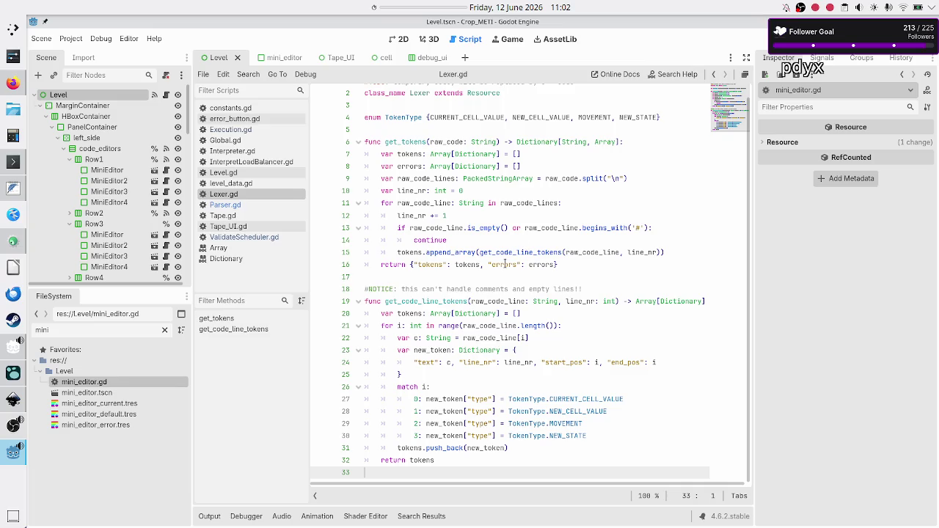
{"action": "double_click", "coordinate": [505, 265]}
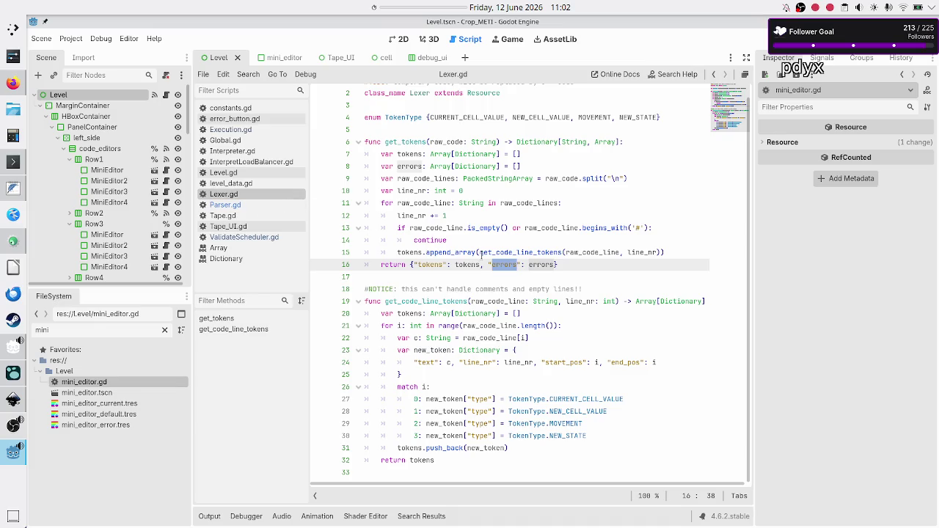
{"action": "double_click", "coordinate": [422, 93]}
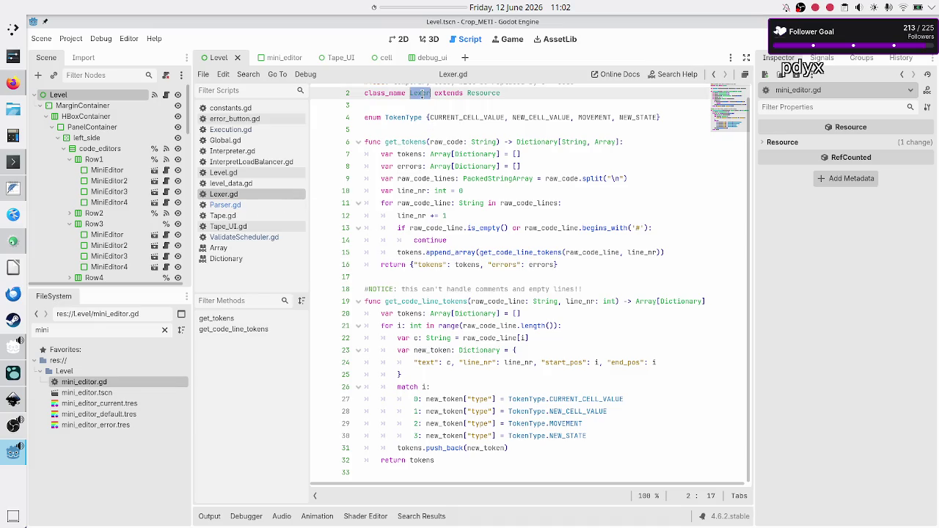
{"action": "double_click", "coordinate": [467, 264]}
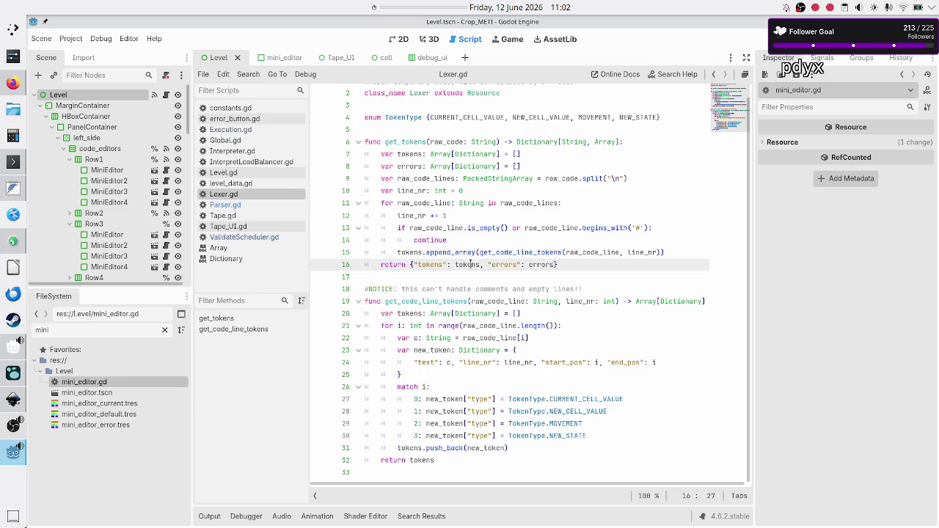
{"action": "left_click", "coordinate": [525, 264]}
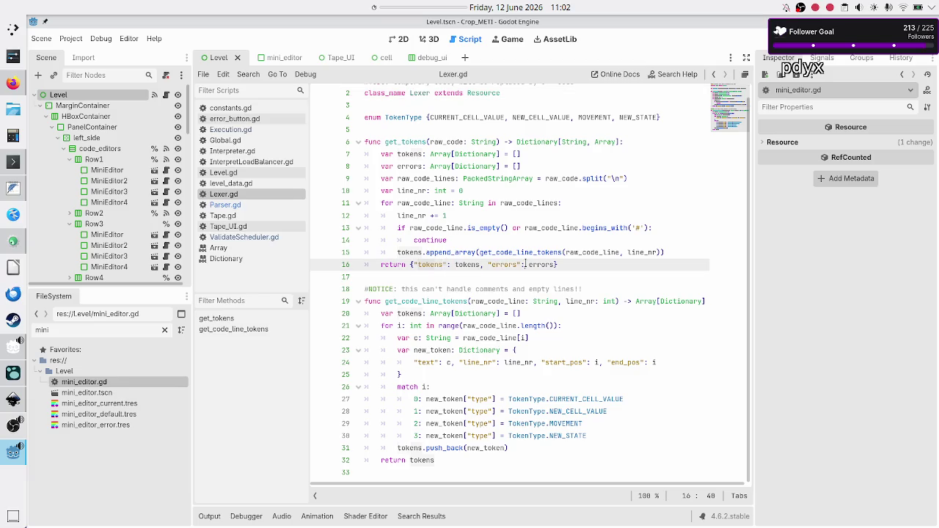
{"action": "double_click", "coordinate": [546, 264]}
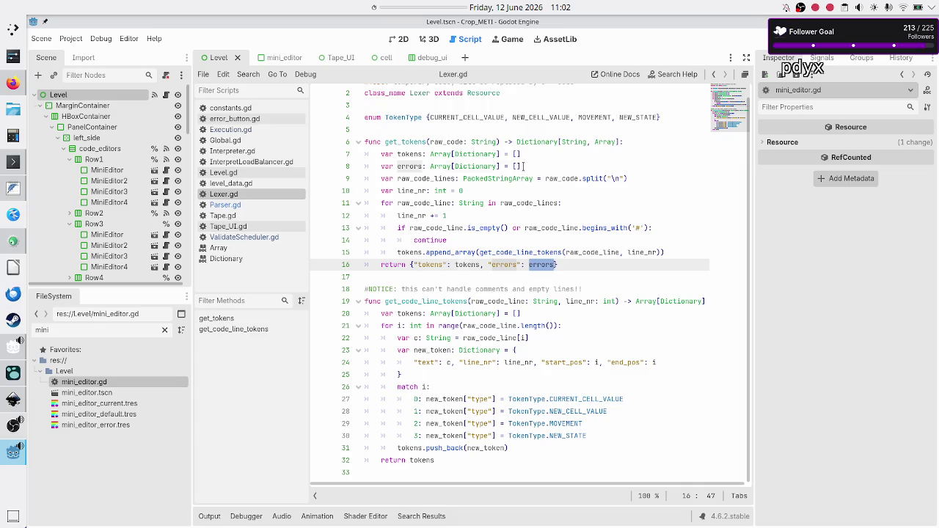
{"action": "double_click", "coordinate": [485, 167]}
{"action": "left_click_drag", "start_coordinate": [485, 167], "coordinate": [382, 166]}
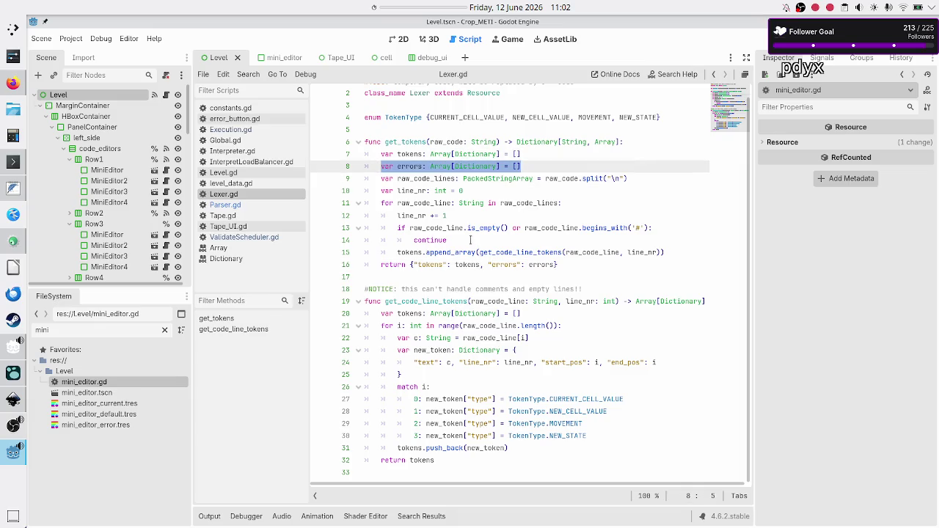
{"action": "left_click", "coordinate": [472, 266]}
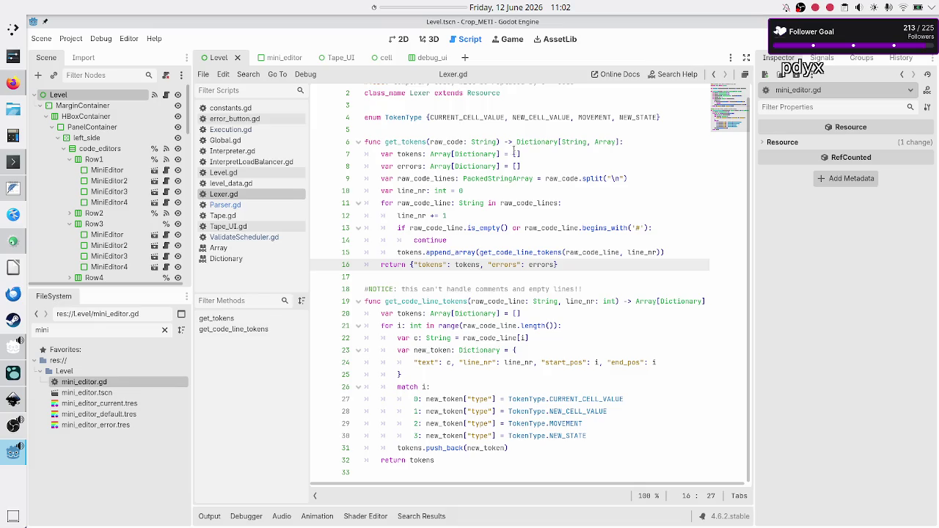
{"action": "left_click", "coordinate": [513, 141]}
{"action": "key", "text": "shift+Right"}
{"action": "key", "text": "shift+Right"}
{"action": "key", "text": "shift+Right"}
{"action": "key", "text": "ctrl+c"}
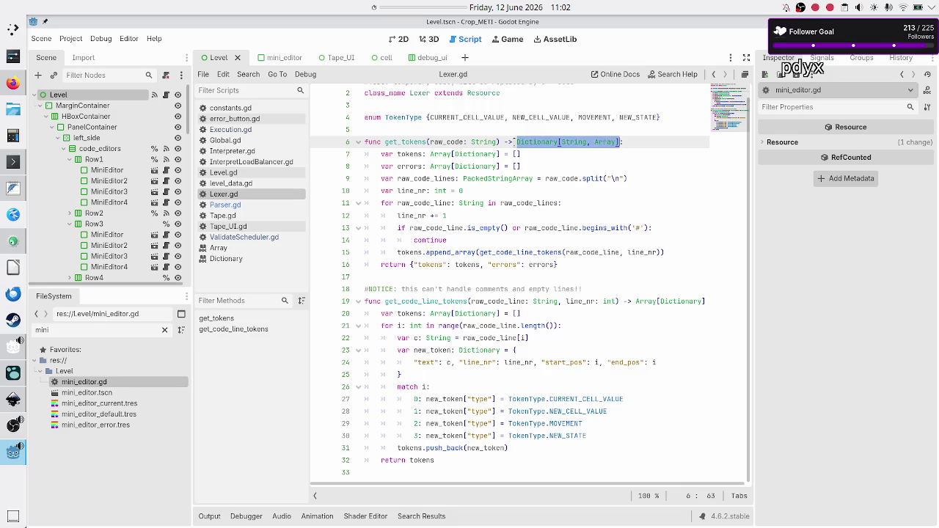
{"action": "key", "text": "Right"}
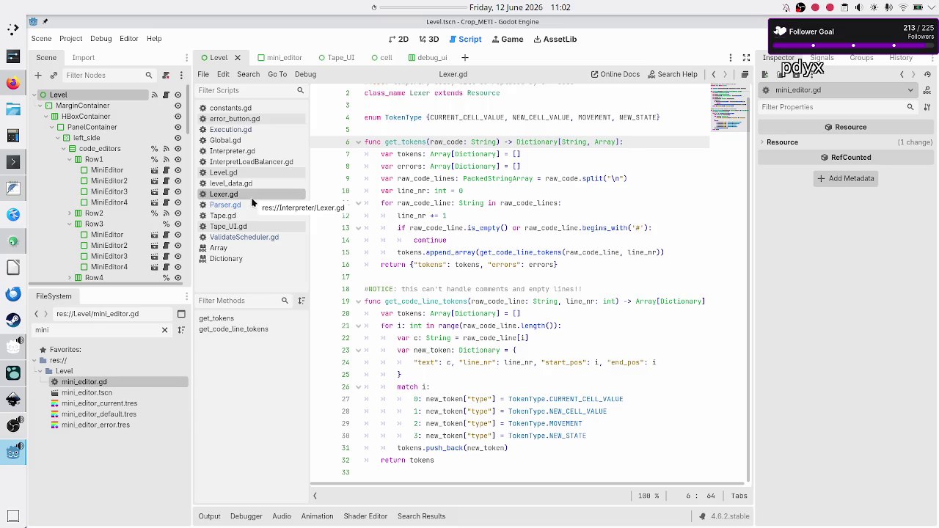
{"action": "left_click", "coordinate": [250, 210]}
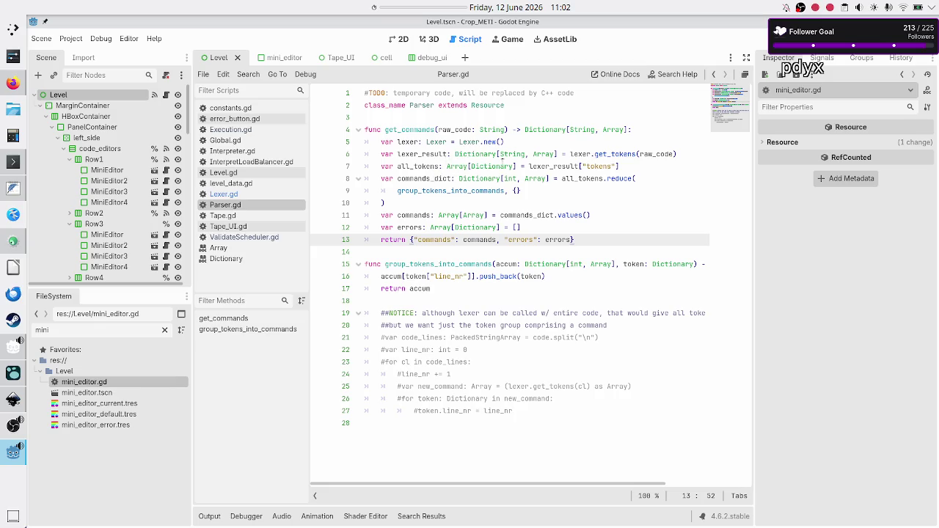
{"action": "left_click", "coordinate": [611, 154]}
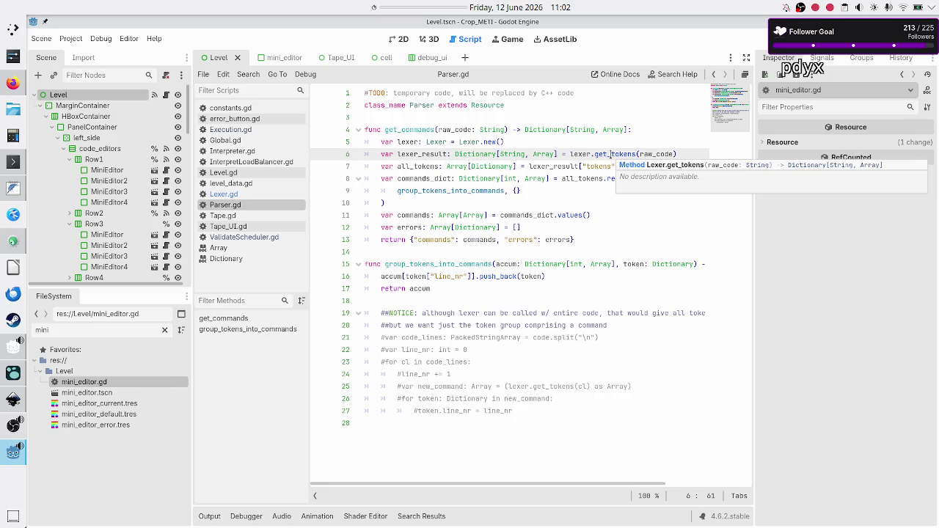
Step: Add '#TODO: handle possible errors from the lexer' below the lexer_result line and save
{"action": "key", "text": "Return"}
{"action": "key", "text": "ctrl+v"}
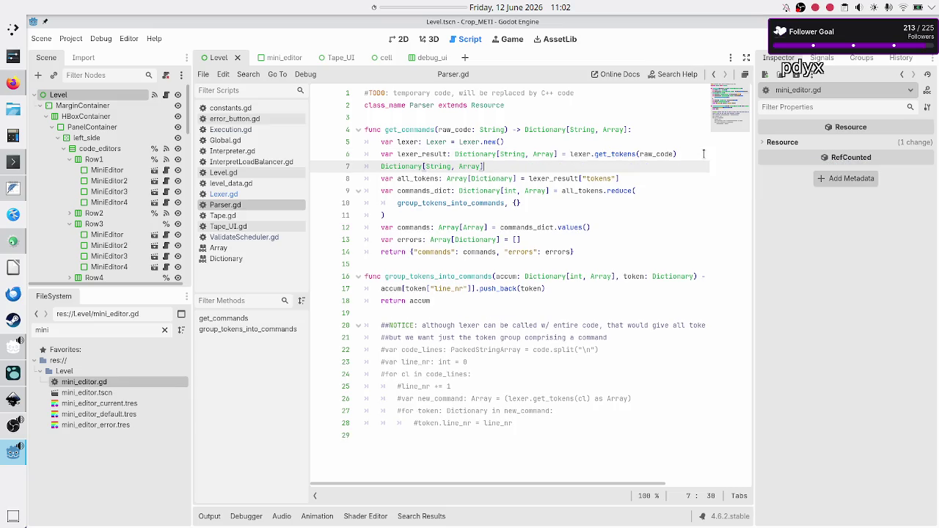
{"action": "key", "text": "ctrl+z"}
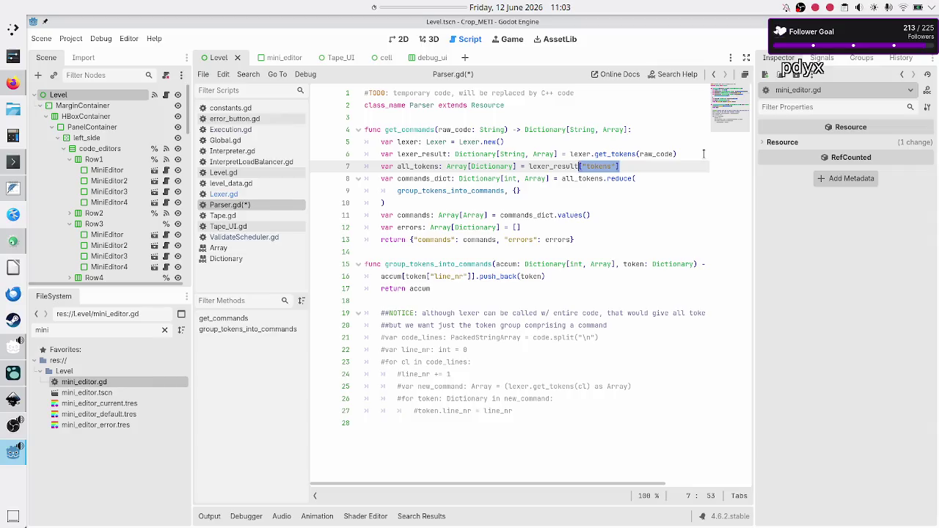
{"action": "key", "text": "End"}
{"action": "key", "text": "Down"}
{"action": "key", "text": "Up"}
{"action": "key", "text": "Up"}
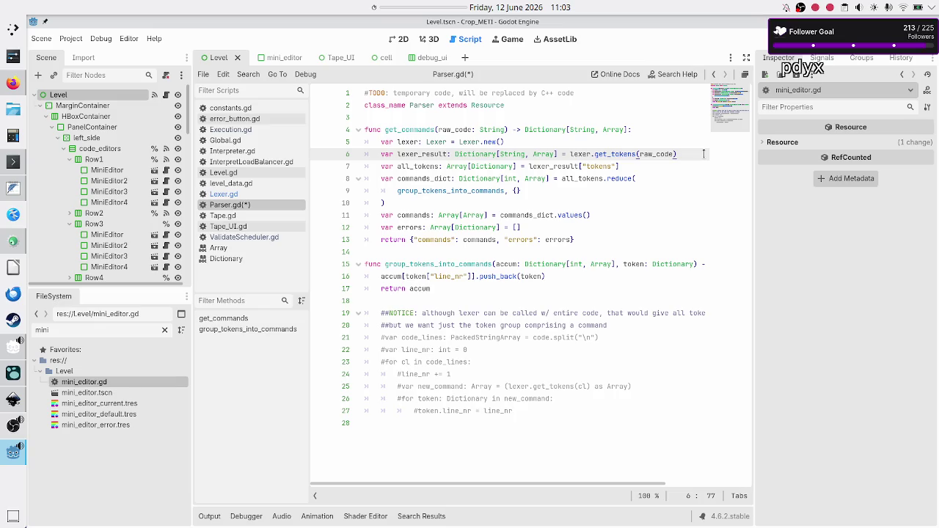
{"action": "key", "text": "Return"}
{"action": "type", "text": "#TODO"}
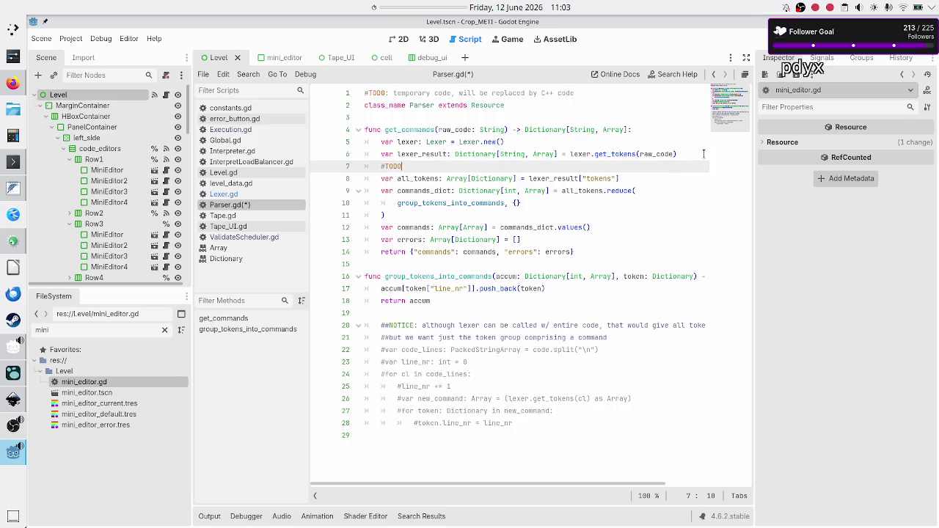
{"action": "type", "text": ": handle possi"}
{"action": "type", "text": "ble errors ro"}
{"action": "key", "text": "BackSpace"}
{"action": "key", "text": "BackSpace"}
{"action": "type", "text": "from the lex"}
{"action": "type", "text": "er"}
{"action": "key", "text": "ctrl+s"}
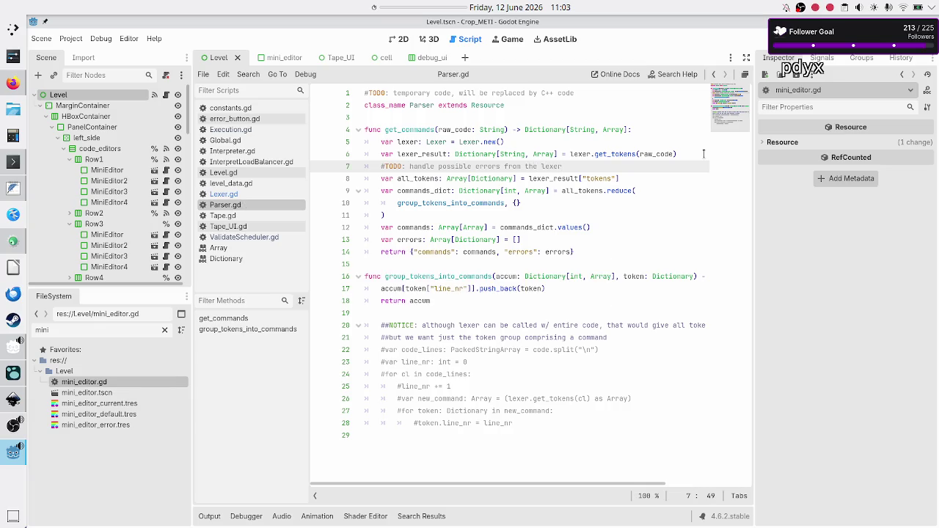
Step: Append (lexer_result["errors"]) to the TODO comment and save Parser.gd
{"action": "key", "text": "Down"}
{"action": "key", "text": "Down"}
{"action": "key", "text": "Down"}
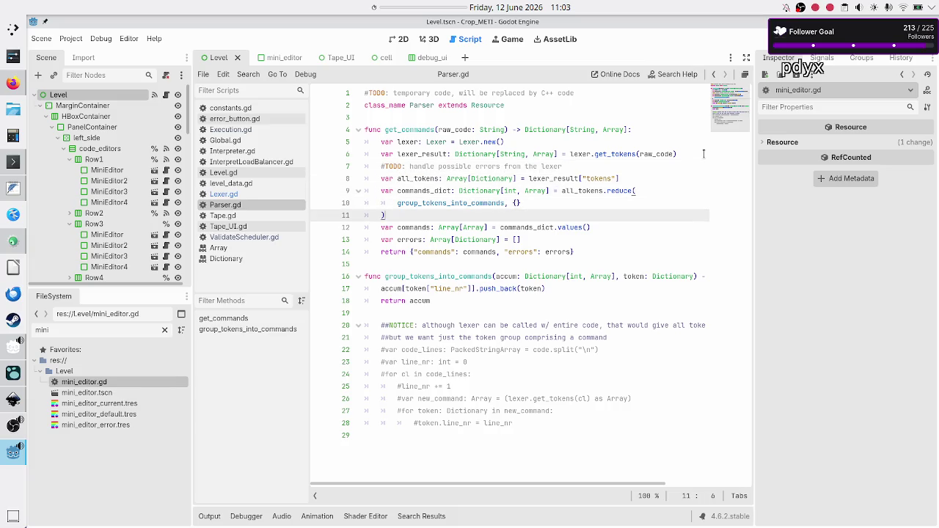
{"action": "key", "text": "Up"}
{"action": "key", "text": "Up"}
{"action": "key", "text": "Up"}
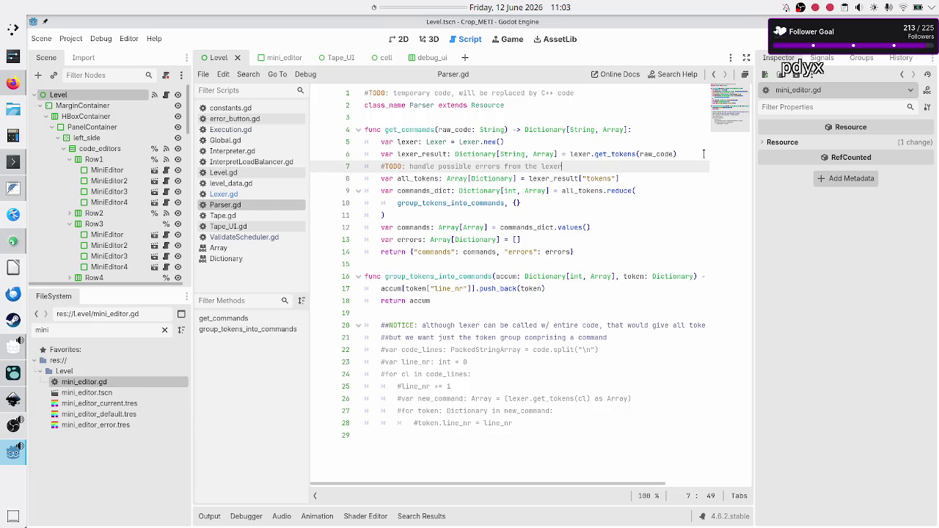
{"action": "type", "text": "("}
{"action": "key", "text": "Down"}
{"action": "key", "text": "ctrl+Left"}
{"action": "key", "text": "ctrl+shift+Right"}
{"action": "key", "text": "ctrl+shift+Right"}
{"action": "key", "text": "ctrl+shift+Right"}
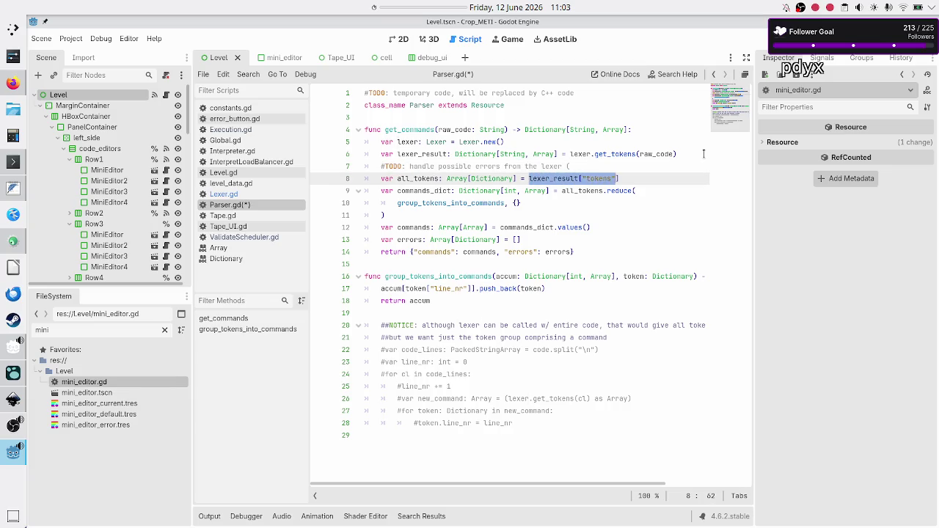
{"action": "key", "text": "ctrl+c"}
{"action": "key", "text": "Up"}
{"action": "key", "text": "ctrl+v"}
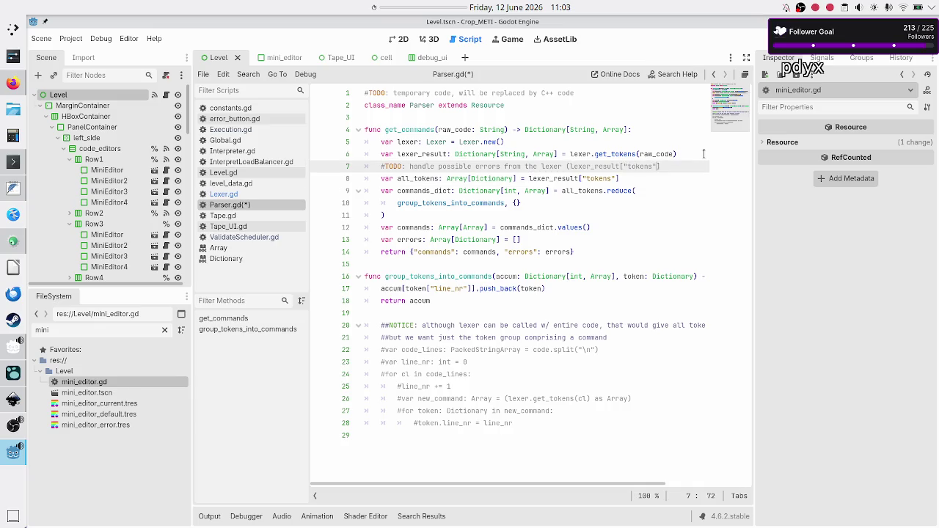
{"action": "key", "text": "BackSpace"}
{"action": "key", "text": "BackSpace"}
{"action": "key", "text": "BackSpace"}
{"action": "type", "text": "err"}
{"action": "type", "text": "ors\"])"}
{"action": "key", "text": "ctrl+s"}
Step: Check the errors key returned in Lexer.gd, then return to Parser.gd after get_commands
{"action": "left_click", "coordinate": [216, 194]}
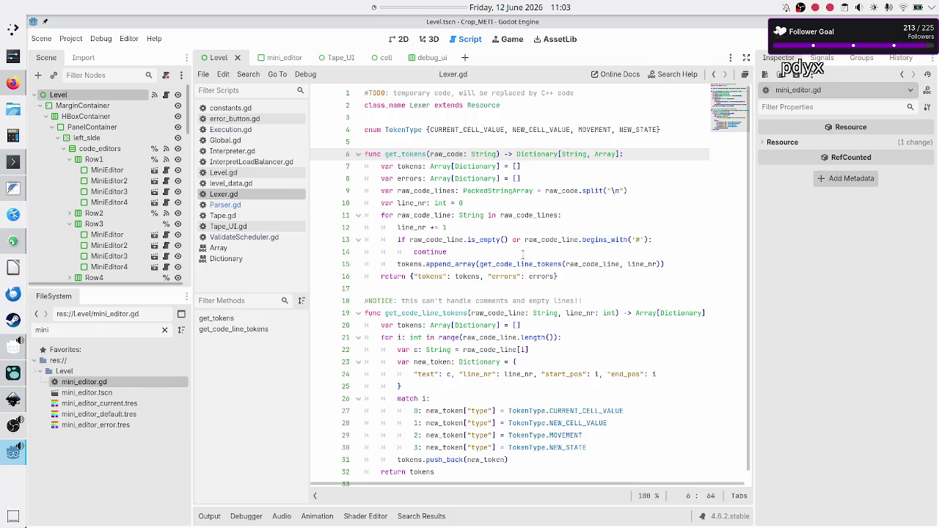
{"action": "double_click", "coordinate": [505, 276]}
{"action": "left_click", "coordinate": [442, 215]}
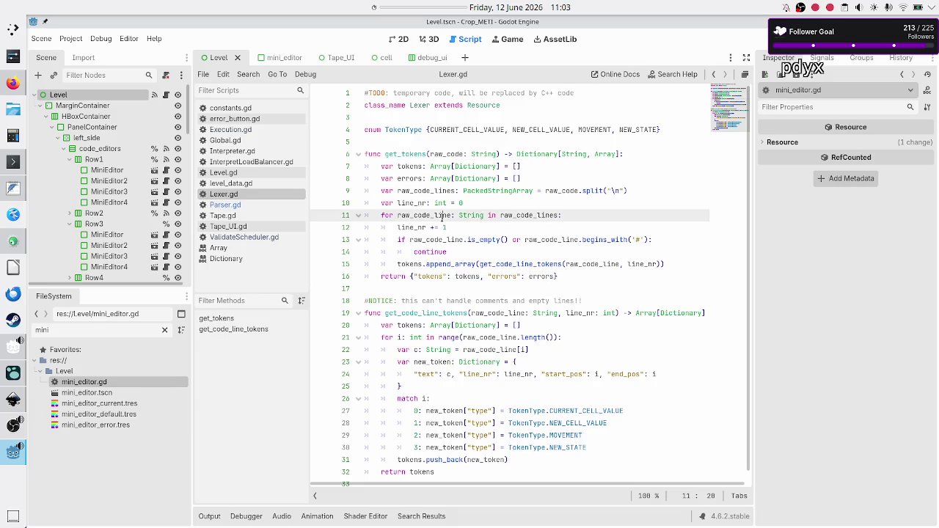
{"action": "left_click", "coordinate": [234, 206]}
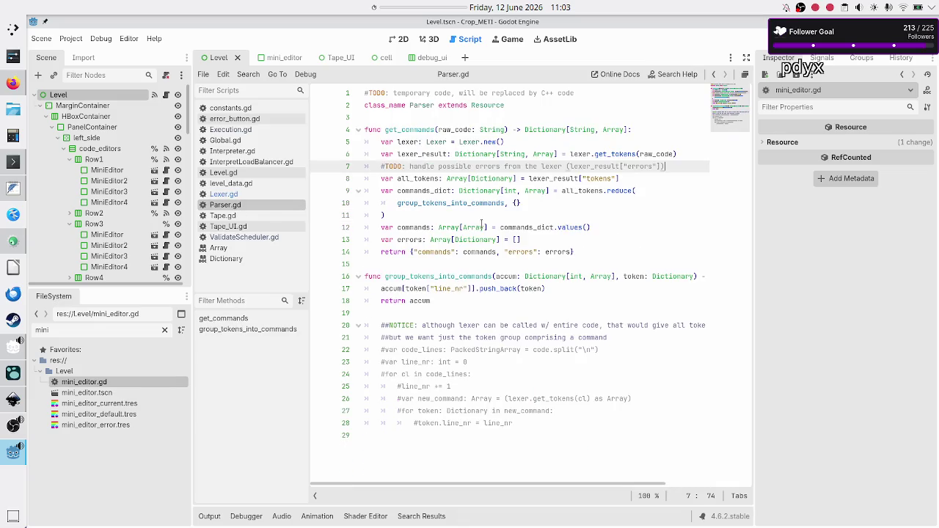
{"action": "left_click", "coordinate": [404, 266]}
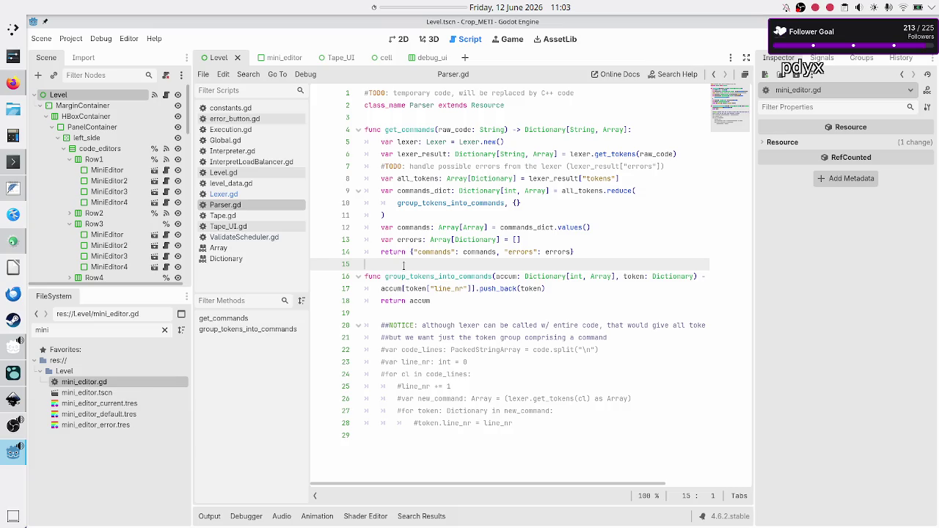
Step: Select lines 20–29 of the commented NOTICE block, delete them, and save Parser.gd
{"action": "key", "text": "Down"}
{"action": "key", "text": "Down"}
{"action": "key", "text": "Down"}
{"action": "key", "text": "shift+Down"}
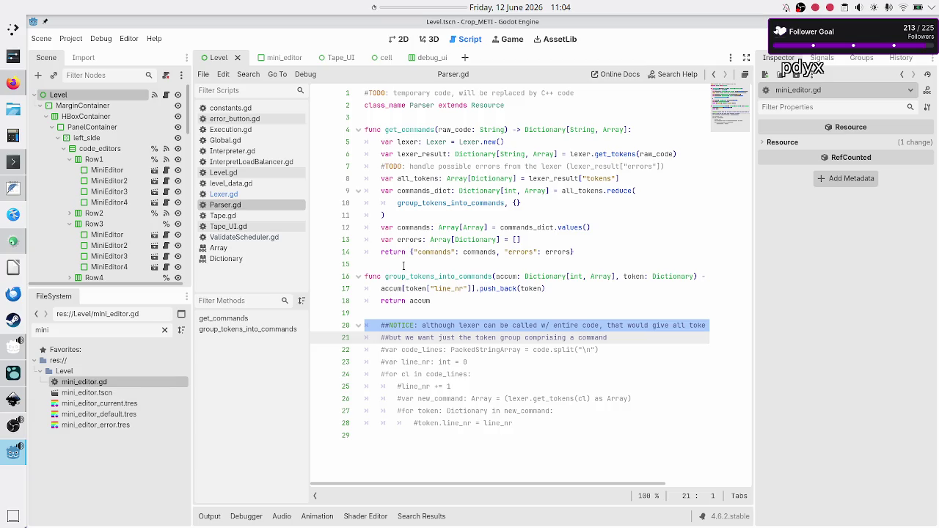
{"action": "key", "text": "shift+Down"}
{"action": "key", "text": "shift+Down"}
{"action": "key", "text": "shift+Down"}
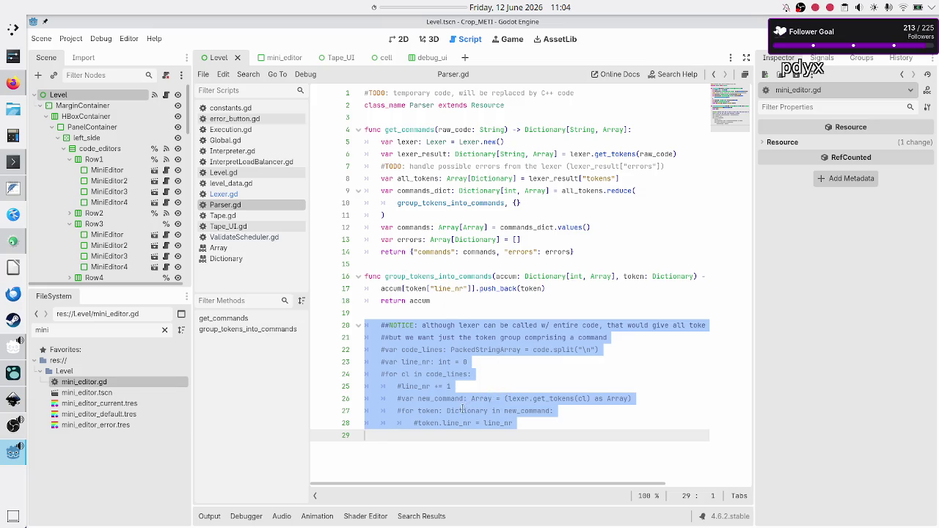
{"action": "key", "text": "BackSpace"}
{"action": "key", "text": "BackSpace"}
{"action": "key", "text": "BackSpace"}
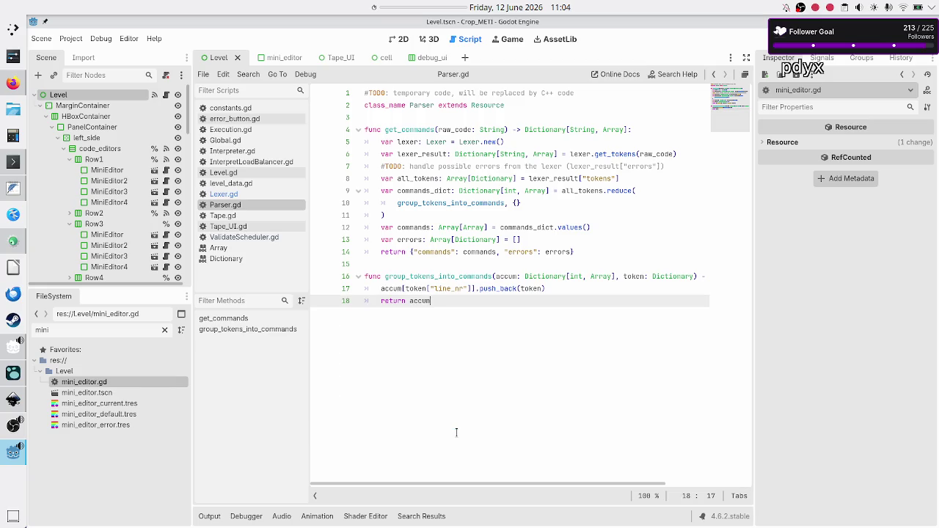
{"action": "key", "text": "Return"}
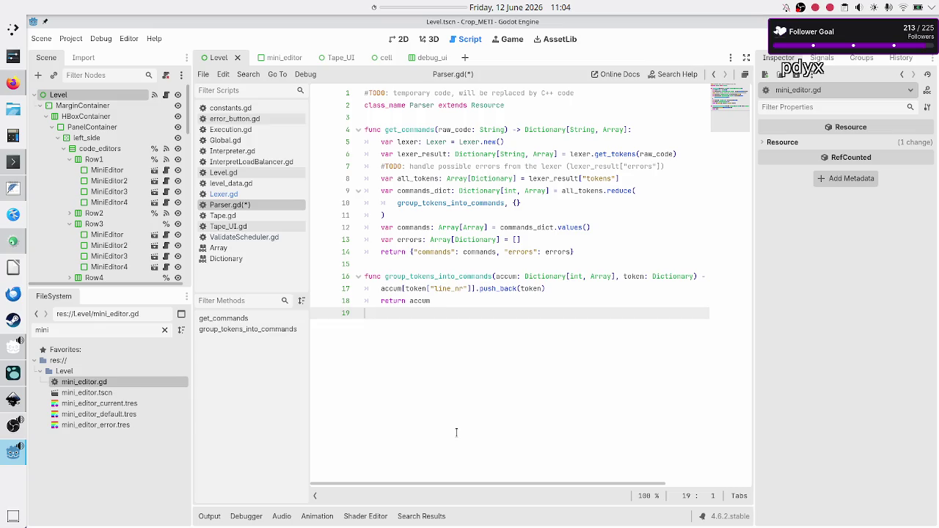
{"action": "key", "text": "ctrl+s"}
Step: Review group_tokens_into_commands and the commands and errors entries in the return statement
{"action": "key", "text": "Up"}
{"action": "key", "text": "Up"}
{"action": "key", "text": "Up"}
{"action": "key", "text": "Down"}
{"action": "key", "text": "Down"}
{"action": "key", "text": "Down"}
{"action": "key", "text": "Up"}
{"action": "key", "text": "Up"}
{"action": "key", "text": "Down"}
{"action": "key", "text": "Down"}
{"action": "left_click", "coordinate": [435, 177]}
{"action": "left_click", "coordinate": [396, 360]}
{"action": "left_click", "coordinate": [437, 253]}
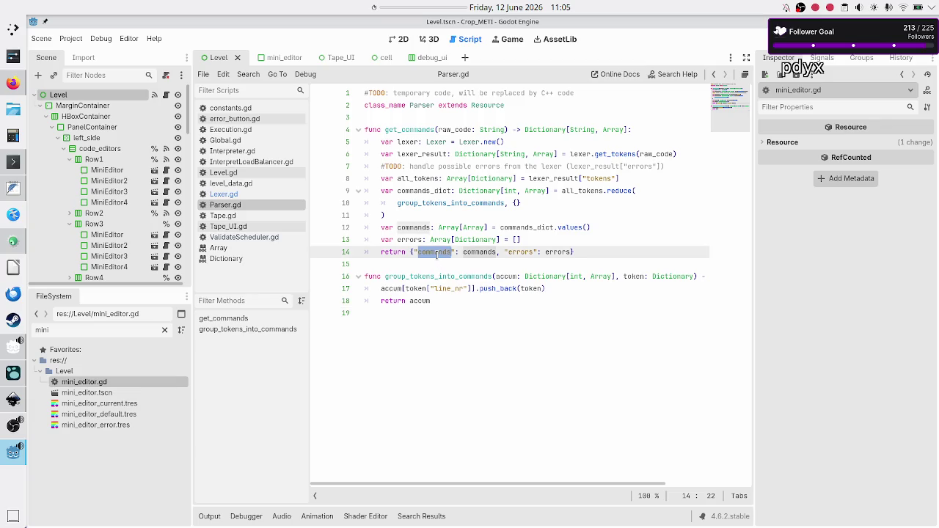
{"action": "left_click", "coordinate": [530, 252]}
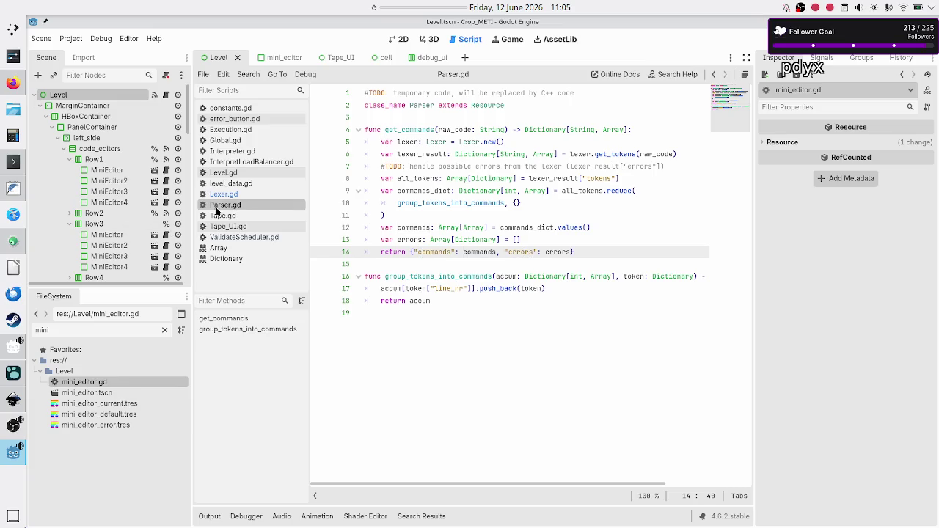
Step: In ValidateScheduler.gd, remove the Array[Array] type annotation from line 63
{"action": "left_click", "coordinate": [248, 237]}
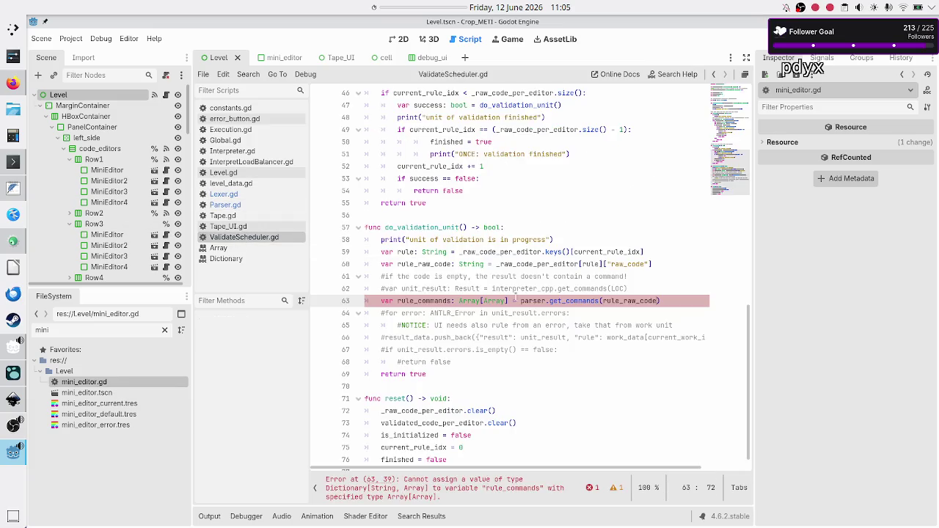
{"action": "double_click", "coordinate": [572, 300]}
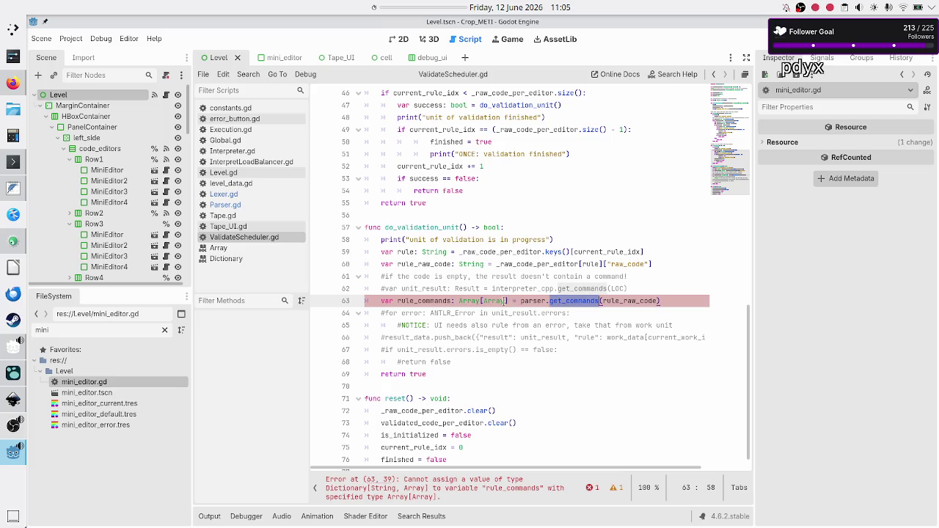
{"action": "left_click", "coordinate": [511, 301]}
{"action": "key", "text": "BackSpace"}
{"action": "key", "text": "BackSpace"}
{"action": "key", "text": "BackSpace"}
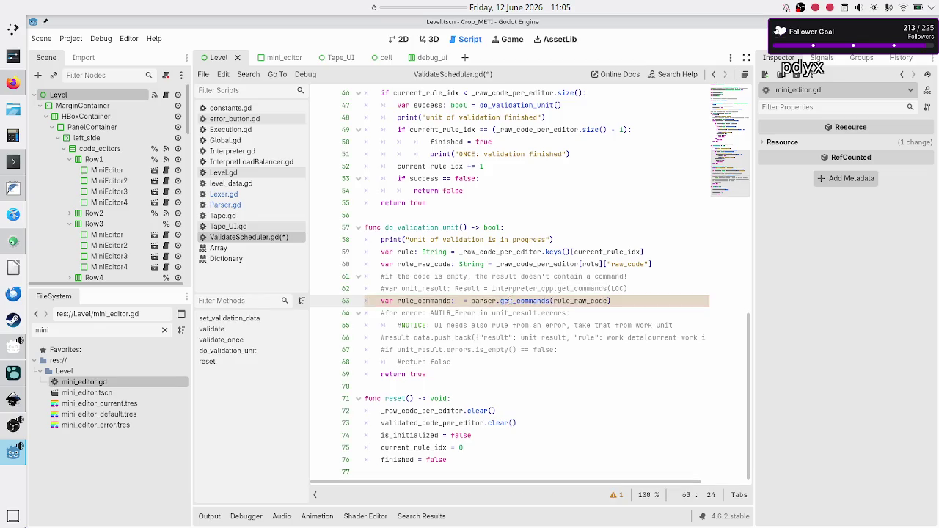
Step: Check that get_commands in Parser.gd returns Dictionary[String, Array]
{"action": "left_click", "coordinate": [246, 210]}
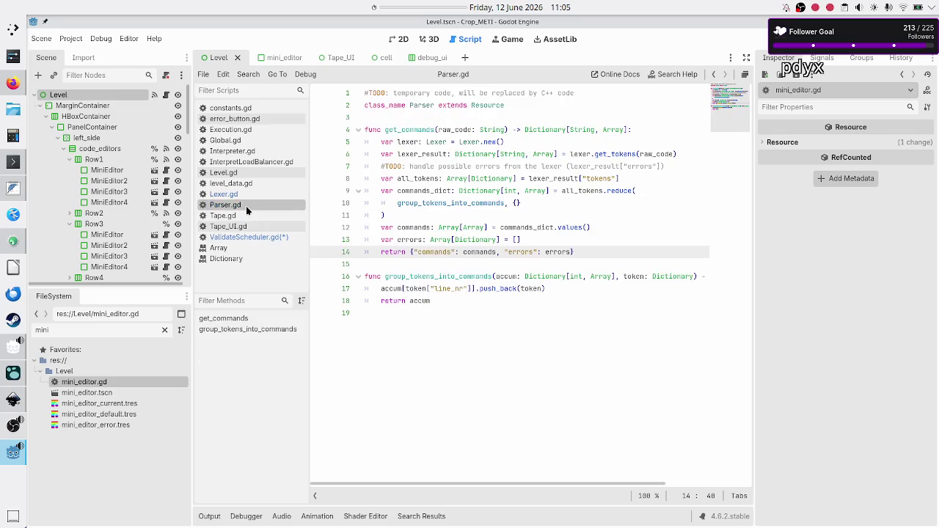
{"action": "left_click", "coordinate": [524, 129]}
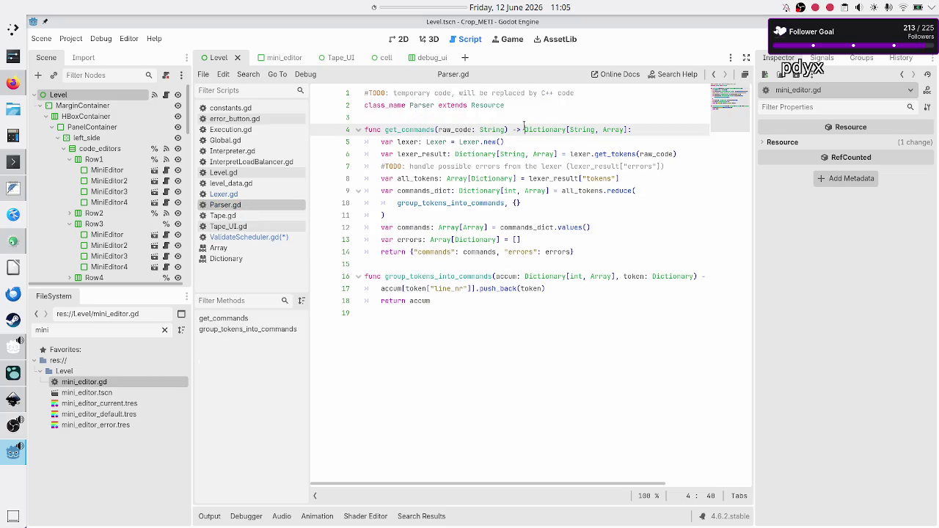
{"action": "key", "text": "ctrl+shift+Right"}
{"action": "key", "text": "ctrl+shift+Right"}
{"action": "key", "text": "ctrl+shift+Right"}
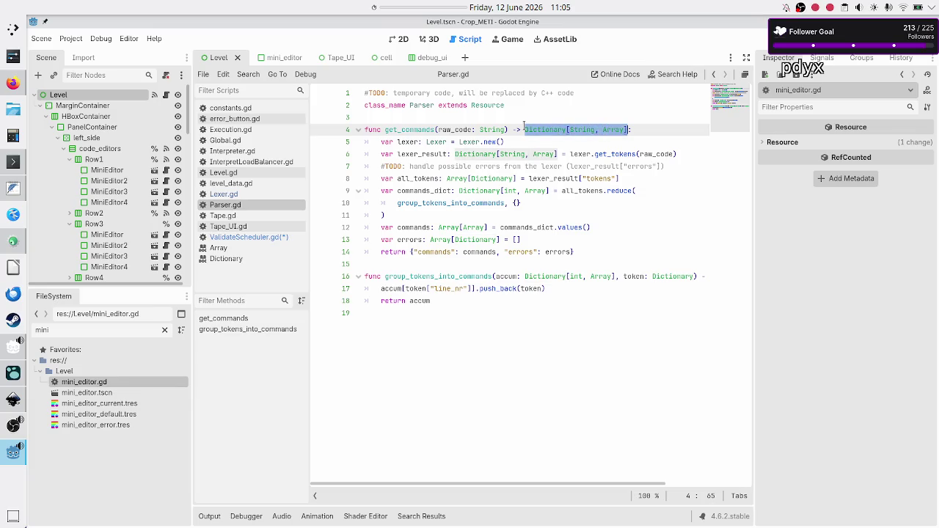
{"action": "left_click", "coordinate": [241, 241]}
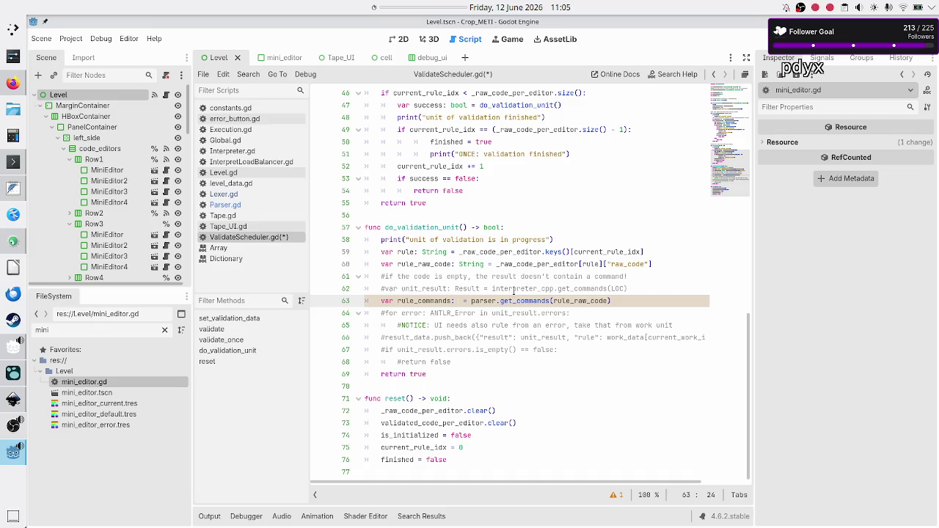
Step: Add a commented-out '#var rule_commands' line below line 63
{"action": "key", "text": "Down"}
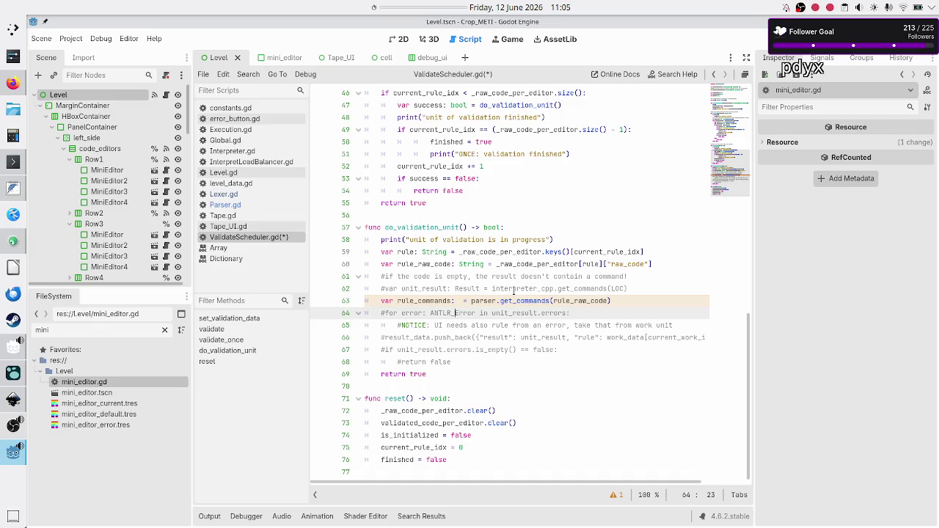
{"action": "key", "text": "Up"}
{"action": "key", "text": "End"}
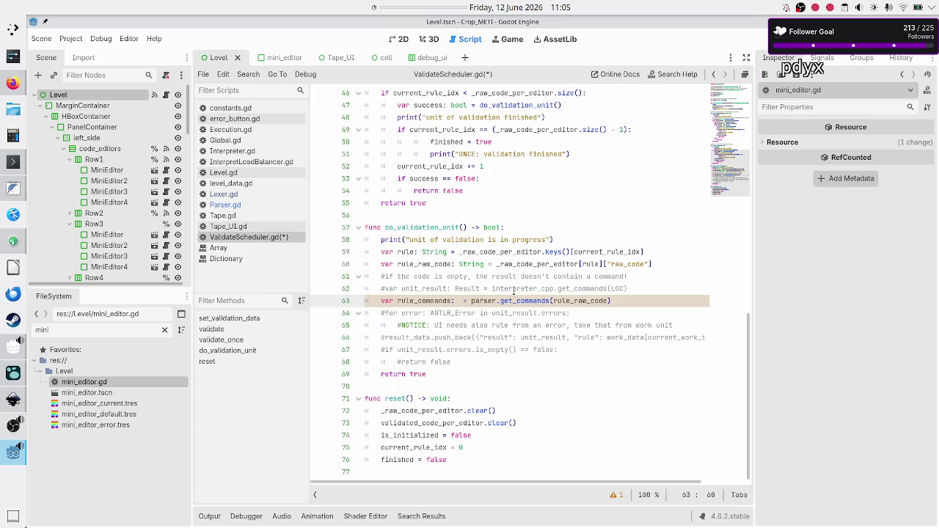
{"action": "key", "text": "Return"}
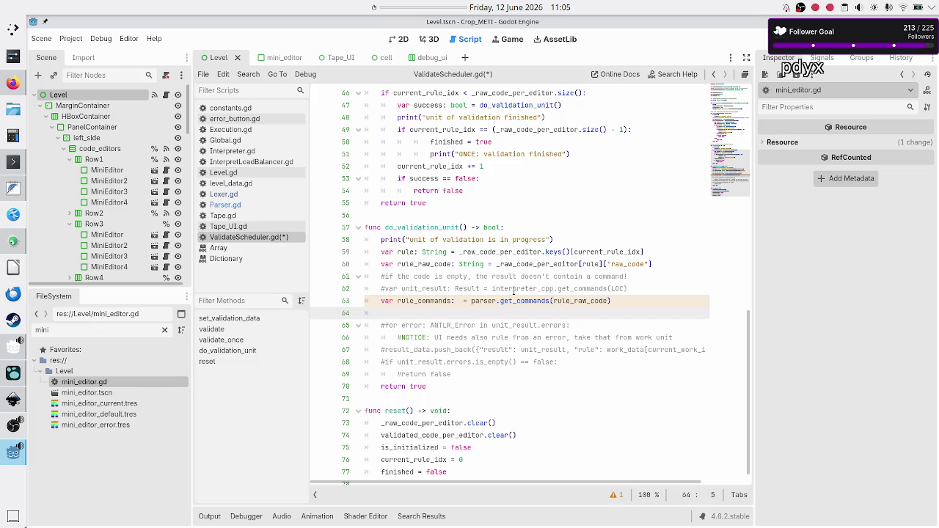
{"action": "type", "text": "#"}
{"action": "type", "text": "ar rule_com"}
{"action": "type", "text": "mands"}
{"action": "key", "text": "Home"}
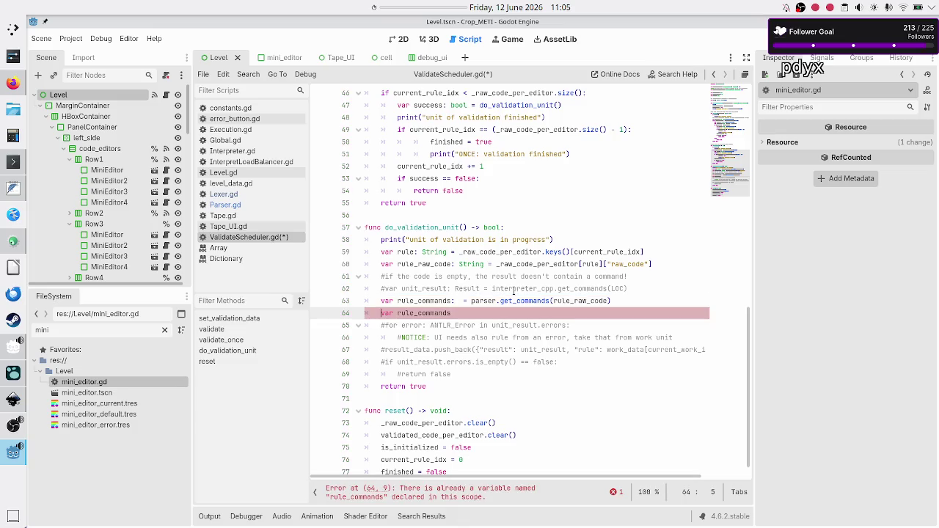
{"action": "key", "text": "ctrl+k"}
Step: Rename line 63's variable to parser_result typed Dictionary[String, Array] and save
{"action": "key", "text": "Up"}
{"action": "key", "text": "ctrl+Right"}
{"action": "key", "text": "ctrl+Right"}
{"action": "key", "text": "ctrl+Right"}
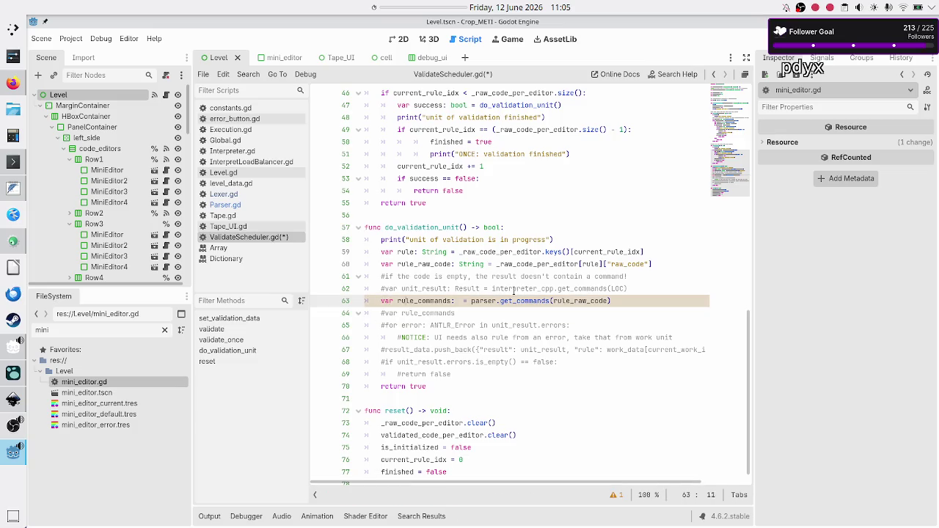
{"action": "type", "text": "Dictionary[String, Array"}
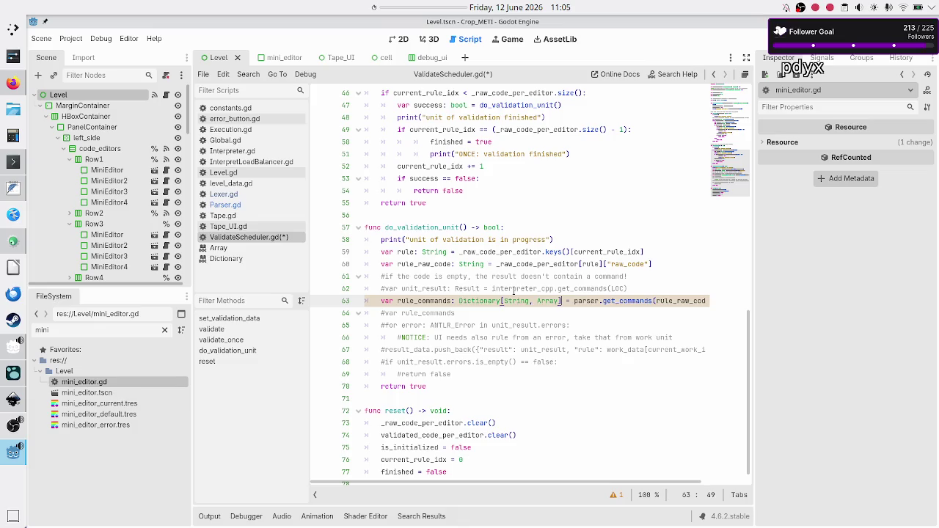
{"action": "key", "text": "ctrl+Left"}
{"action": "key", "text": "ctrl+Left"}
{"action": "key", "text": "BackSpace"}
{"action": "key", "text": "BackSpace"}
{"action": "key", "text": "BackSpace"}
{"action": "key", "text": "BackSpace"}
{"action": "type", "text": "parser_"}
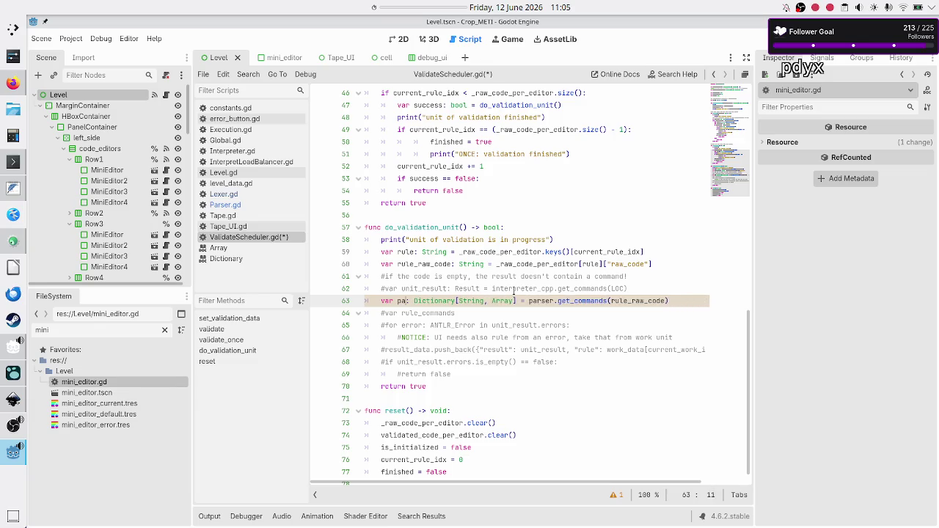
{"action": "type", "text": "result"}
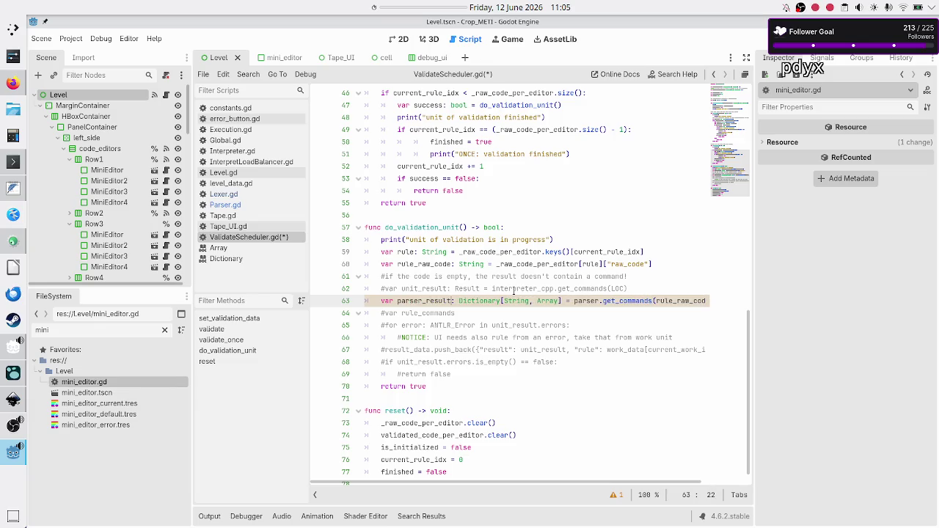
{"action": "key", "text": "ctrl+s"}
{"action": "left_click", "coordinate": [252, 204]}
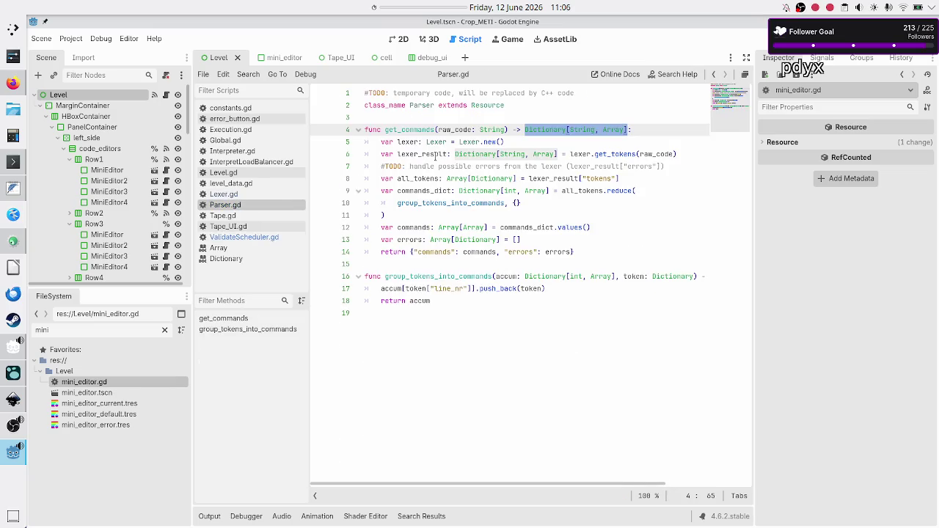
Step: Inspect lexer_result, the tokens key and the Array[Array] type of commands in Parser.gd
{"action": "double_click", "coordinate": [435, 155]}
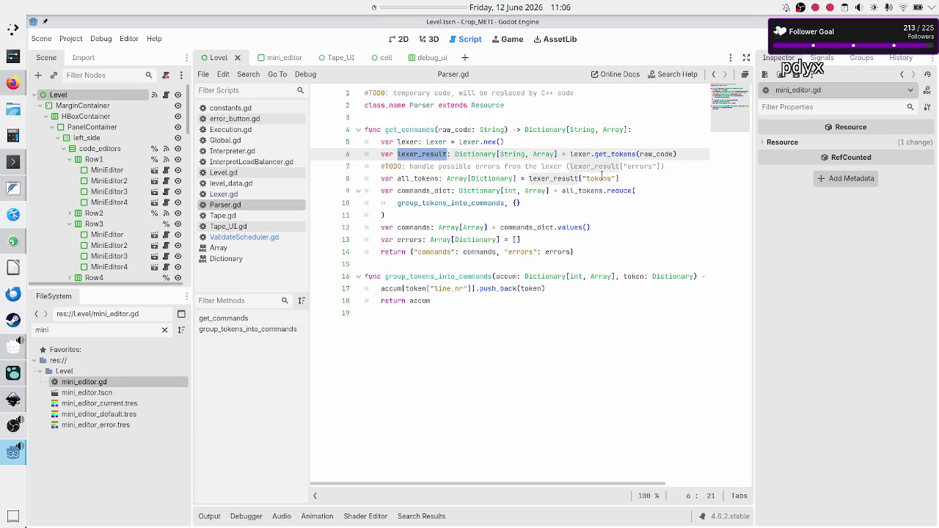
{"action": "double_click", "coordinate": [599, 178]}
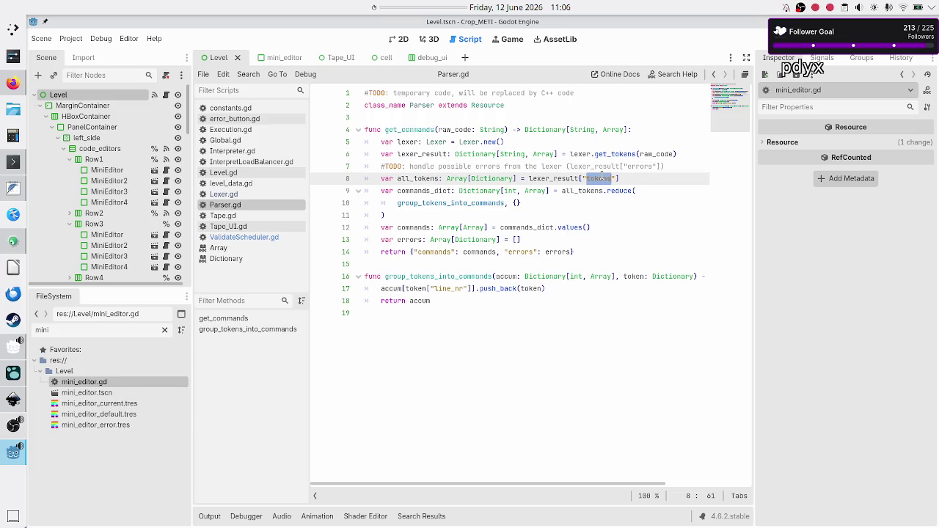
{"action": "double_click", "coordinate": [470, 252]}
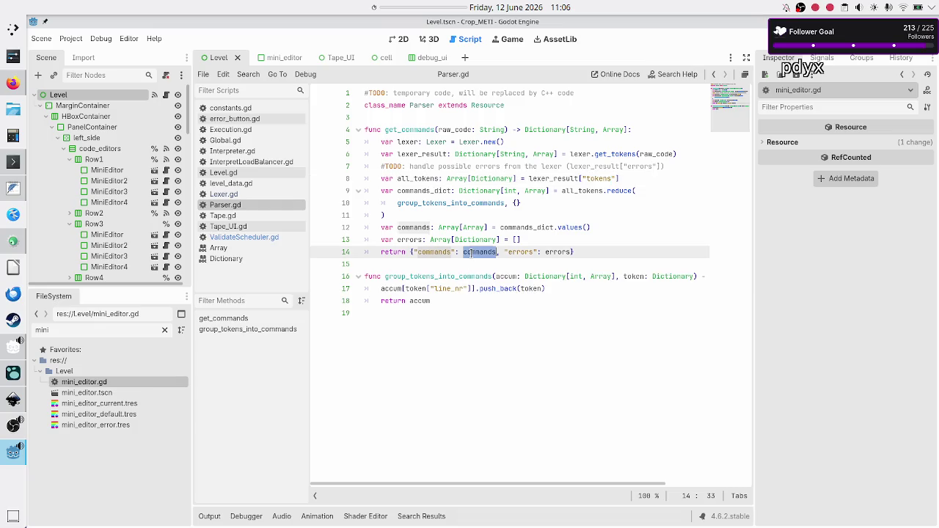
{"action": "left_click", "coordinate": [435, 227]}
{"action": "key", "text": "ctrl+shift+Right"}
{"action": "key", "text": "ctrl+shift+Right"}
{"action": "key", "text": "ctrl+shift+Right"}
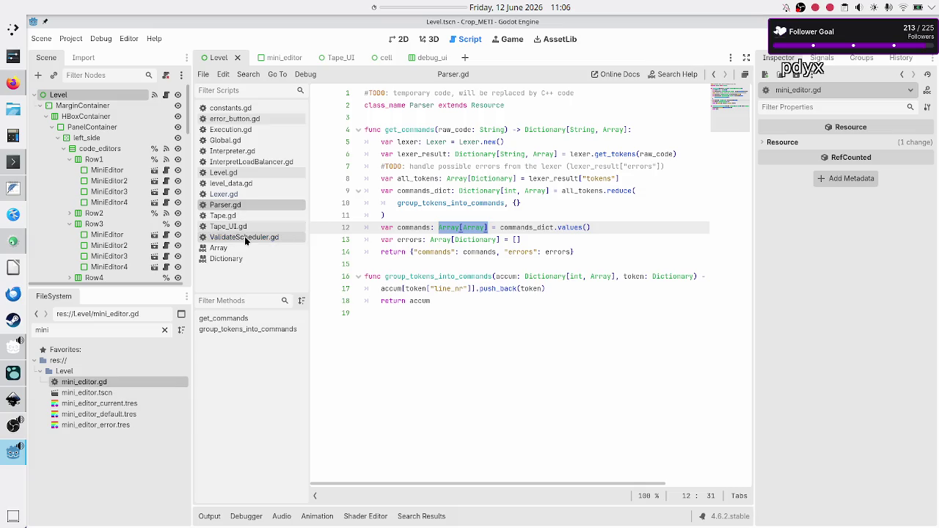
{"action": "left_click", "coordinate": [245, 237]}
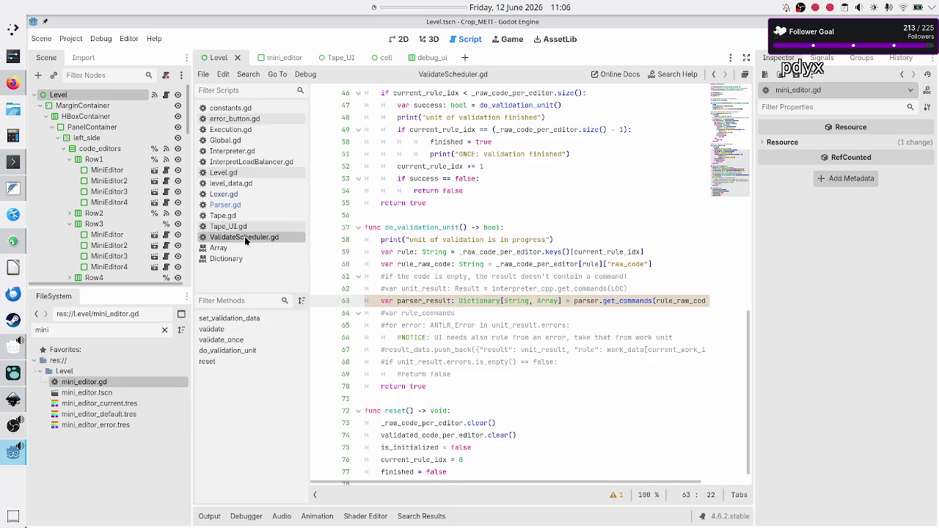
Step: Uncomment rule_commands, typed Array[Array] and assigned from parser_result["commands"], then save
{"action": "left_click", "coordinate": [381, 314]}
{"action": "key", "text": "BackSpace"}
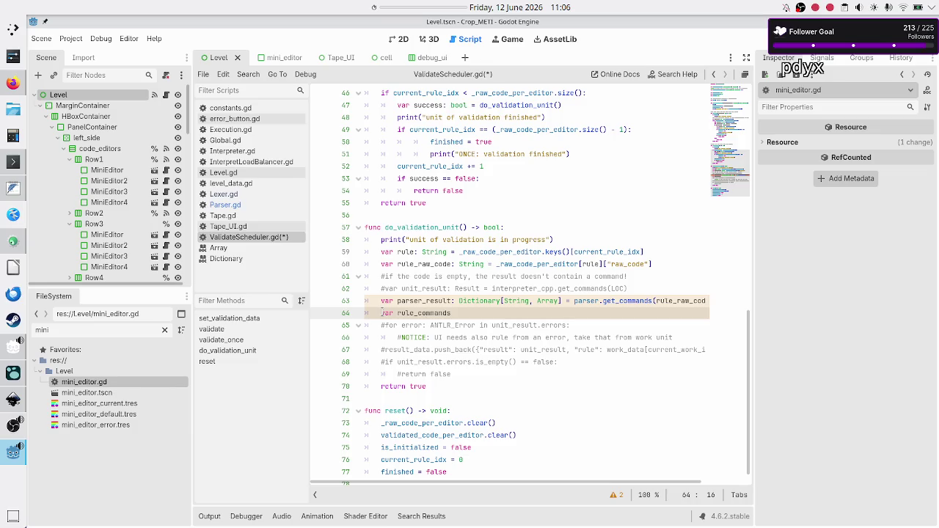
{"action": "key", "text": "Right"}
{"action": "type", "text": "Array[Array] = pars"}
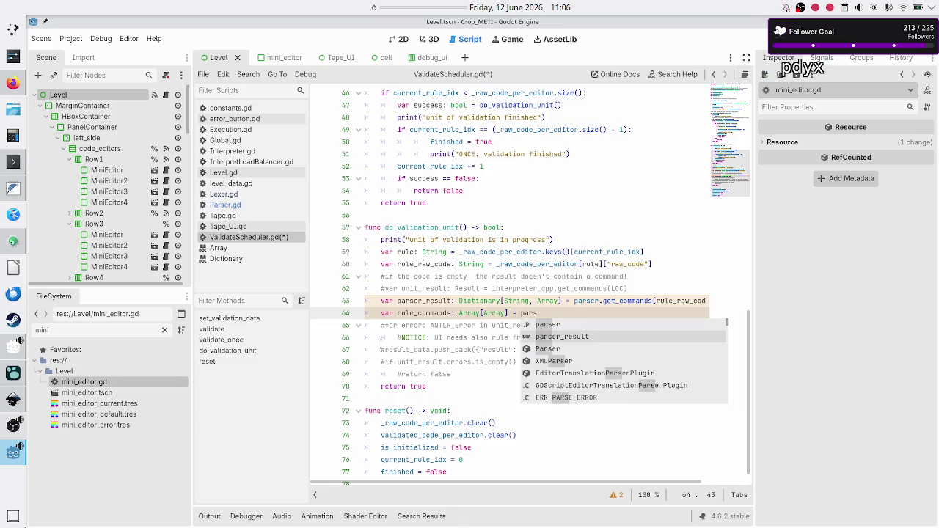
{"action": "key", "text": "Return"}
{"action": "type", "text": "[\"commands\"]"}
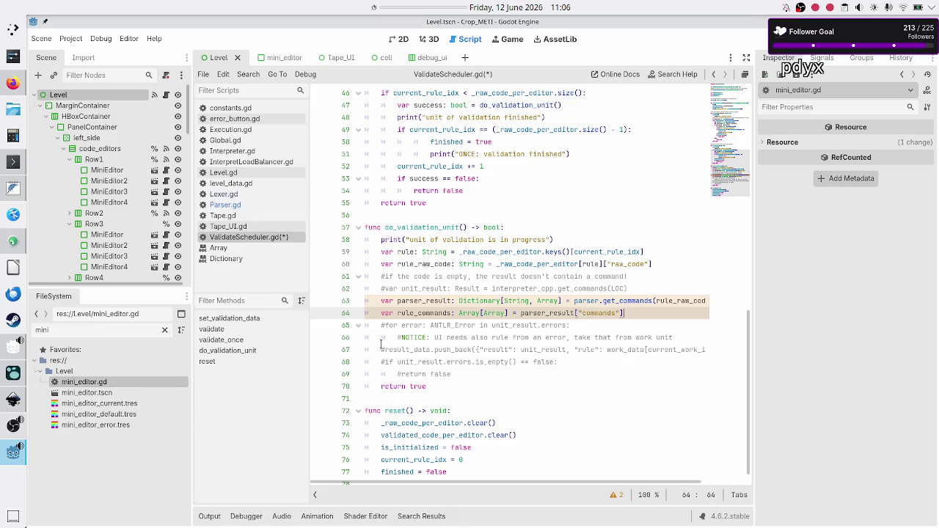
{"action": "key", "text": "Down"}
{"action": "key", "text": "ctrl+s"}
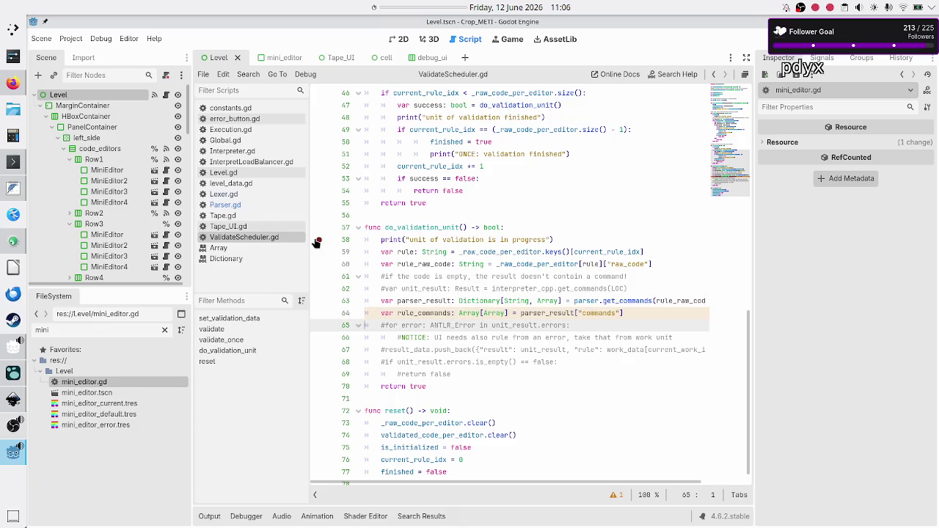
Step: Compare with Parser.gd, then inspect rule_raw_code, parser and get_commands on line 63
{"action": "left_click", "coordinate": [250, 204]}
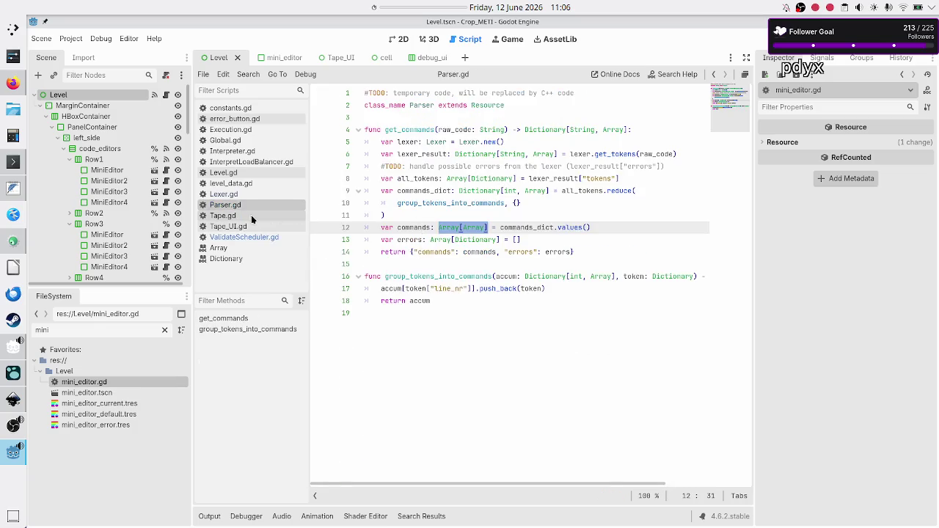
{"action": "left_click", "coordinate": [232, 238]}
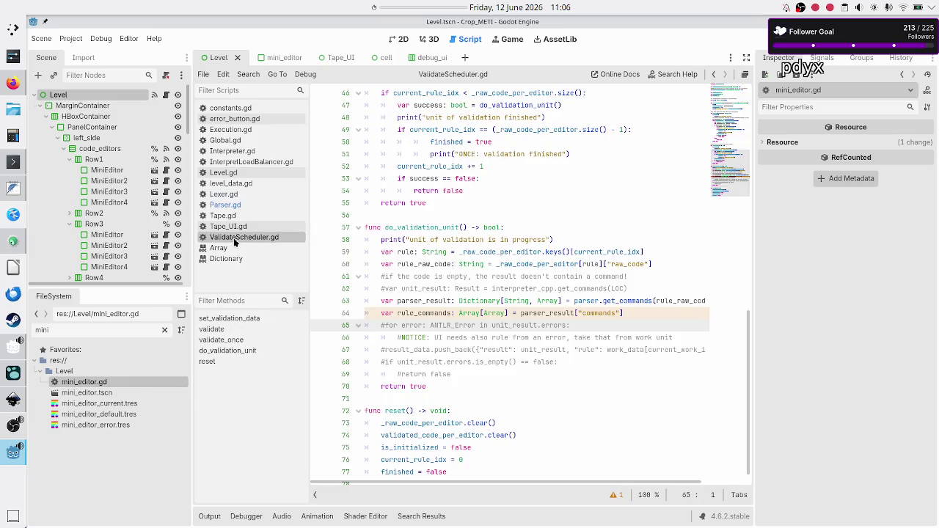
{"action": "left_click", "coordinate": [418, 264]}
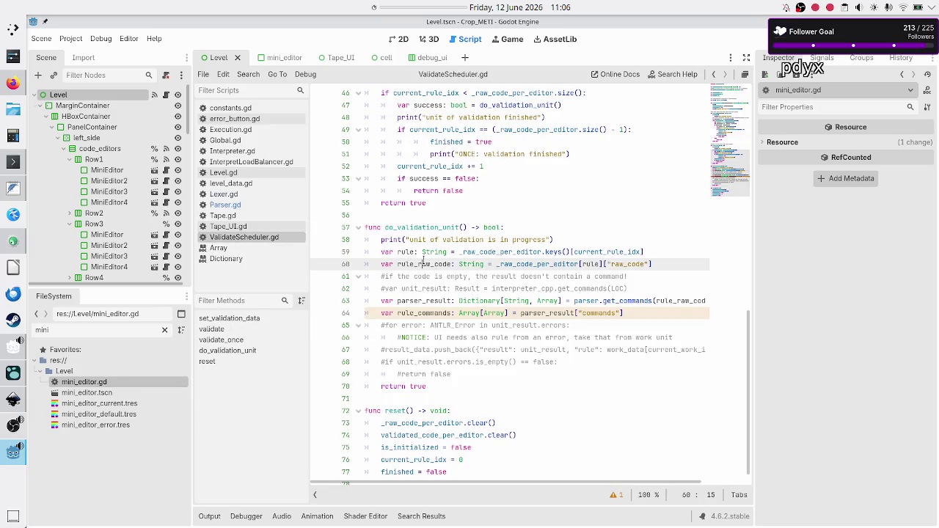
{"action": "left_click_drag", "start_coordinate": [418, 264], "coordinate": [452, 264]}
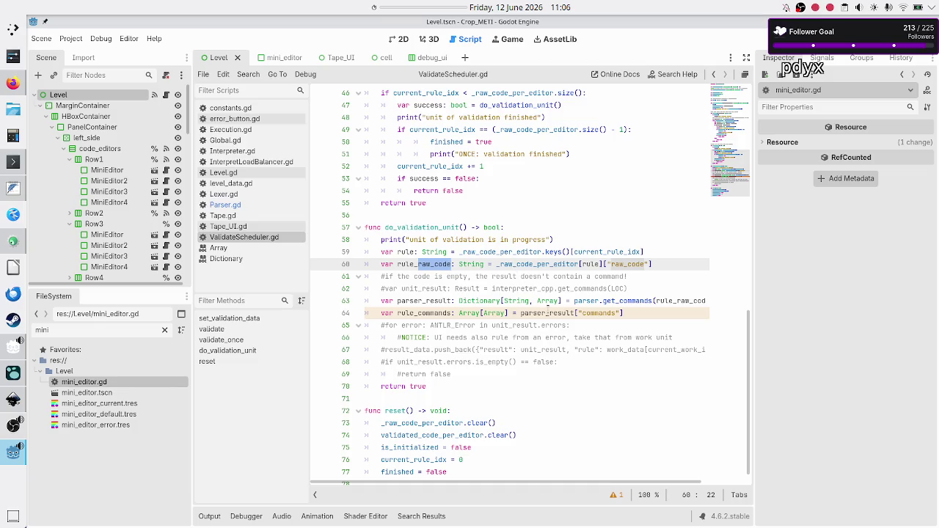
{"action": "double_click", "coordinate": [631, 300]}
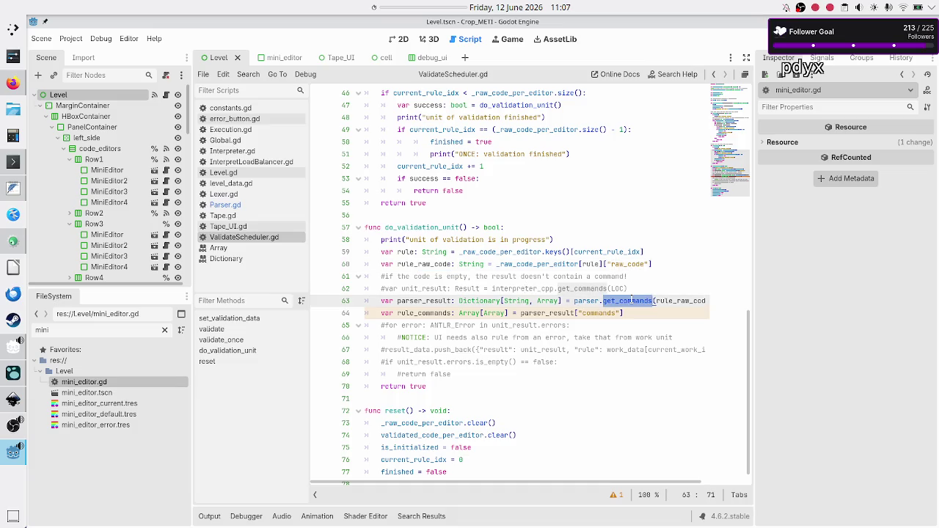
{"action": "double_click", "coordinate": [585, 302]}
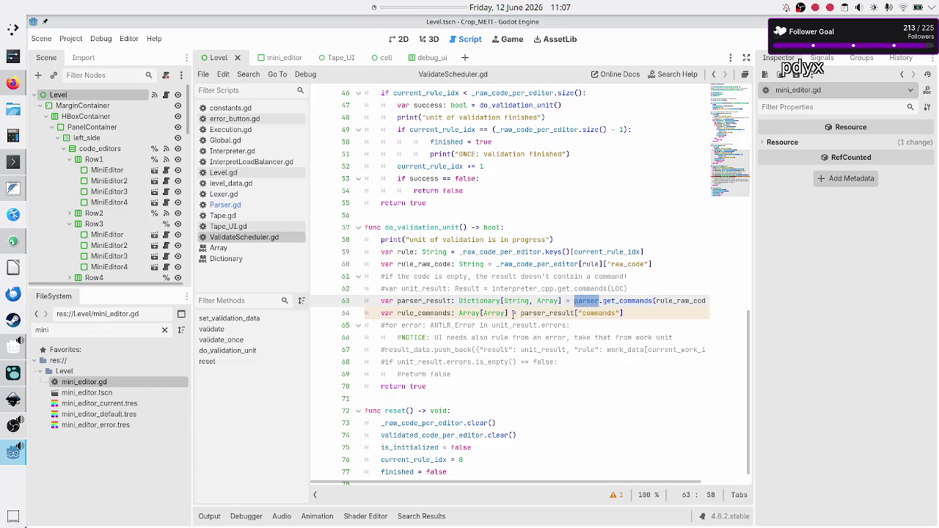
Step: Insert a blank line between the parser_result line and the rule_commands line
{"action": "left_click", "coordinate": [422, 313]}
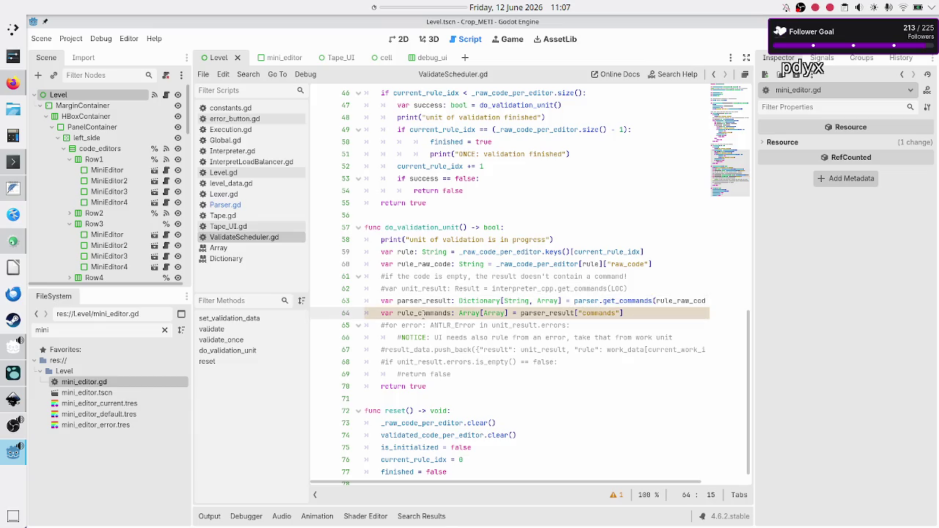
{"action": "double_click", "coordinate": [423, 313]}
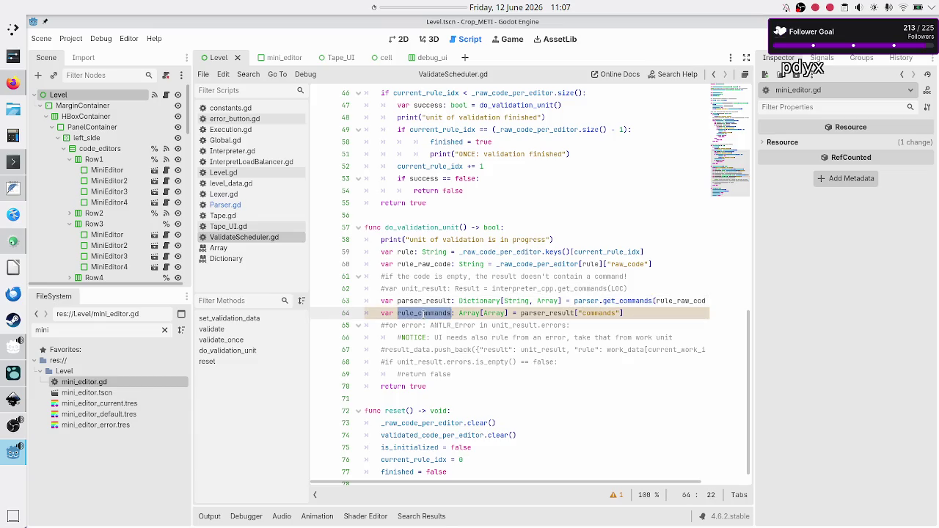
{"action": "left_click", "coordinate": [643, 315]}
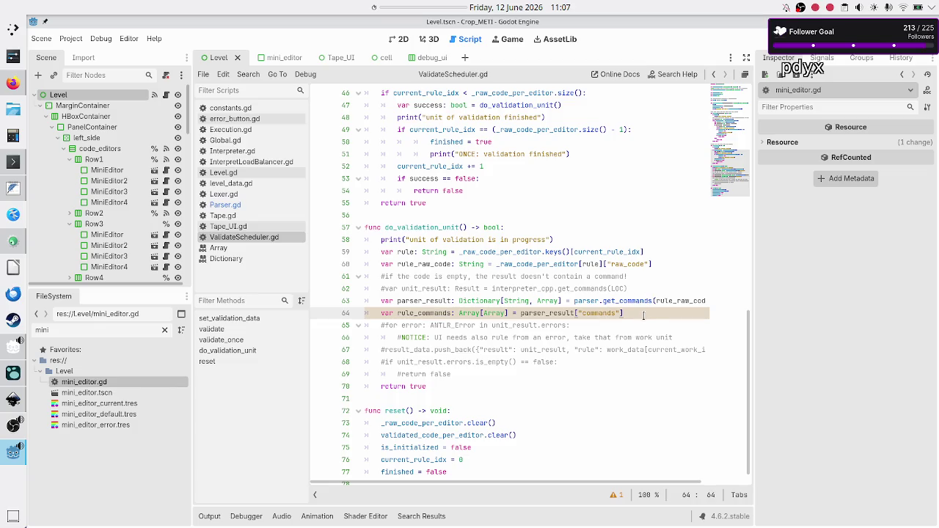
{"action": "key", "text": "Up"}
{"action": "key", "text": "End"}
{"action": "key", "text": "Return"}
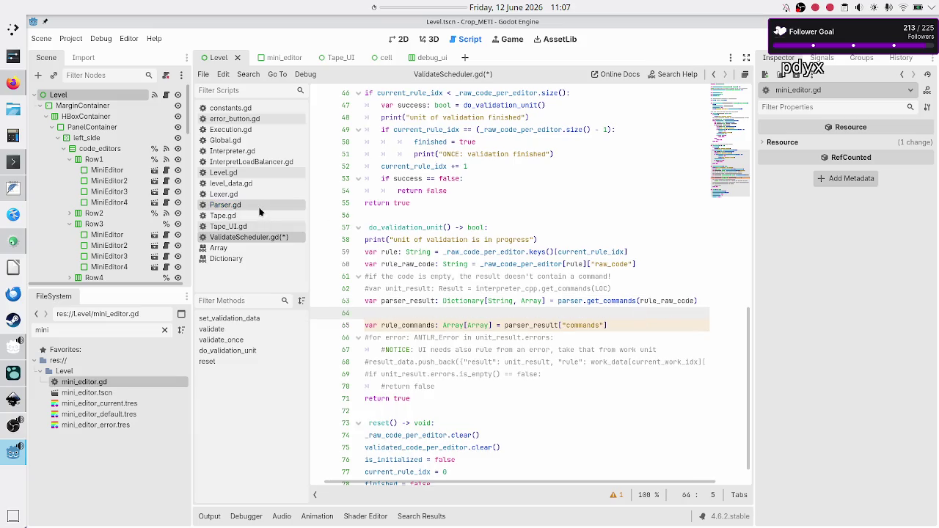
Step: Copy the lexer-errors TODO from Parser.gd line 7 onto blank line 64 of ValidateScheduler.gd
{"action": "left_click", "coordinate": [260, 209]}
{"action": "left_click", "coordinate": [523, 154]}
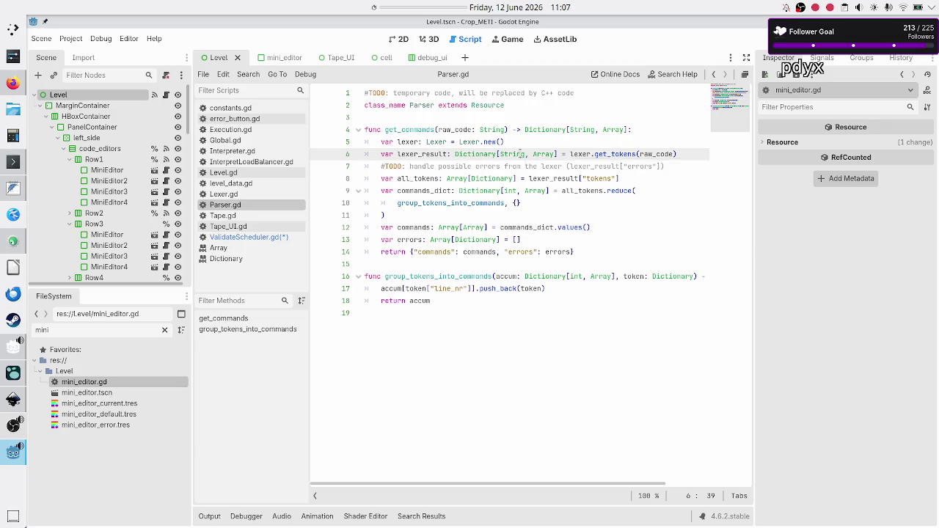
{"action": "key", "text": "Down"}
{"action": "key", "text": "Home"}
{"action": "key", "text": "shift+Down"}
{"action": "key", "text": "shift+Left"}
{"action": "key", "text": "ctrl+c"}
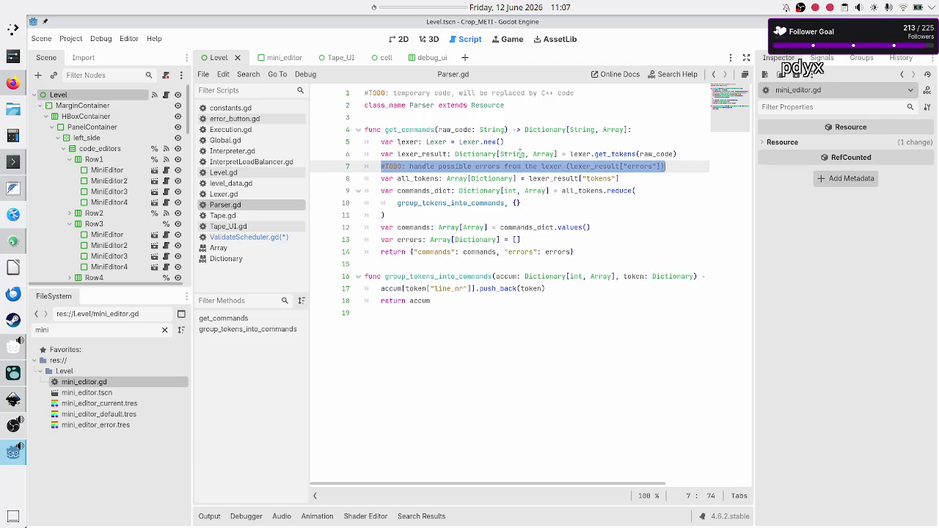
{"action": "key", "text": "Right"}
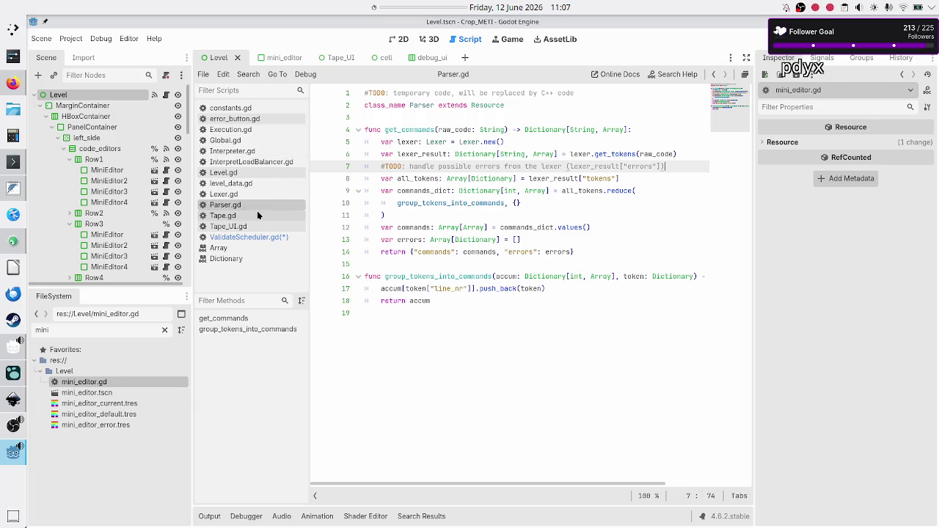
{"action": "left_click", "coordinate": [248, 239]}
{"action": "key", "text": "ctrl+v"}
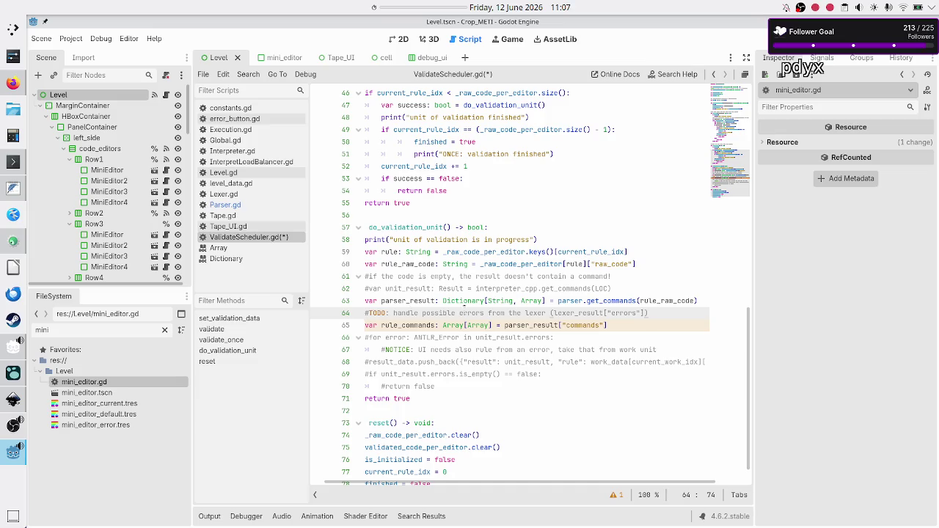
Step: Reword the pasted TODO to say parser and parser_result instead of lexer and lexer_result
{"action": "double_click", "coordinate": [535, 314]}
{"action": "type", "text": "parser"}
{"action": "key", "text": "Right"}
{"action": "key", "text": "Right"}
{"action": "key", "text": "Right"}
{"action": "key", "text": "BackSpace"}
{"action": "key", "text": "BackSpace"}
{"action": "key", "text": "BackSpace"}
{"action": "type", "text": "parser"}
Step: Move the rule_commands assignment below the commented-out error loop, to line 67
{"action": "key", "text": "Down"}
{"action": "key", "text": "Home"}
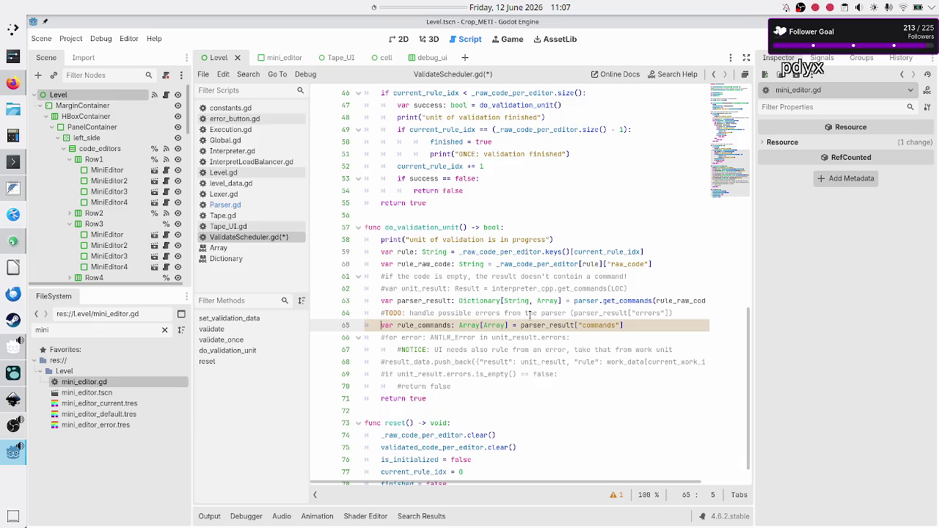
{"action": "key", "text": "ctrl+Right"}
{"action": "key", "text": "Home"}
{"action": "key", "text": "shift+Down"}
{"action": "key", "text": "shift+Left"}
{"action": "key", "text": "shift+Left"}
{"action": "key", "text": "ctrl+c"}
{"action": "key", "text": "BackSpace"}
{"action": "key", "text": "BackSpace"}
{"action": "key", "text": "BackSpace"}
{"action": "key", "text": "Down"}
{"action": "key", "text": "Down"}
{"action": "key", "text": "Down"}
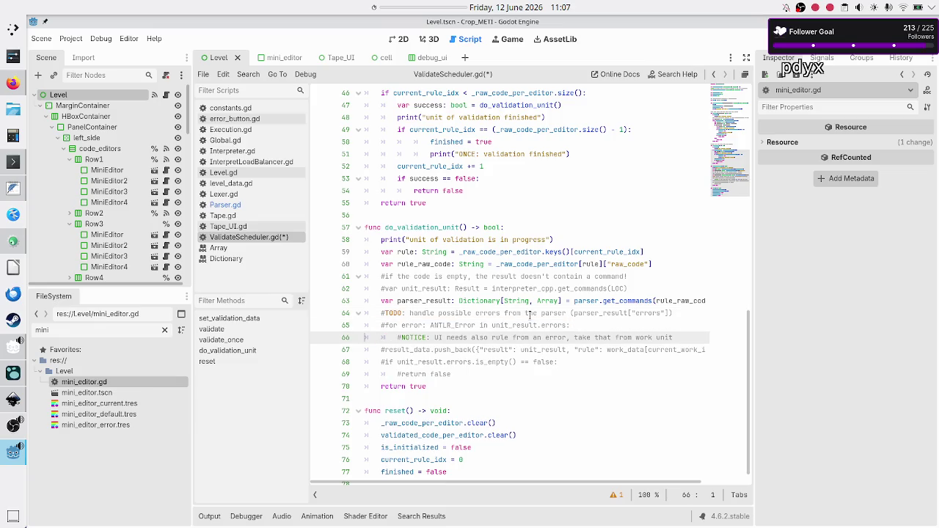
{"action": "key", "text": "Home"}
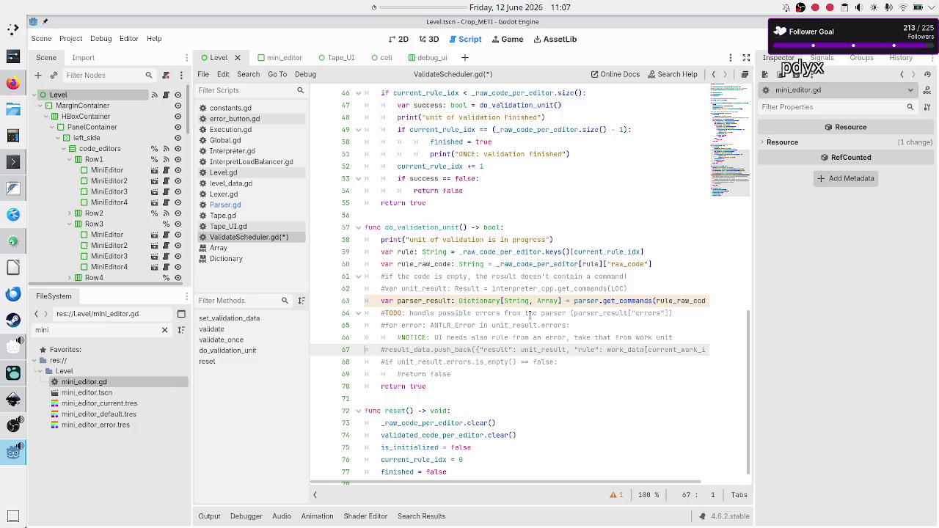
{"action": "key", "text": "Return"}
{"action": "key", "text": "Up"}
{"action": "key", "text": "Tab"}
{"action": "key", "text": "ctrl+v"}
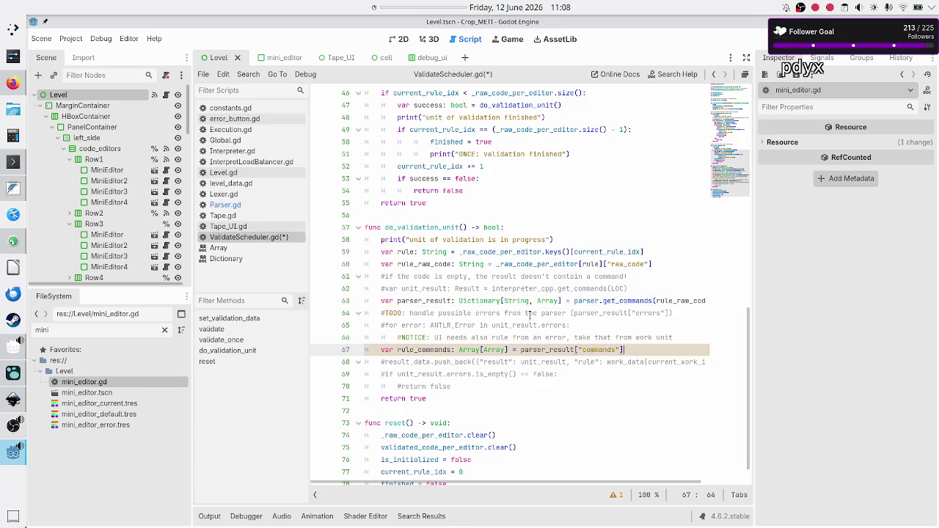
Step: Select the commented-out for-loop and NOTICE lines above rule_commands
{"action": "key", "text": "Up"}
{"action": "key", "text": "Up"}
{"action": "key", "text": "Home"}
{"action": "key", "text": "shift+Down"}
{"action": "key", "text": "shift+End"}
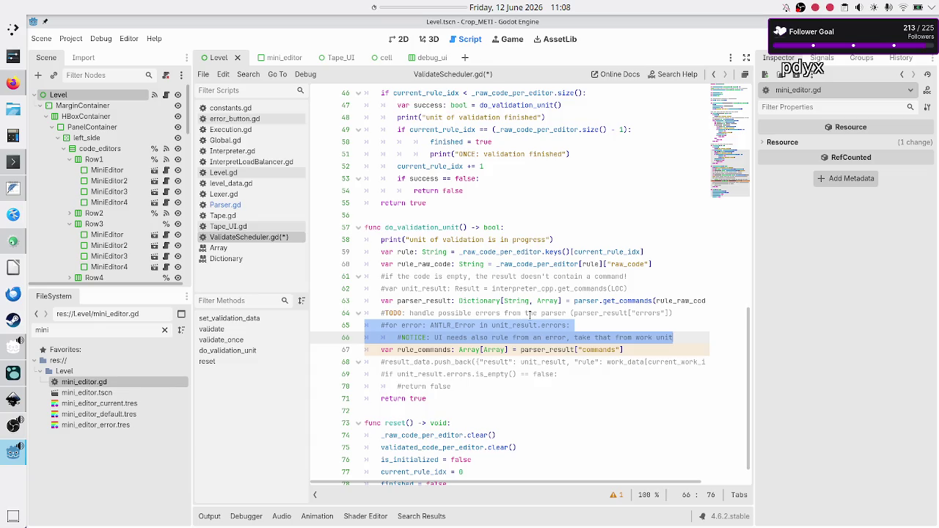
Step: Start a 'var rule_errors:' line below the parser_result call, then bring up Parser.gd
{"action": "key", "text": "Up"}
{"action": "key", "text": "Up"}
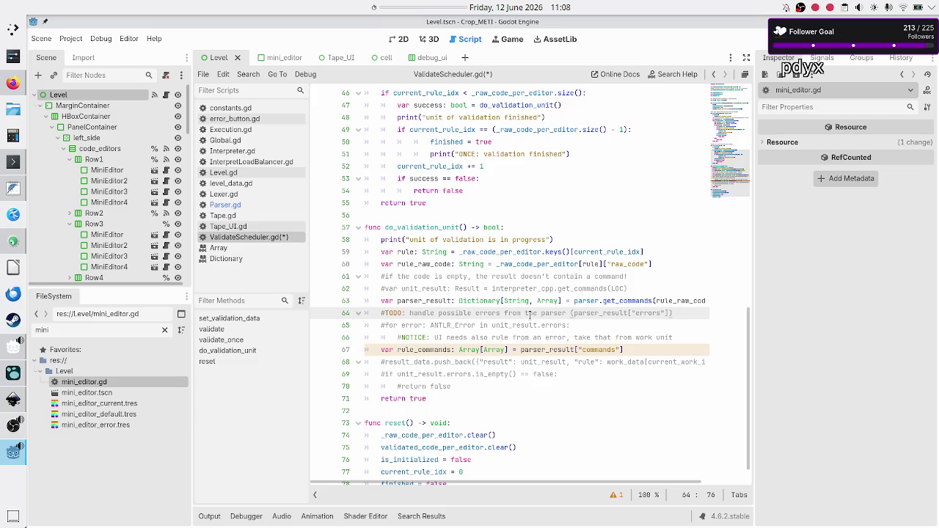
{"action": "key", "text": "Up"}
{"action": "key", "text": "Return"}
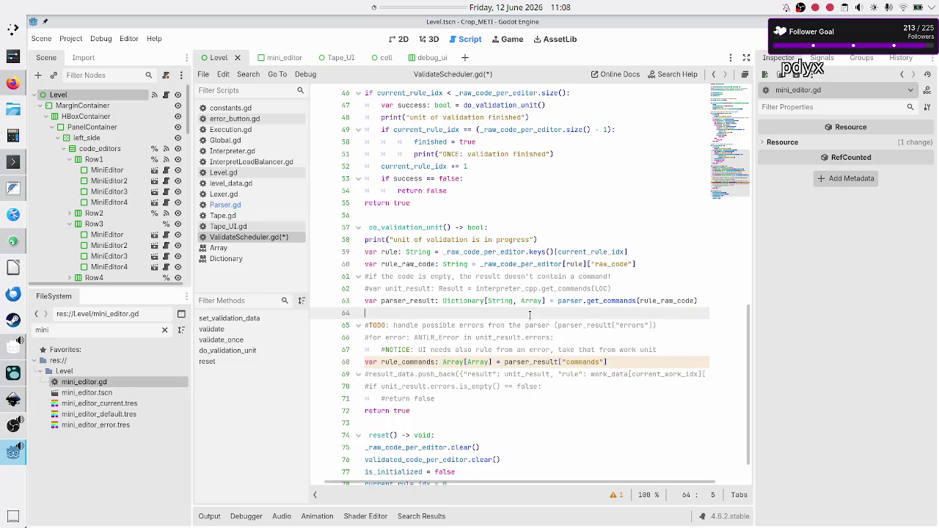
{"action": "type", "text": "var errors"}
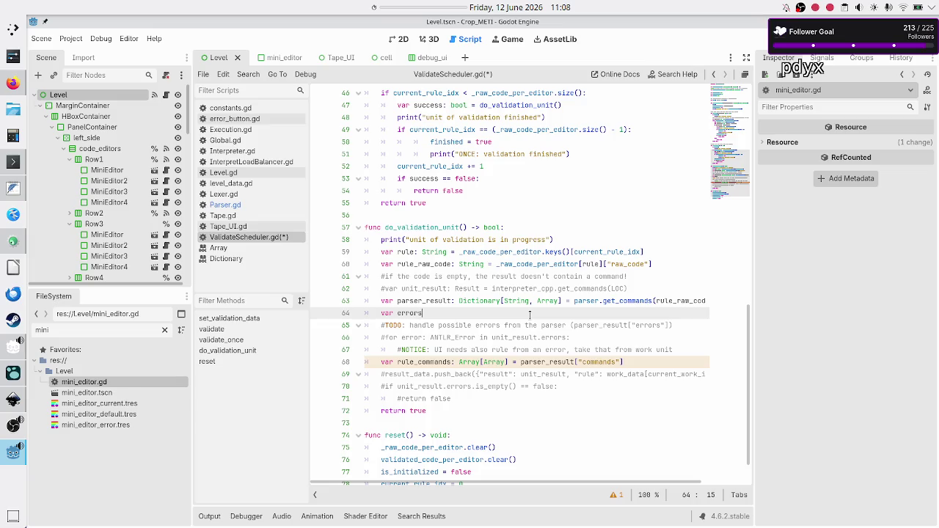
{"action": "key", "text": "BackSpace"}
{"action": "key", "text": "BackSpace"}
{"action": "key", "text": "BackSpace"}
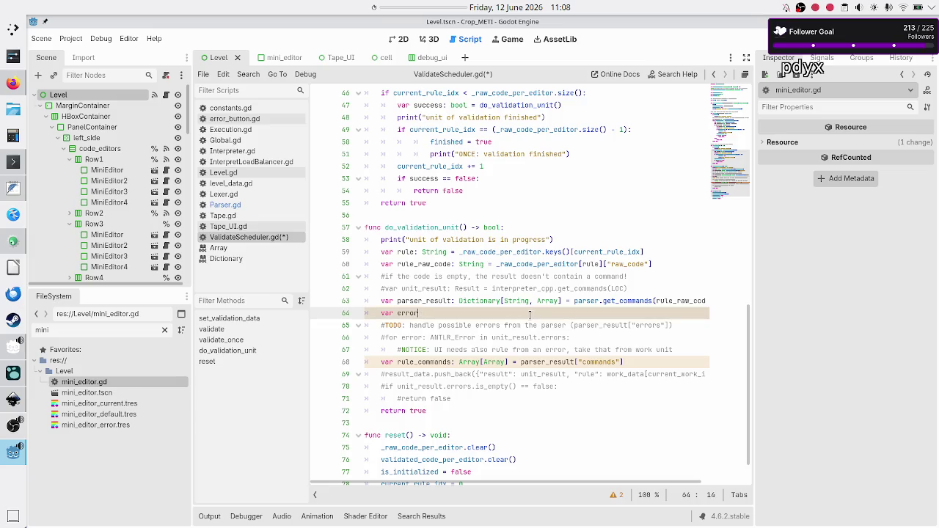
{"action": "type", "text": "rule_errors:"}
{"action": "left_click", "coordinate": [249, 205]}
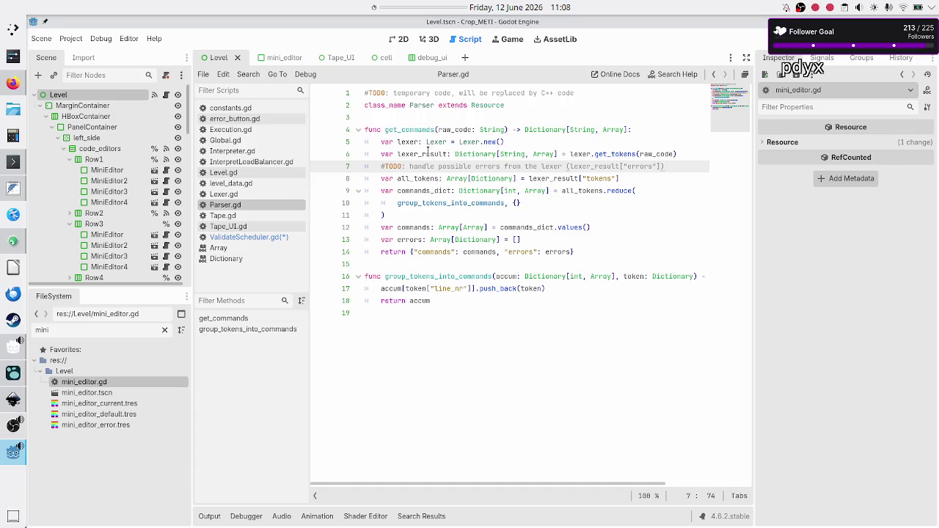
Step: Copy the Array[Dictionary] type of Parser.gd's errors variable on line 13, then return to ValidateScheduler.gd
{"action": "left_click", "coordinate": [553, 251]}
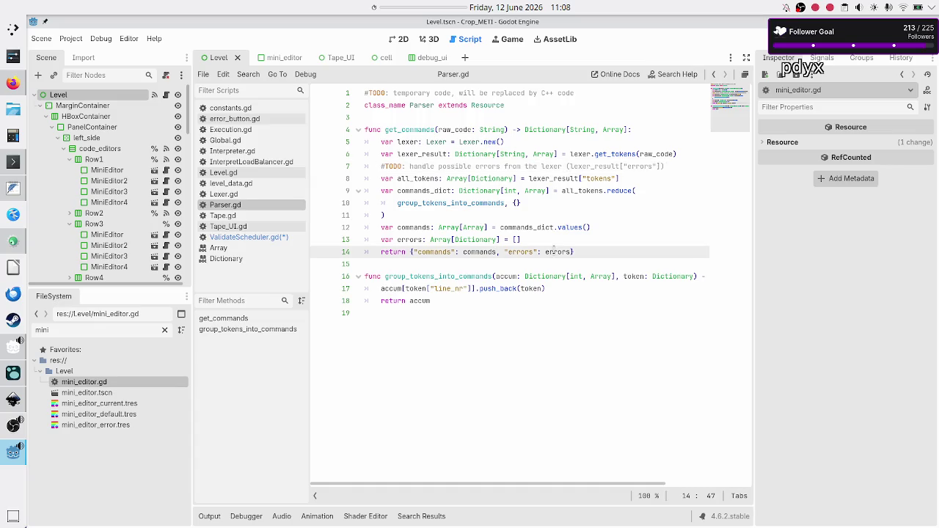
{"action": "left_click", "coordinate": [429, 239]}
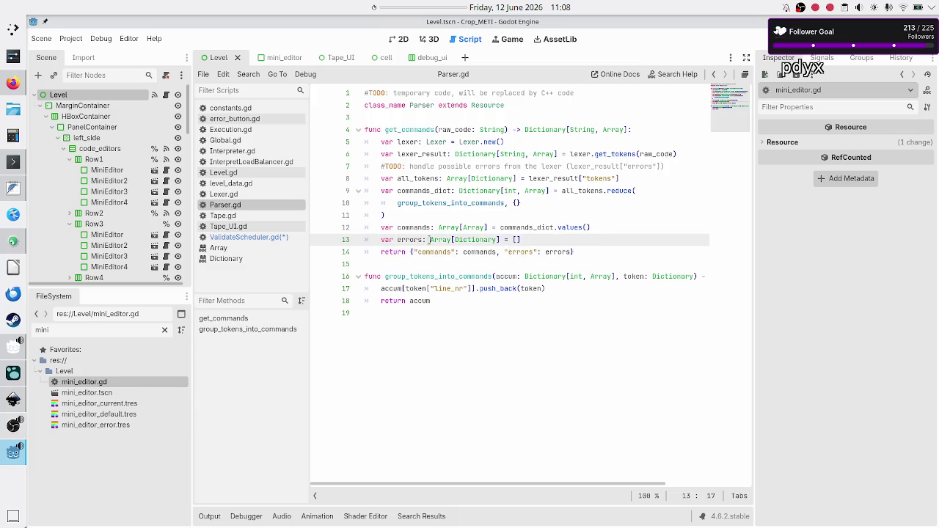
{"action": "left_click_drag", "start_coordinate": [429, 240], "coordinate": [502, 240]}
{"action": "key", "text": "ctrl+c"}
{"action": "key", "text": "Escape"}
{"action": "left_click", "coordinate": [234, 237]}
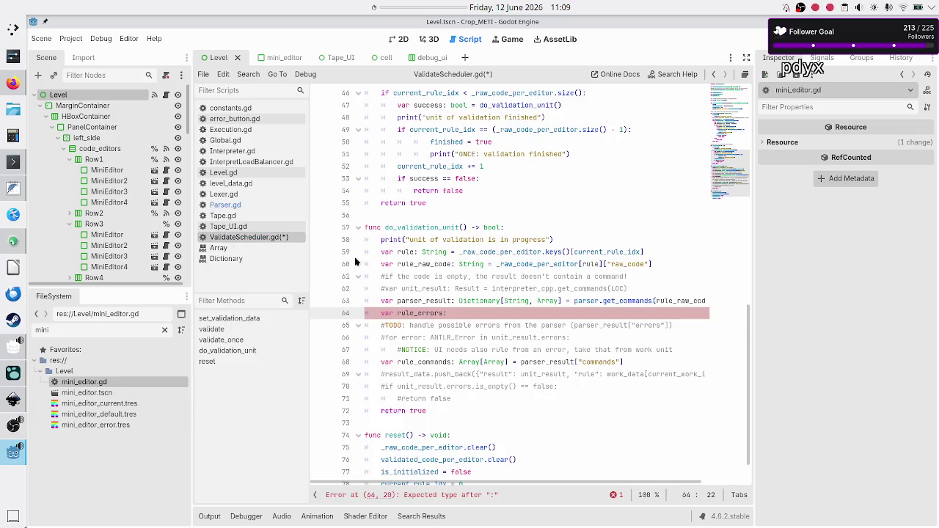
Step: Complete the declaration as 'var rule_errors: Array[Dictionary] = parser_result["errors"]'
{"action": "key", "text": "ctrl+v"}
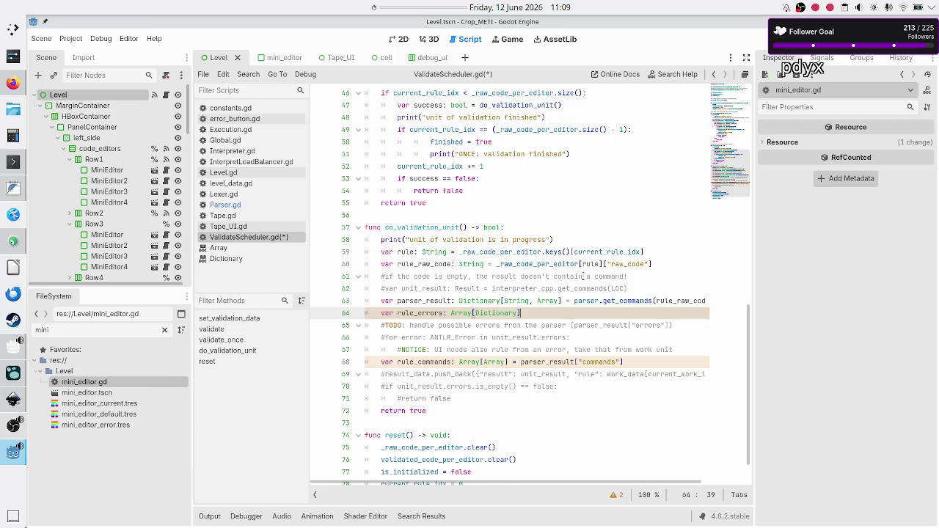
{"action": "type", "text": " = parser"}
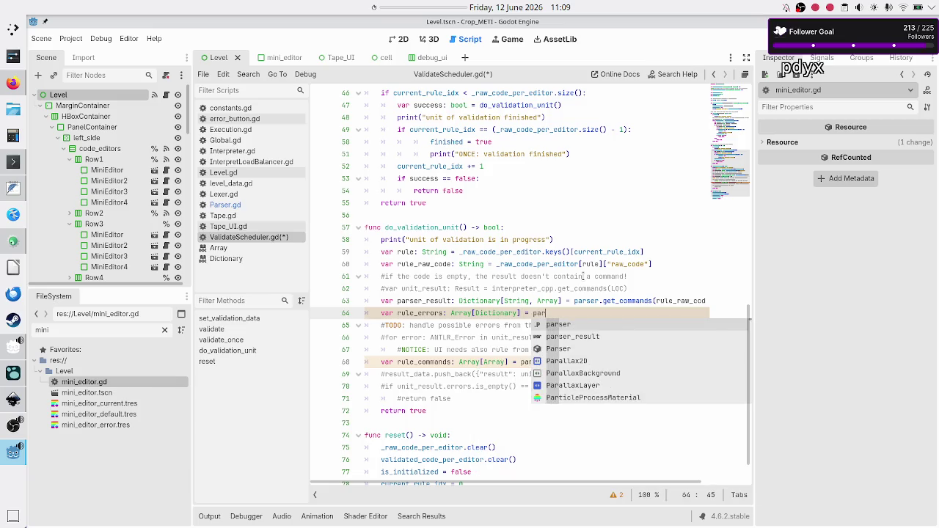
{"action": "key", "text": "Return"}
{"action": "type", "text": "["}
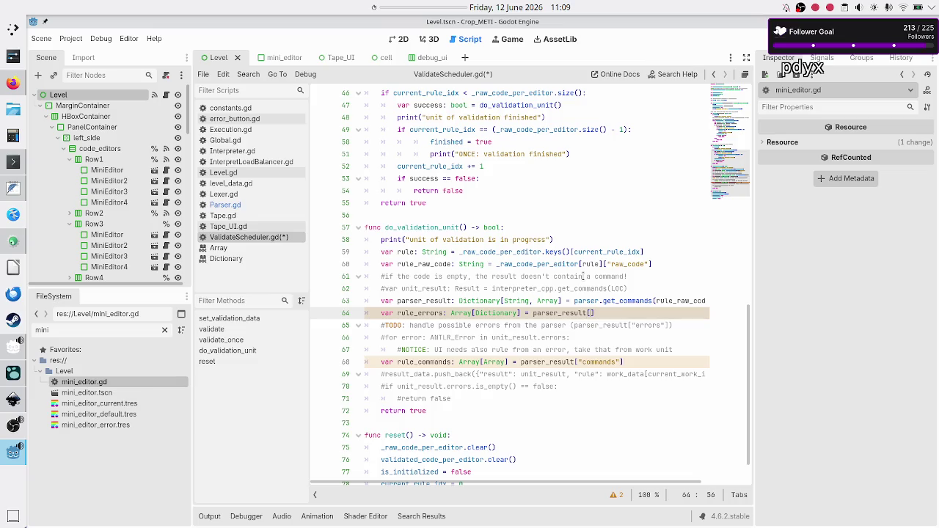
{"action": "type", "text": "\"errors"}
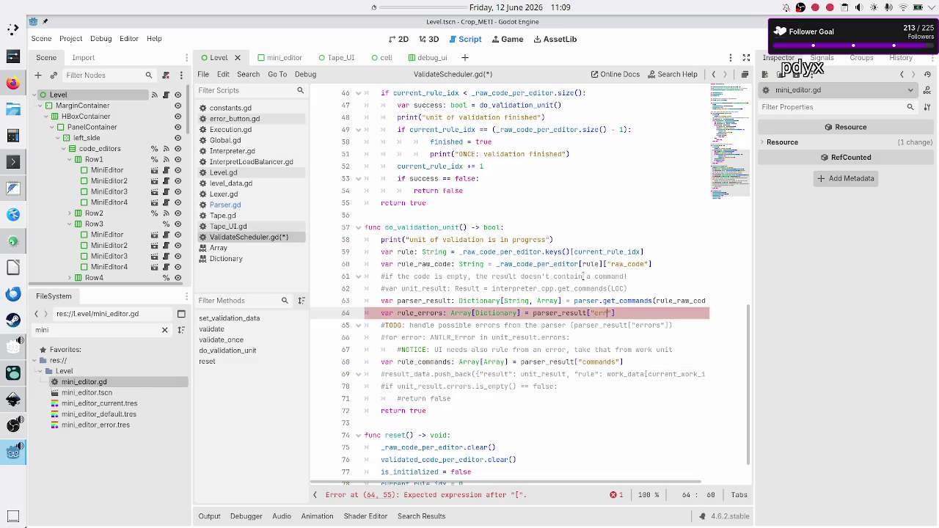
{"action": "key", "text": "Down"}
{"action": "key", "text": "Home"}
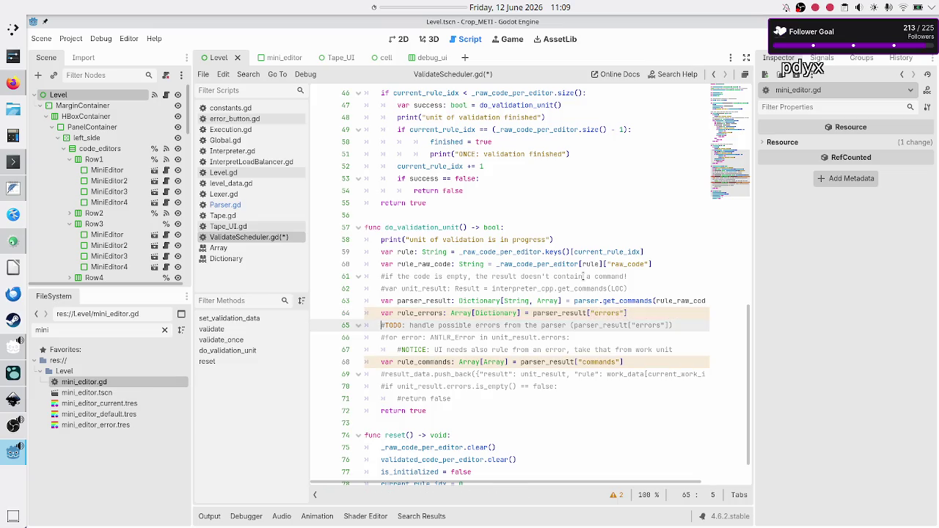
{"action": "key", "text": "Down"}
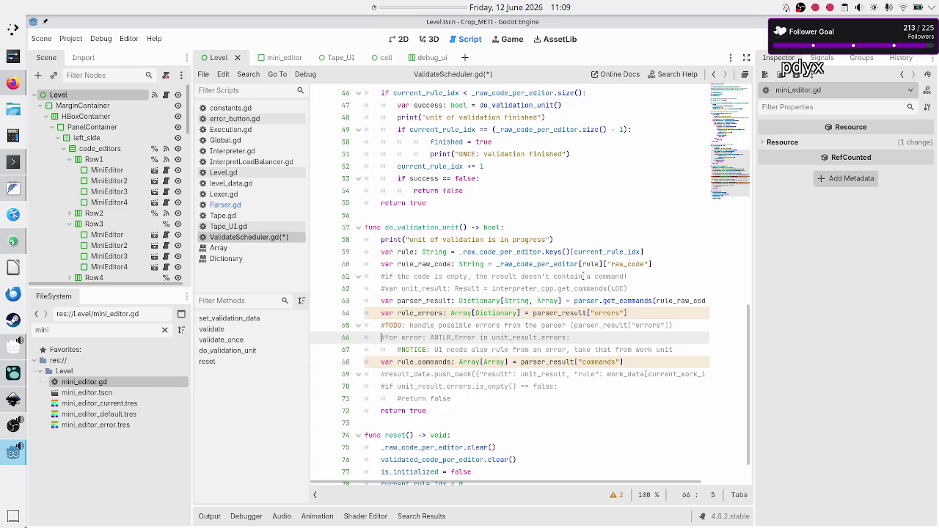
{"action": "key", "text": "Up"}
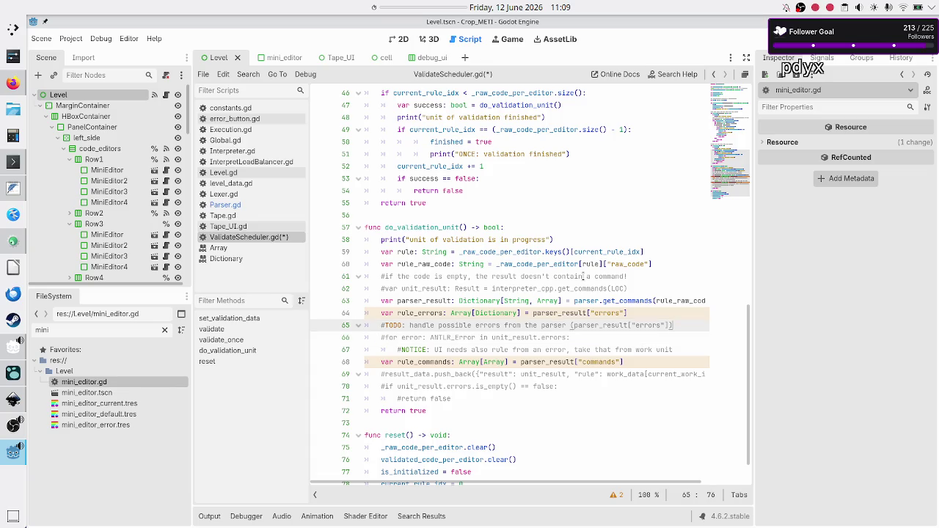
Step: Add the loop header 'for error: Dictionary in rule_errors:' above the old loop comment
{"action": "key", "text": "End"}
{"action": "key", "text": "Return"}
{"action": "type", "text": "for"}
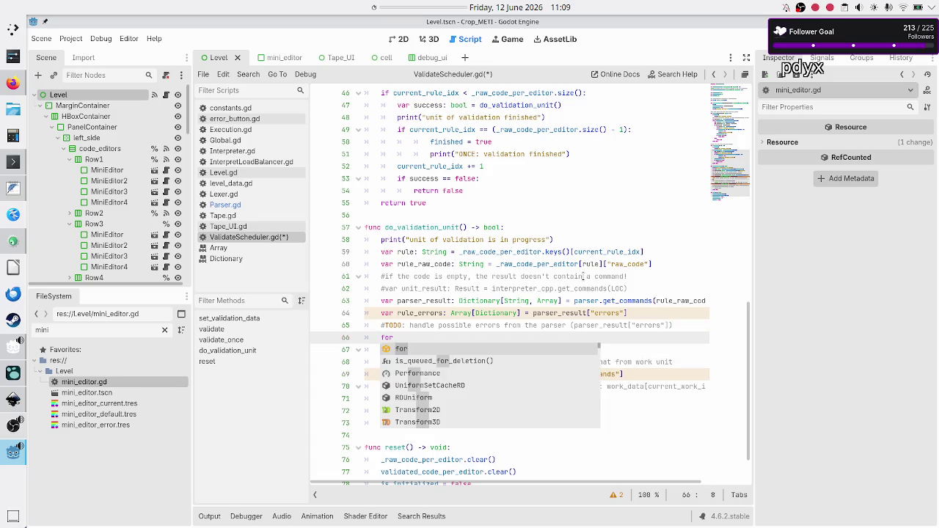
{"action": "type", "text": " er"}
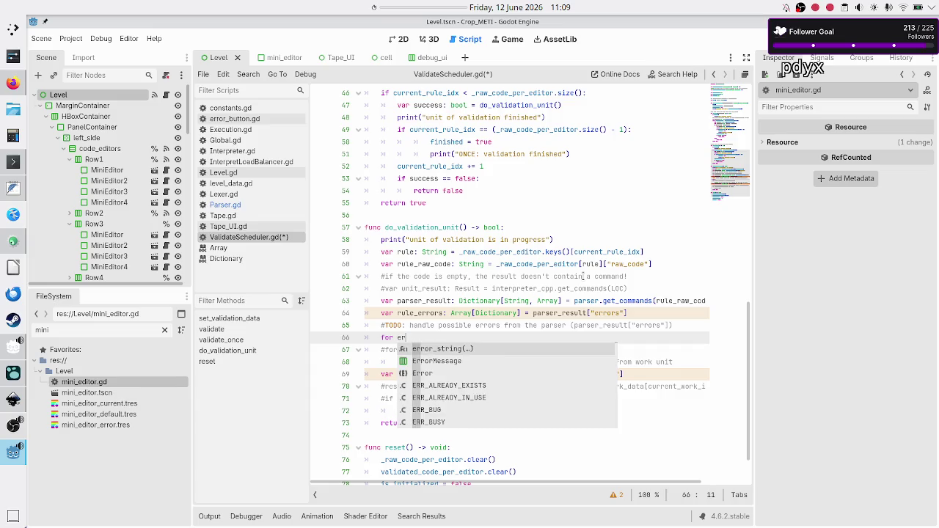
{"action": "type", "text": "ror: "}
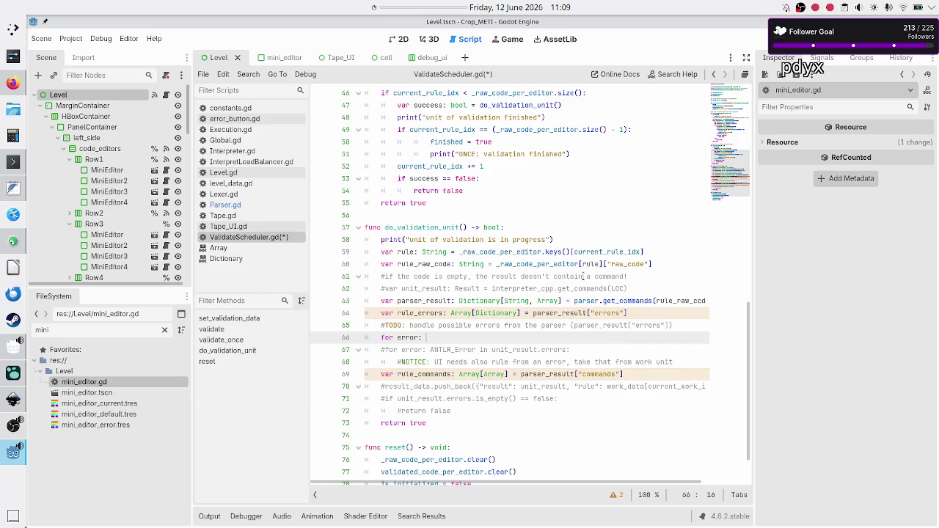
{"action": "type", "text": "Dict"}
{"action": "key", "text": "Return"}
{"action": "type", "text": "in "}
{"action": "type", "text": "rule_err"}
{"action": "key", "text": "Return"}
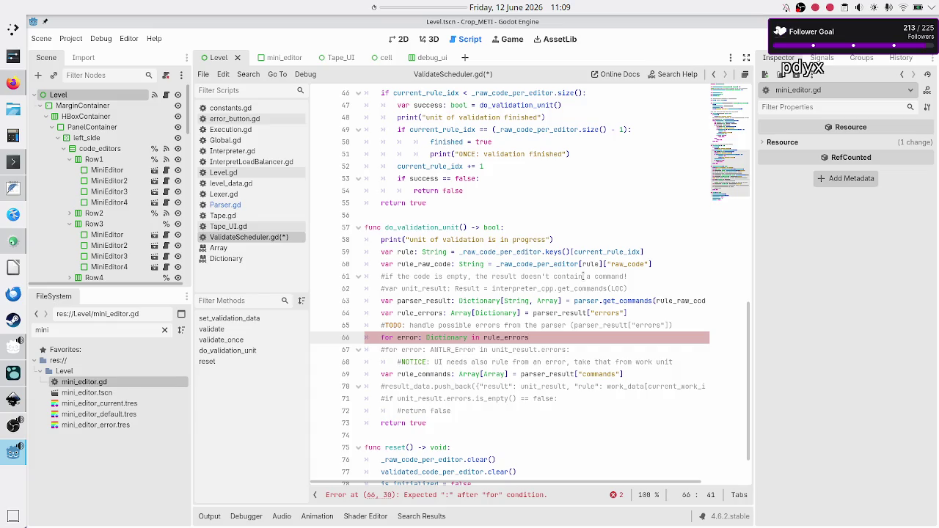
{"action": "type", "text": ":"}
{"action": "key", "text": "Return"}
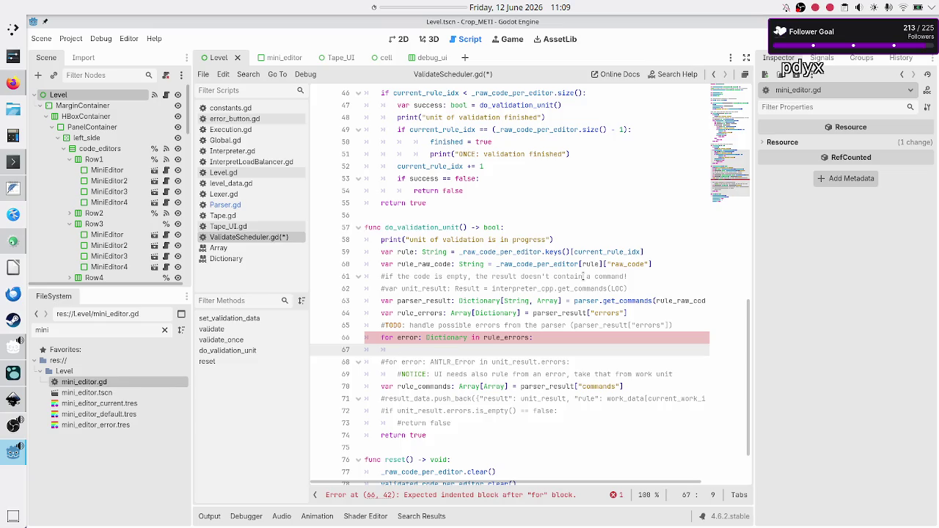
Step: Begin the loop body with error["rule"] and switch over to the Inkscape mockup
{"action": "key", "text": "Down"}
{"action": "key", "text": "Down"}
{"action": "key", "text": "ctrl+shift+Right"}
{"action": "key", "text": "ctrl+shift+Right"}
{"action": "key", "text": "ctrl+shift+Right"}
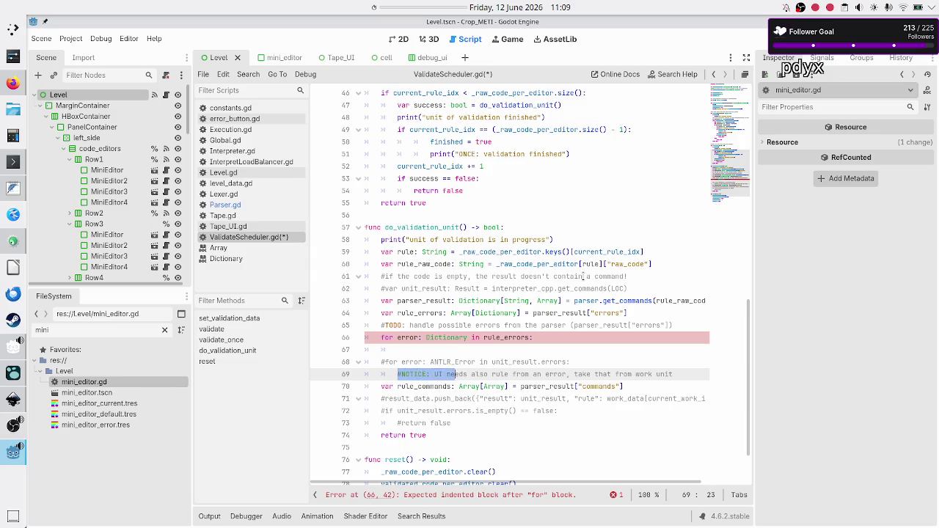
{"action": "key", "text": "ctrl+shift+Right"}
{"action": "key", "text": "ctrl+shift+Right"}
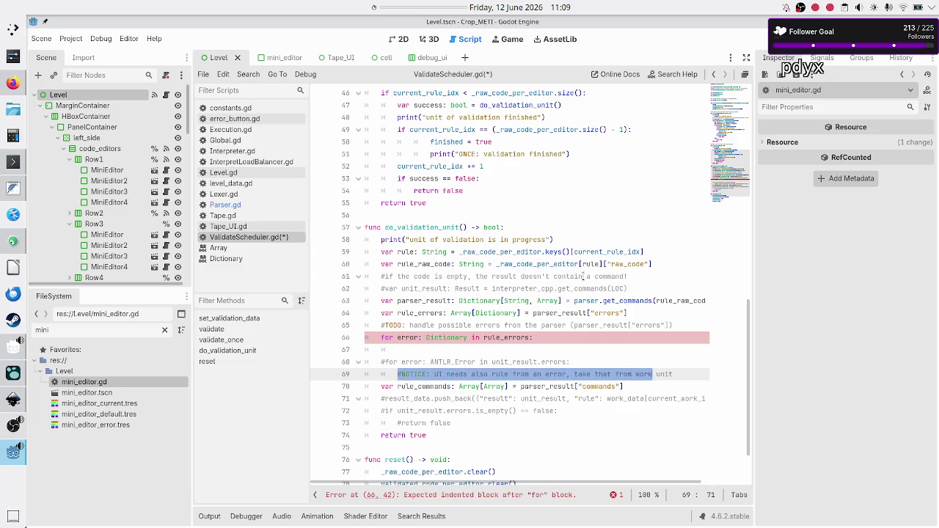
{"action": "key", "text": "Up"}
{"action": "key", "text": "Up"}
{"action": "type", "text": "error"}
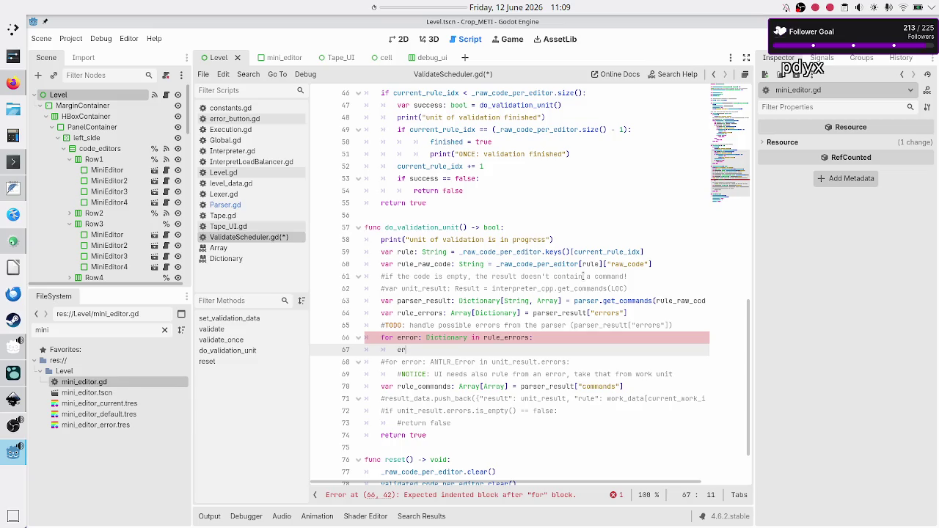
{"action": "key", "text": "Escape"}
{"action": "type", "text": "["}
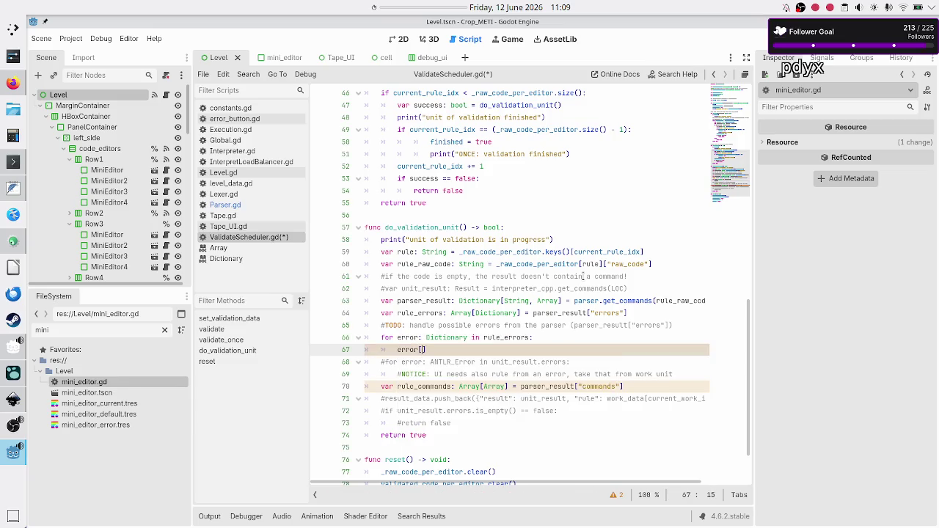
{"action": "type", "text": "\""}
{"action": "type", "text": "rule"}
{"action": "key", "text": "alt+Tab"}
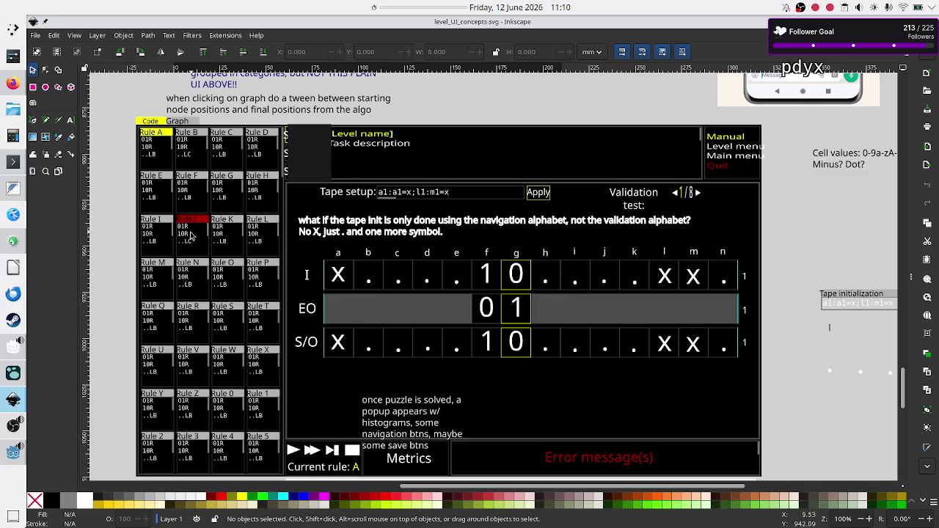
Step: Review the level_UI_concepts.svg mockup in Inkscape, then return to the Godot script editor
{"action": "key", "text": "alt+Tab"}
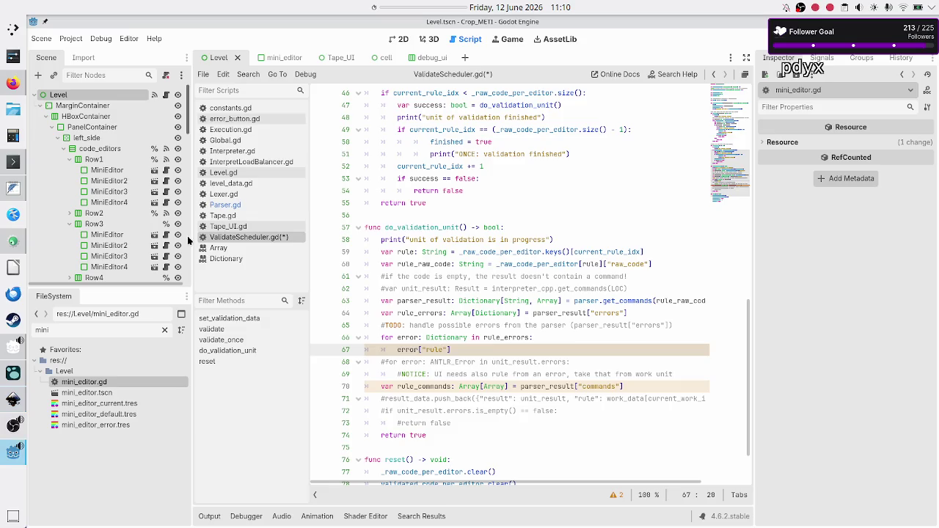
Step: Finish the loop body as error["rule"] = rule
{"action": "left_click", "coordinate": [460, 350]}
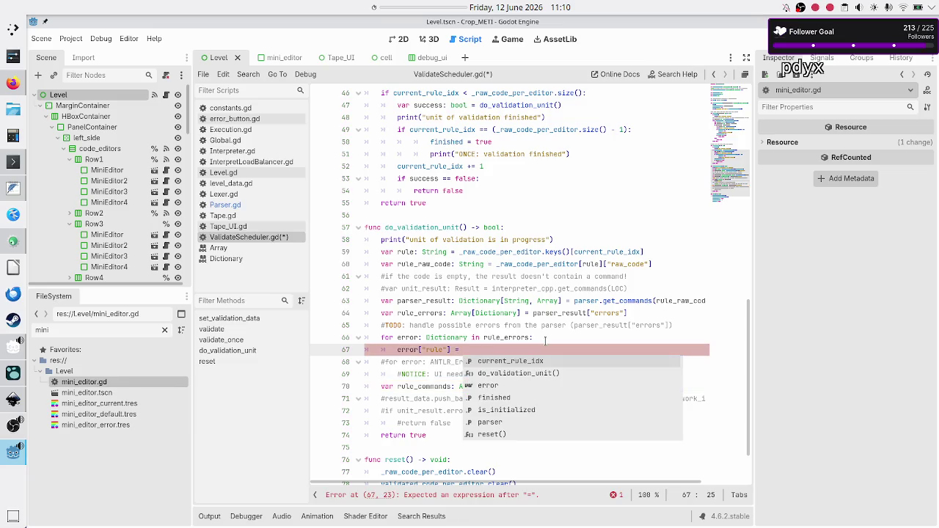
{"action": "key", "text": "Escape"}
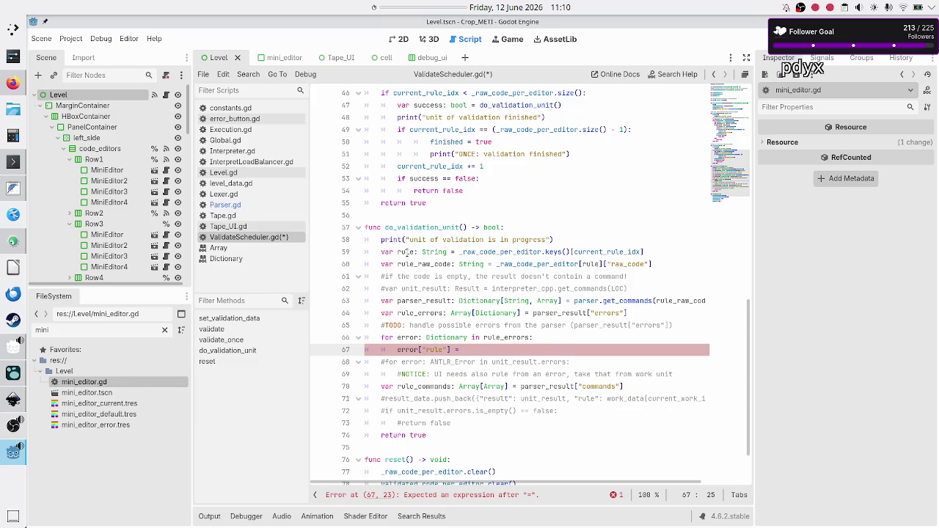
{"action": "type", "text": "rule"}
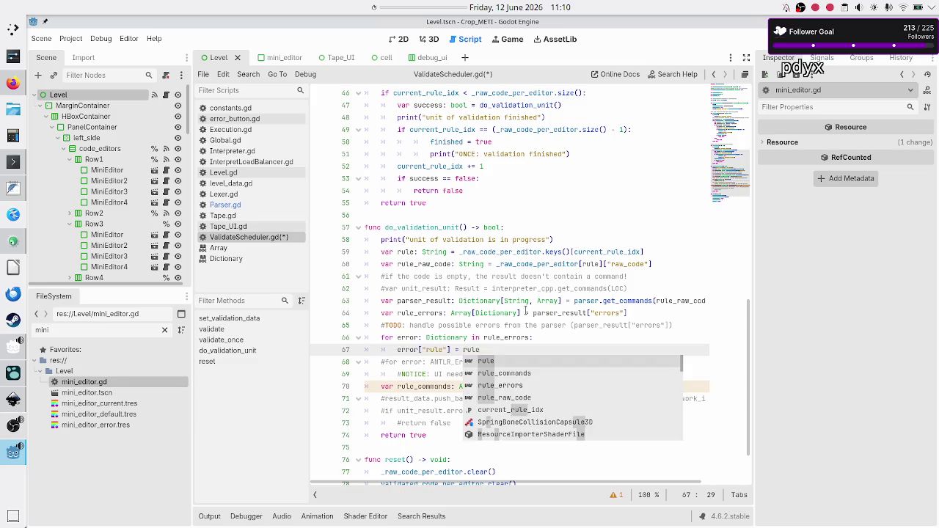
{"action": "key", "text": "Escape"}
Step: Move the TODO comment below the loop and reword it to 'handle the possible errors'
{"action": "key", "text": "Down"}
{"action": "key", "text": "Up"}
{"action": "key", "text": "Up"}
{"action": "key", "text": "Up"}
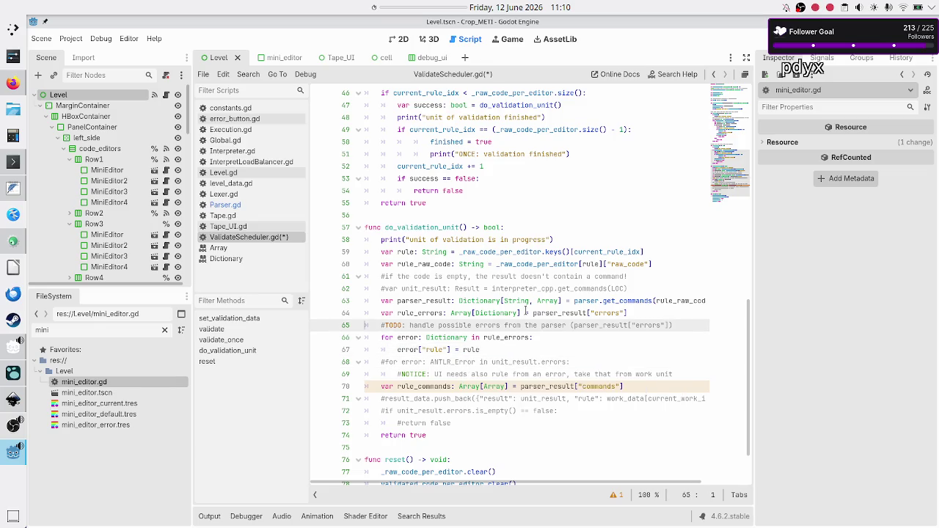
{"action": "key", "text": "shift+Down"}
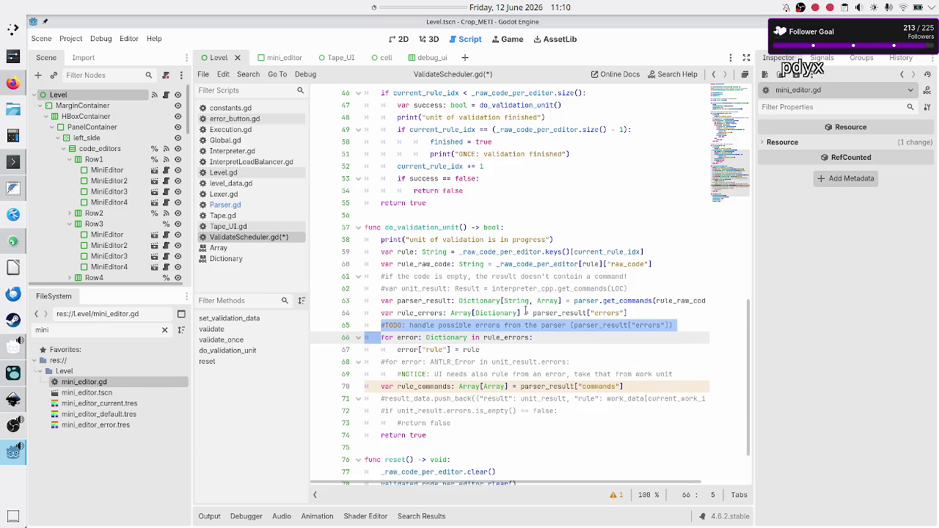
{"action": "key", "text": "shift+Left"}
{"action": "key", "text": "ctrl+c"}
{"action": "key", "text": "BackSpace"}
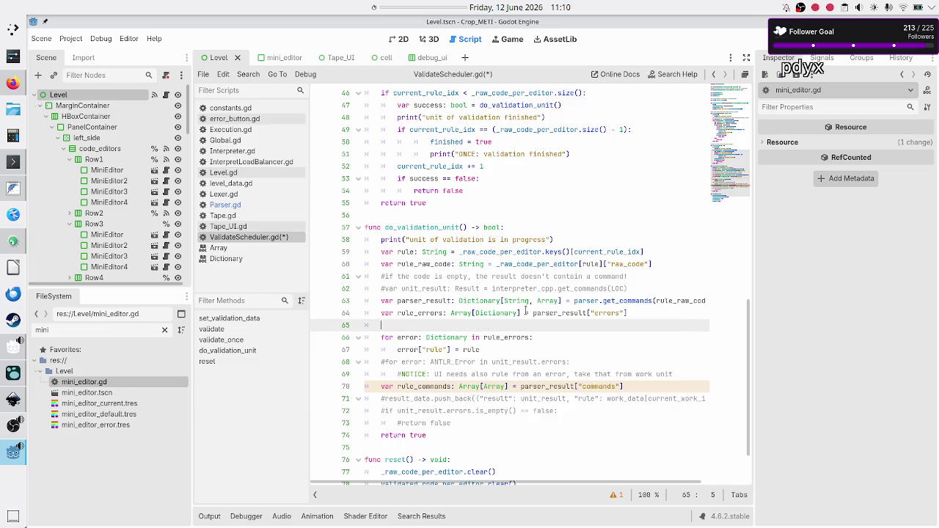
{"action": "key", "text": "BackSpace"}
{"action": "key", "text": "Down"}
{"action": "key", "text": "Down"}
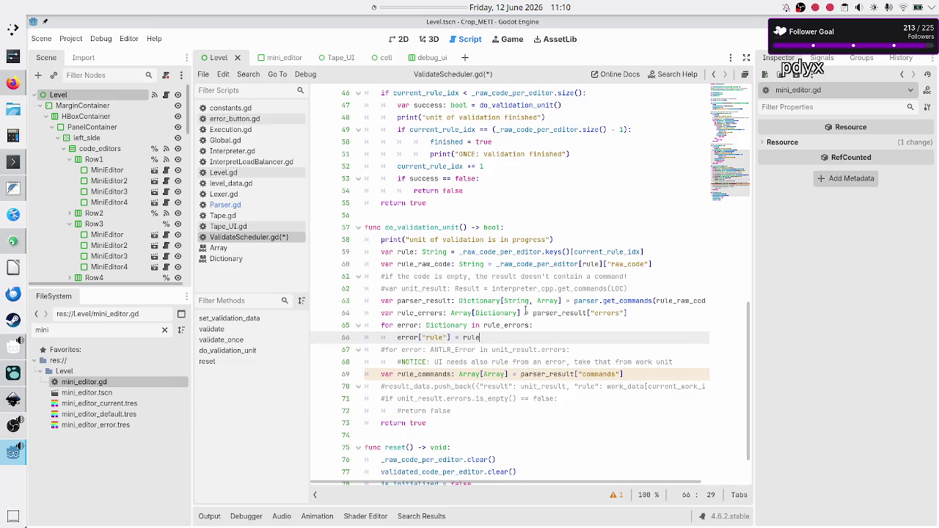
{"action": "key", "text": "Return"}
{"action": "key", "text": "ctrl+v"}
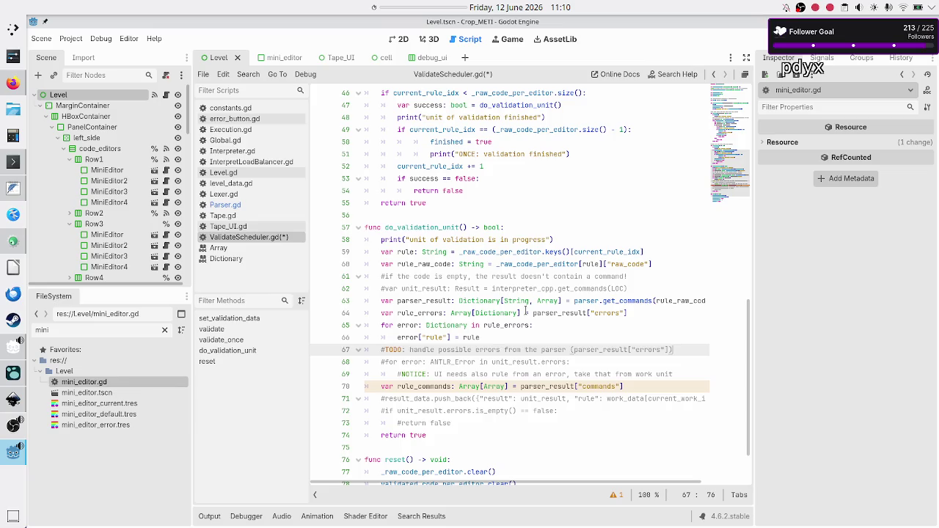
{"action": "key", "text": "BackSpace"}
{"action": "key", "text": "BackSpace"}
{"action": "key", "text": "BackSpace"}
{"action": "key", "text": "BackSpace"}
{"action": "key", "text": "BackSpace"}
{"action": "key", "text": "BackSpace"}
{"action": "key", "text": "BackSpace"}
{"action": "key", "text": "BackSpace"}
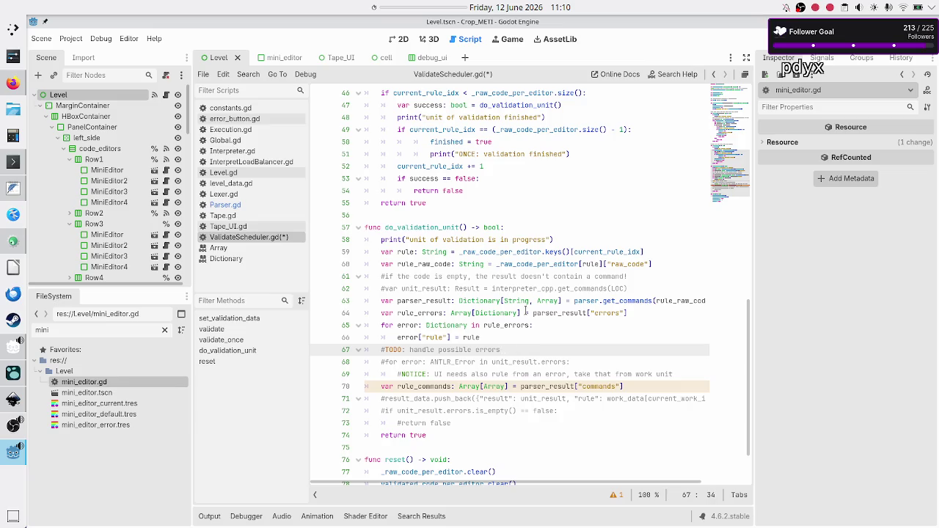
{"action": "key", "text": "Left"}
{"action": "key", "text": "Left"}
{"action": "key", "text": "Left"}
{"action": "type", "text": "the"}
{"action": "key", "text": "Up"}
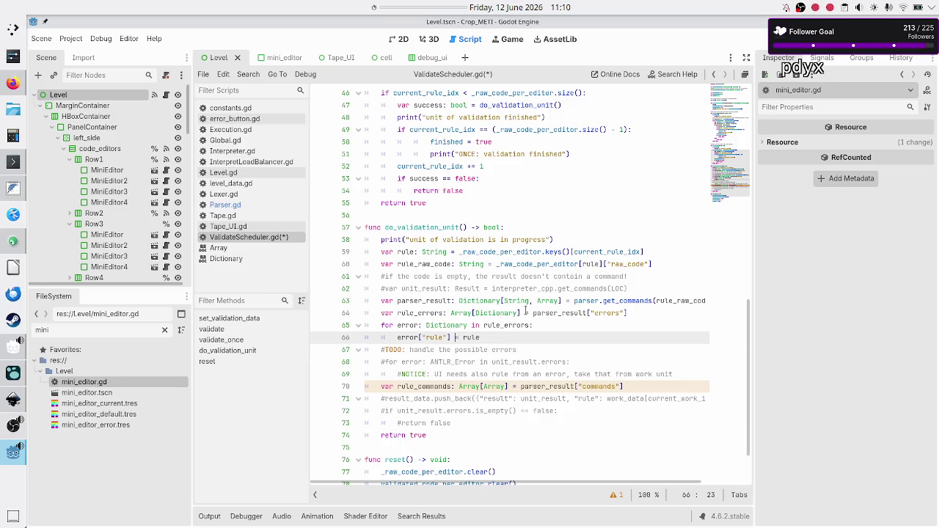
Step: Delete the old commented-out ANTLR_Error loop and its NOTICE line
{"action": "key", "text": "Up"}
{"action": "key", "text": "Home"}
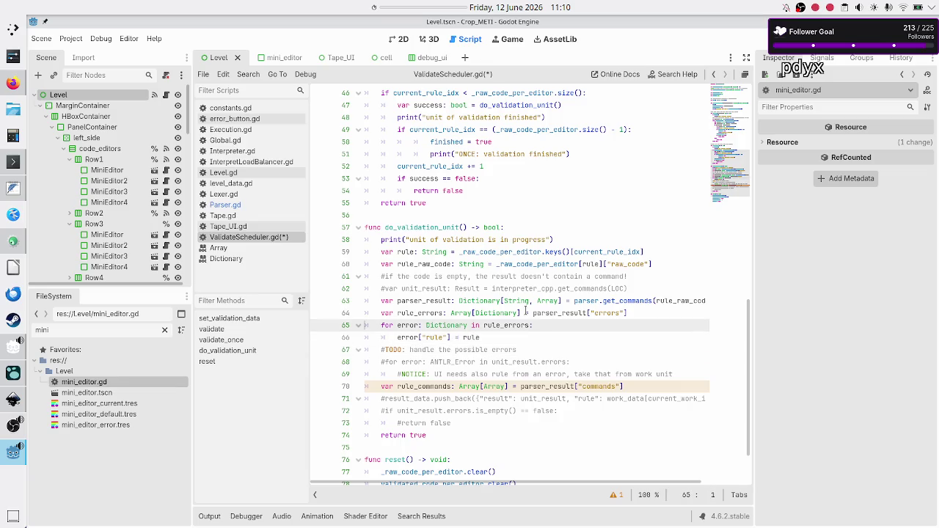
{"action": "key", "text": "shift+Down"}
{"action": "key", "text": "shift+Down"}
{"action": "key", "text": "shift+Left"}
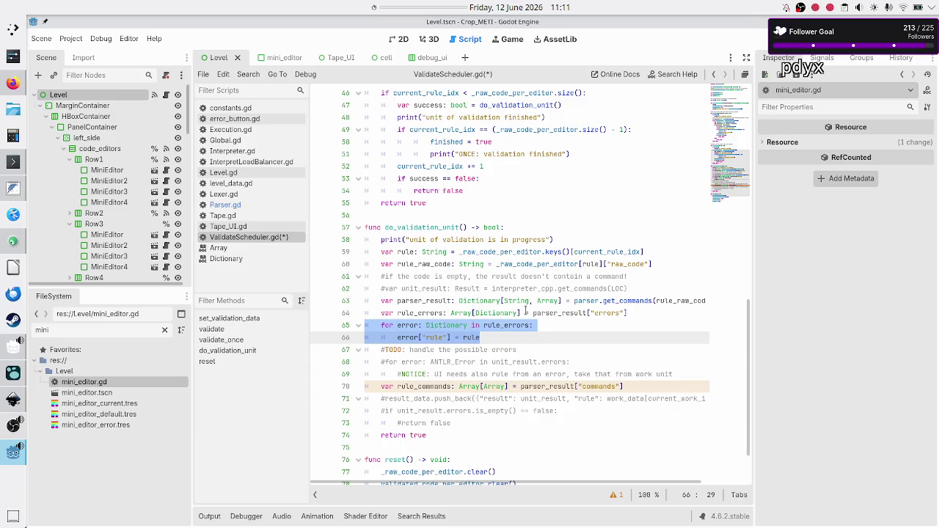
{"action": "key", "text": "Down"}
{"action": "key", "text": "Up"}
{"action": "key", "text": "Home"}
{"action": "key", "text": "Home"}
{"action": "key", "text": "shift+End"}
{"action": "key", "text": "Down"}
{"action": "key", "text": "Down"}
{"action": "key", "text": "Home"}
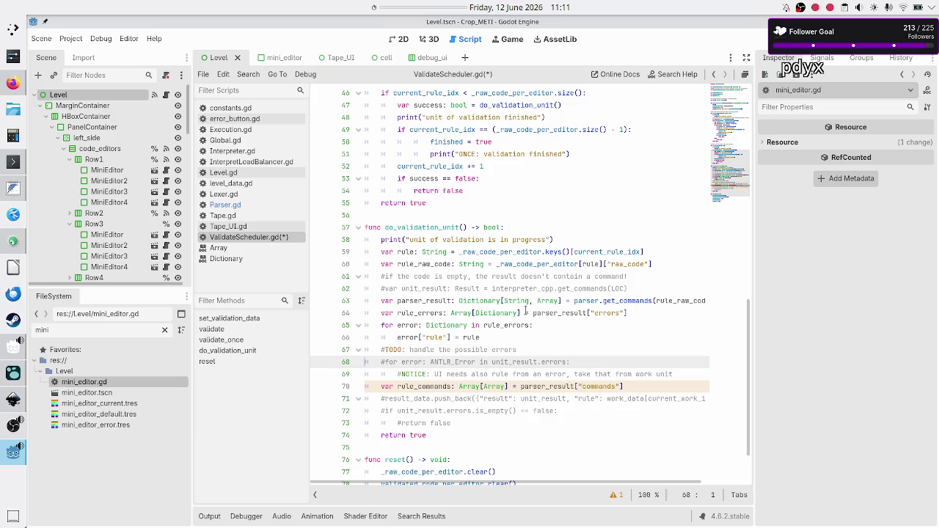
{"action": "key", "text": "Up"}
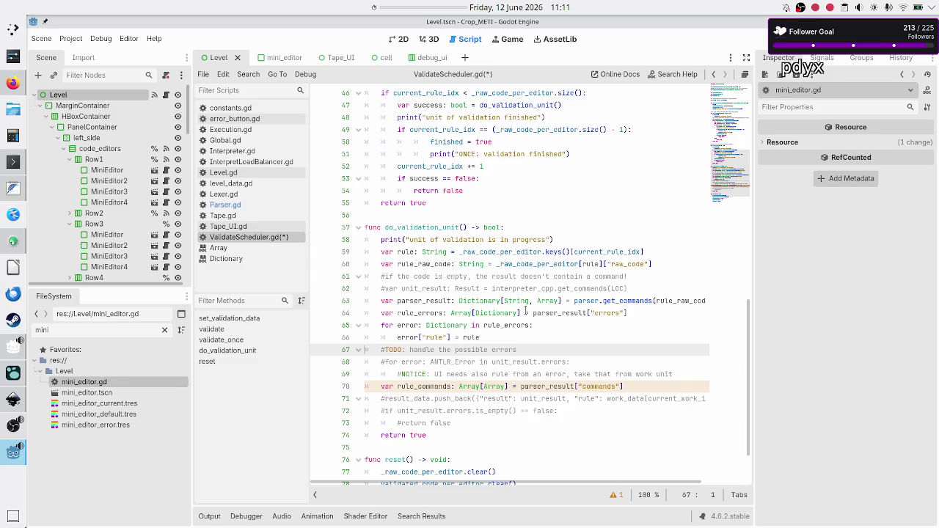
{"action": "key", "text": "shift+End"}
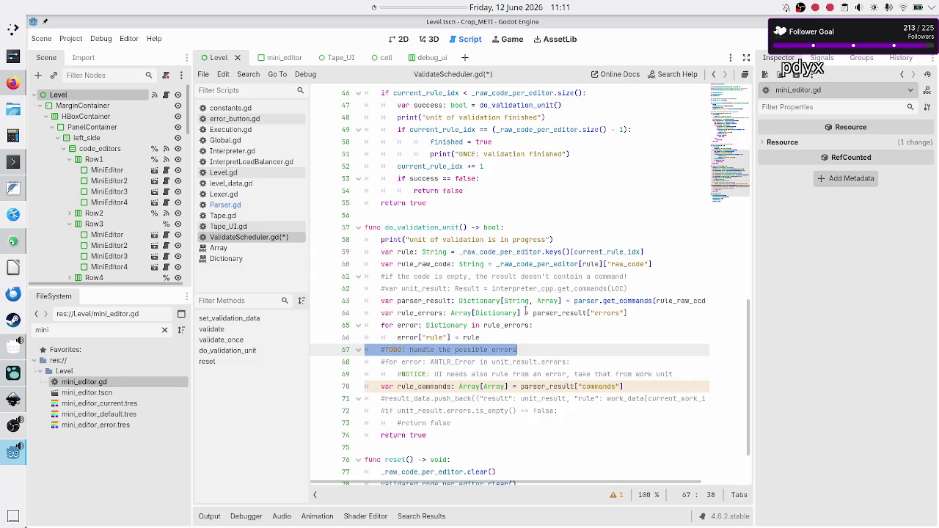
{"action": "key", "text": "End"}
{"action": "key", "text": "Up"}
{"action": "key", "text": "Down"}
{"action": "key", "text": "Home"}
{"action": "key", "text": "shift+End"}
{"action": "key", "text": "Down"}
{"action": "key", "text": "Home"}
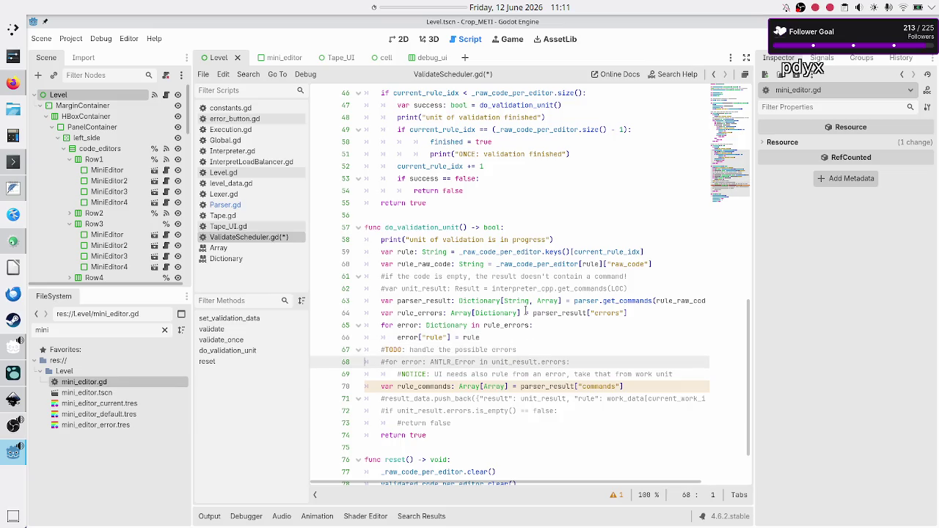
{"action": "key", "text": "Up"}
{"action": "key", "text": "Down"}
{"action": "key", "text": "shift+Down"}
{"action": "key", "text": "shift+Down"}
{"action": "key", "text": "shift+Up"}
{"action": "key", "text": "shift+End"}
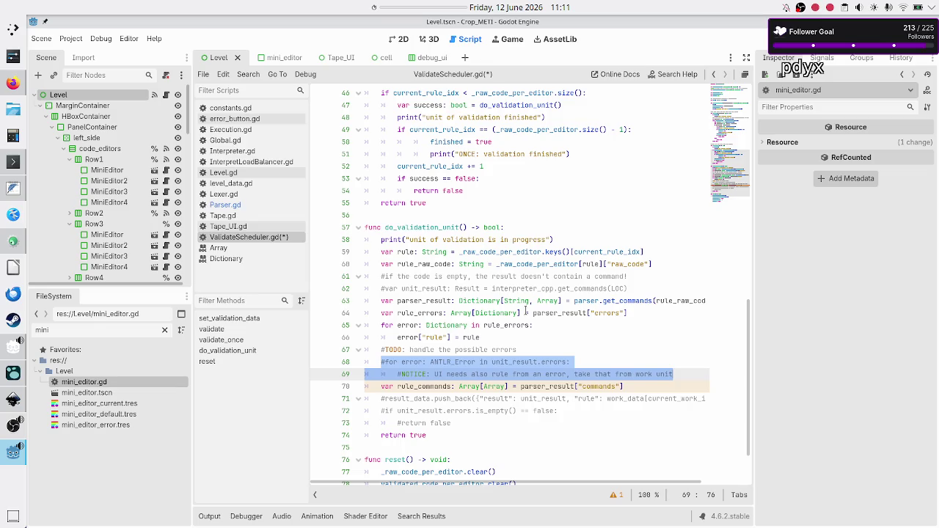
{"action": "key", "text": "BackSpace"}
{"action": "key", "text": "BackSpace"}
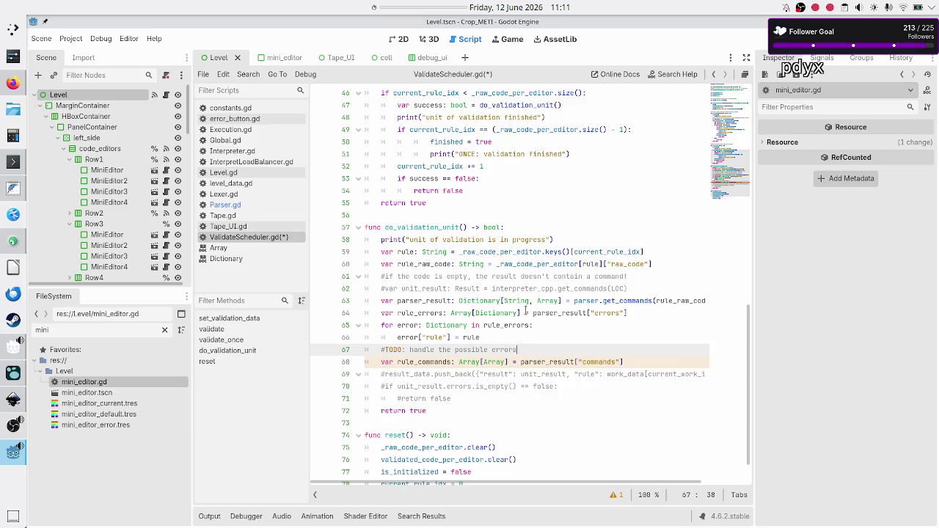
Step: End the TODO comment with an exclamation mark so it reads 'handle the possible errors!'
{"action": "type", "text": "!"}
{"action": "key", "text": "Down"}
{"action": "key", "text": "Home"}
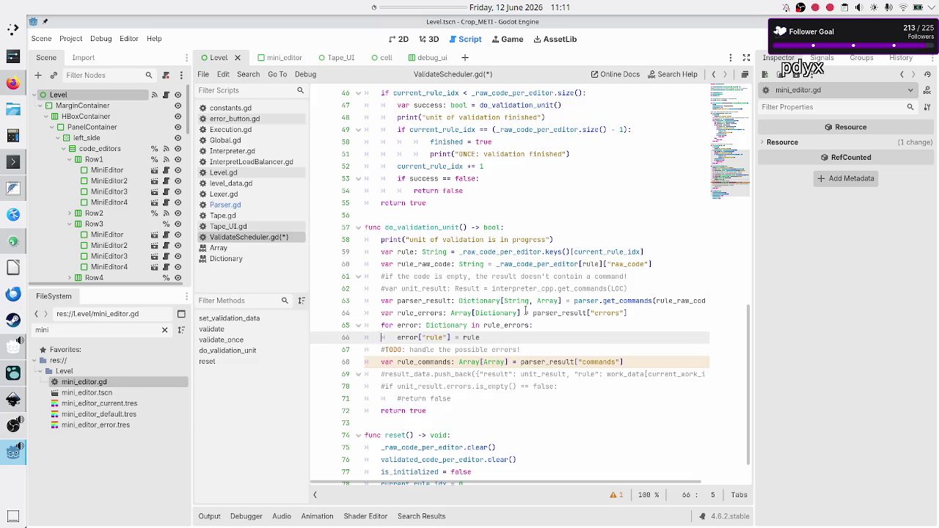
{"action": "key", "text": "Down"}
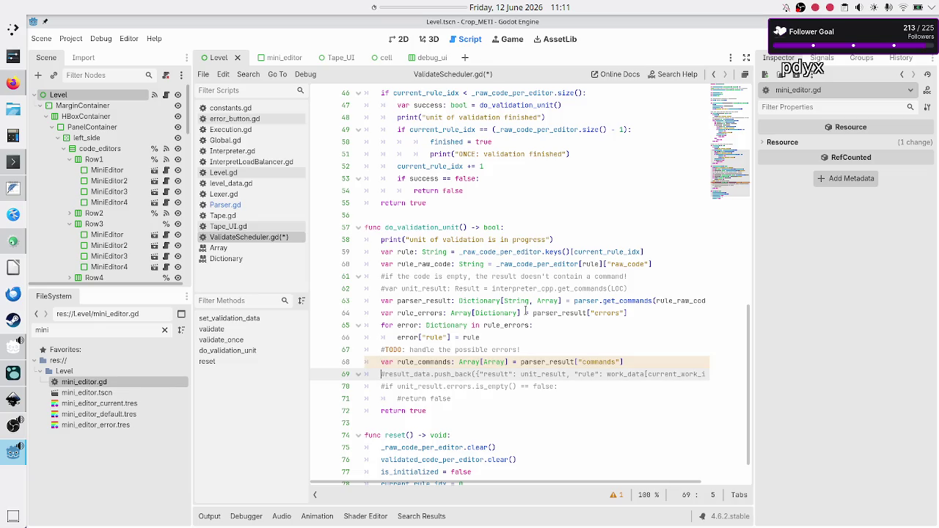
Step: Inspect validated_code_per_editor's String-to-Dictionary type and Dictionary docs, then open Execution.gd
{"action": "scroll", "coordinate": [509, 291], "scroll_direction": "up", "scroll_amount": 15}
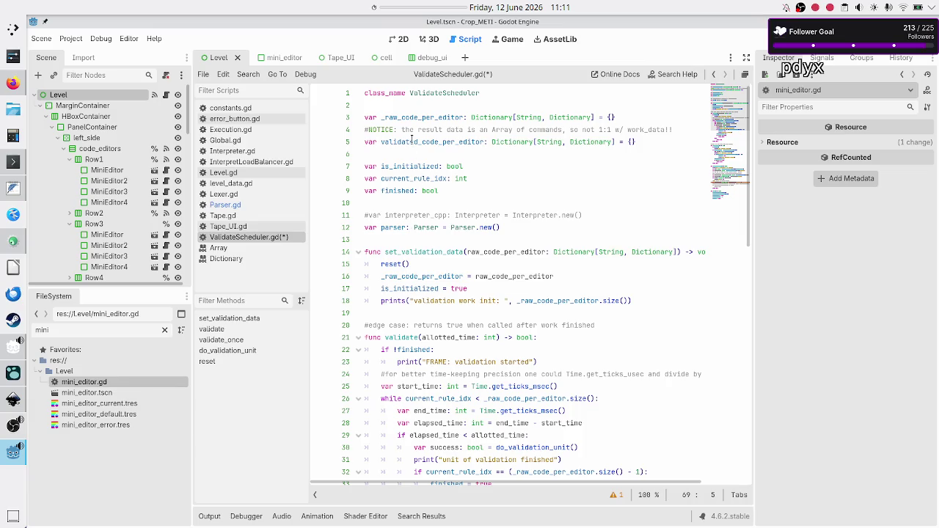
{"action": "double_click", "coordinate": [423, 143]}
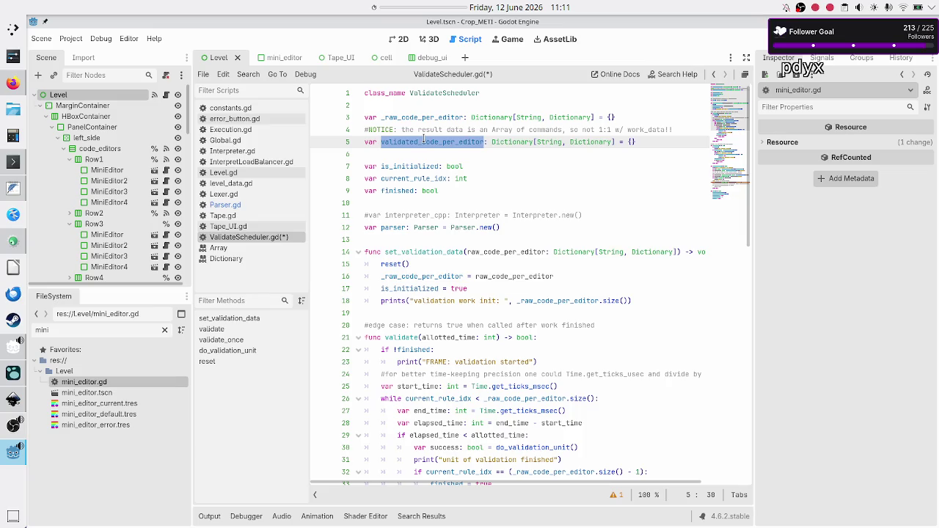
{"action": "double_click", "coordinate": [549, 142]}
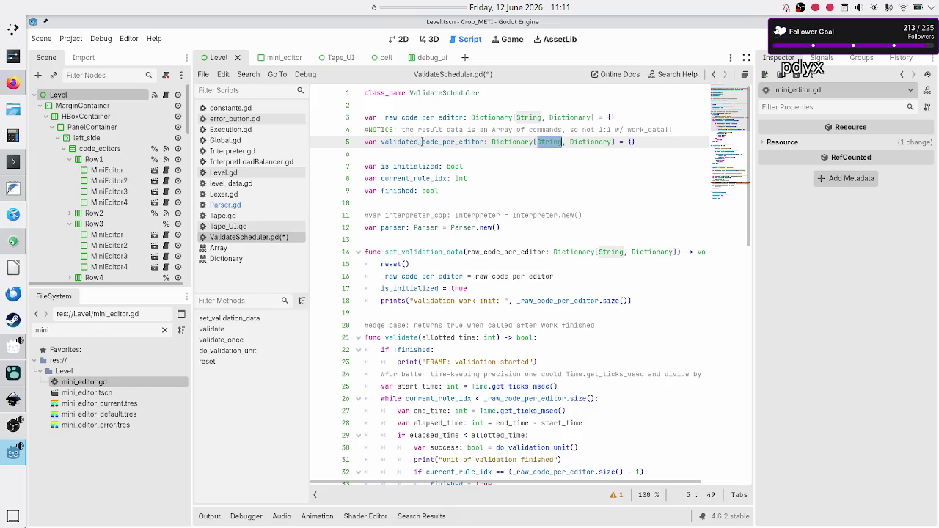
{"action": "mouse_move", "coordinate": [582, 140]}
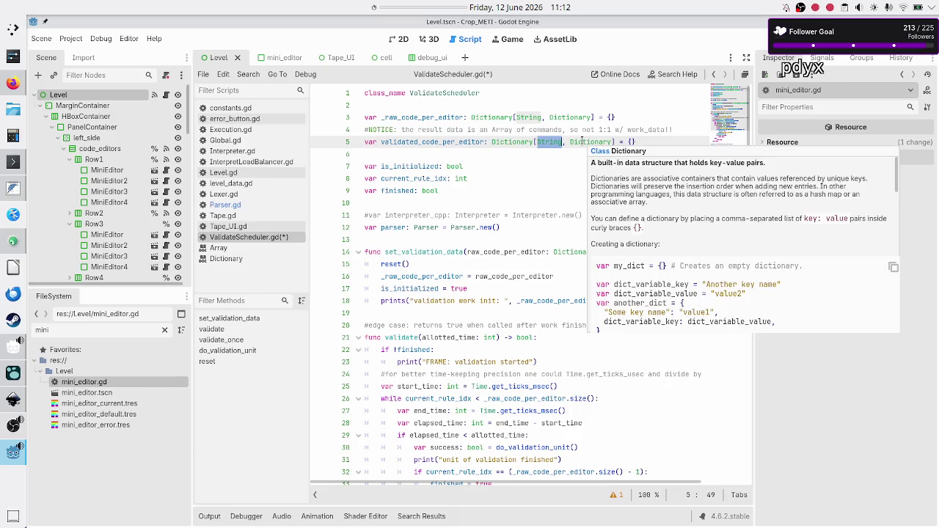
{"action": "double_click", "coordinate": [582, 141]}
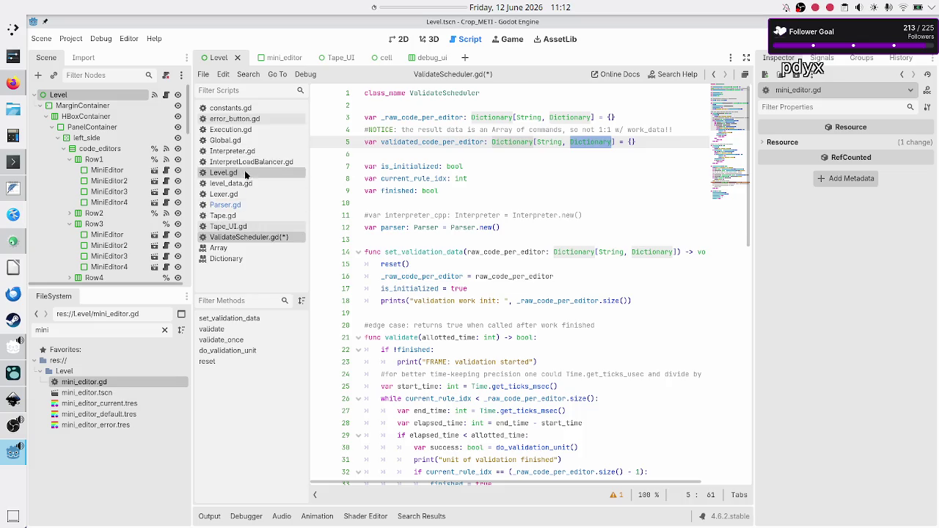
{"action": "left_click", "coordinate": [231, 129]}
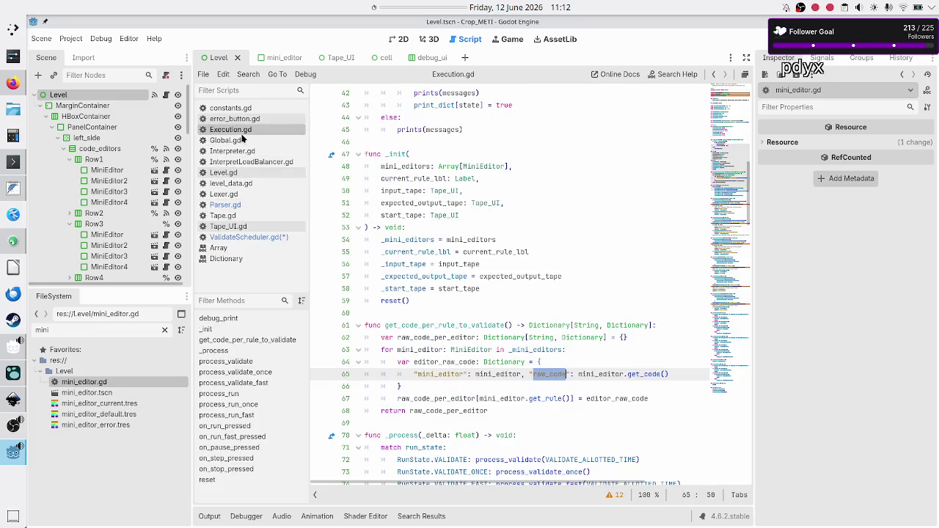
Step: Inspect Execution.gd's raw_code_per_editor assignment, its get_rule call and the raw_code key
{"action": "mouse_move", "coordinate": [499, 377]}
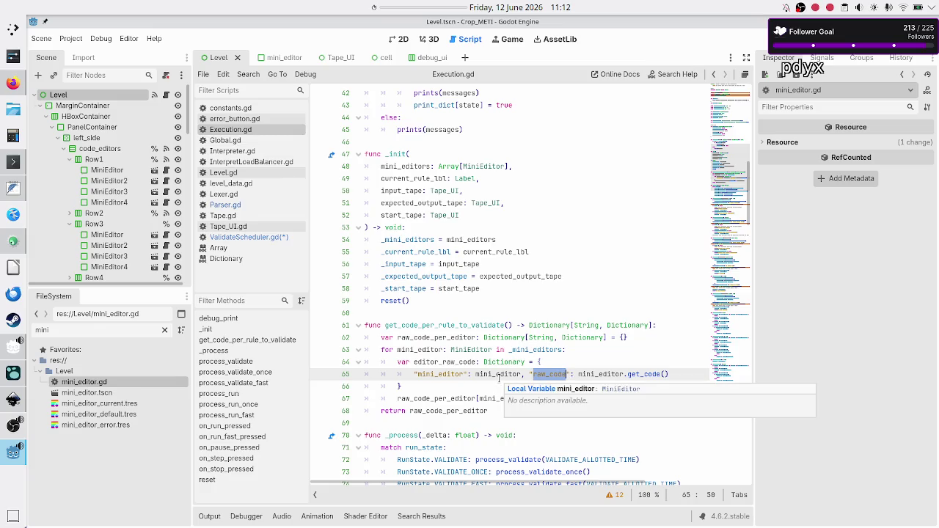
{"action": "left_click", "coordinate": [443, 400]}
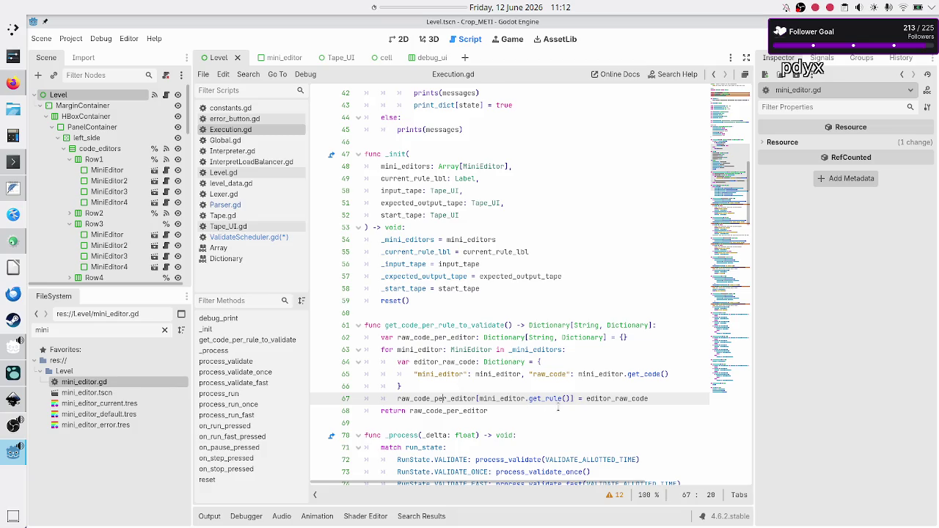
{"action": "mouse_move", "coordinate": [542, 399]}
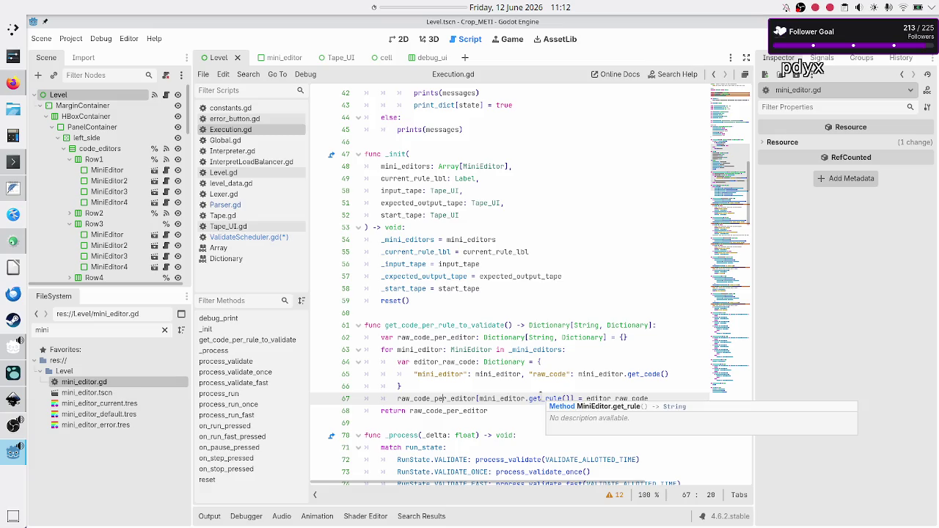
{"action": "double_click", "coordinate": [541, 397]}
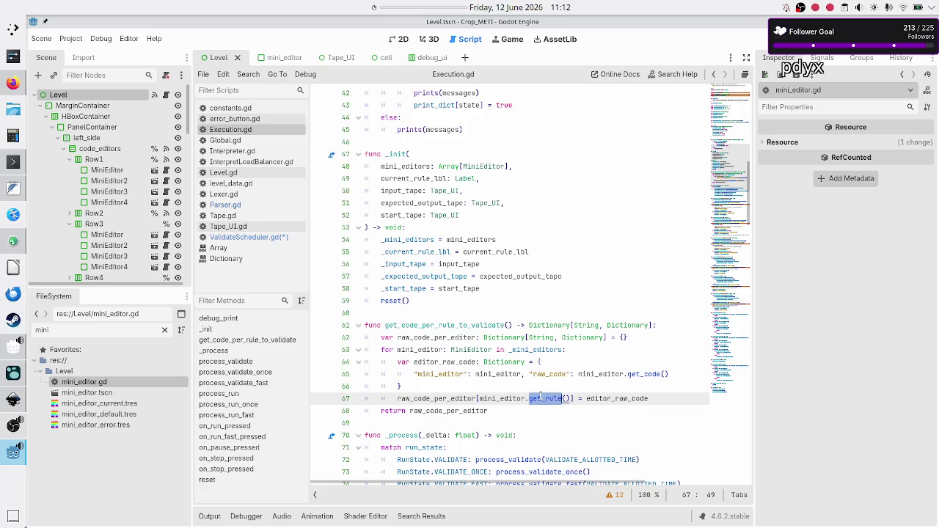
{"action": "double_click", "coordinate": [549, 374]}
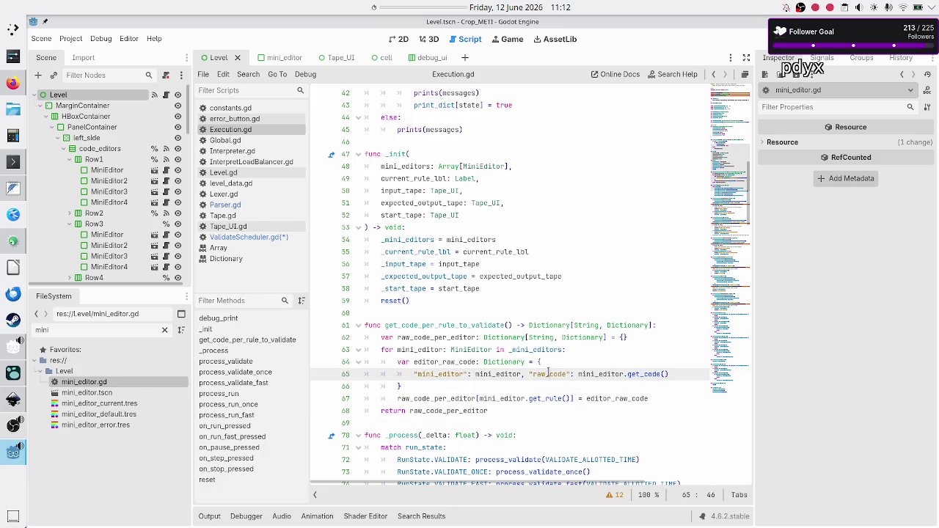
Step: Compare ValidateScheduler.gd's String/Dictionary types with Execution.gd's mini_editor and raw_code keys
{"action": "left_click", "coordinate": [266, 242]}
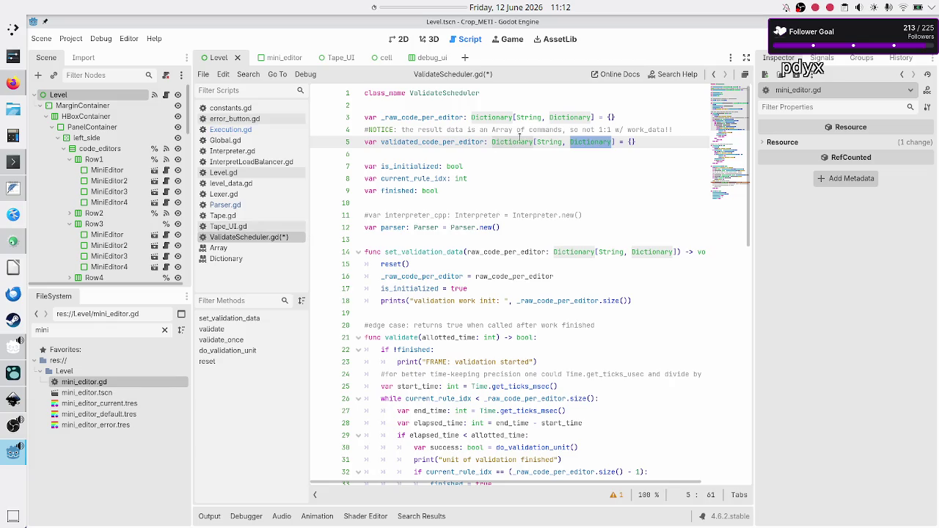
{"action": "double_click", "coordinate": [549, 142]}
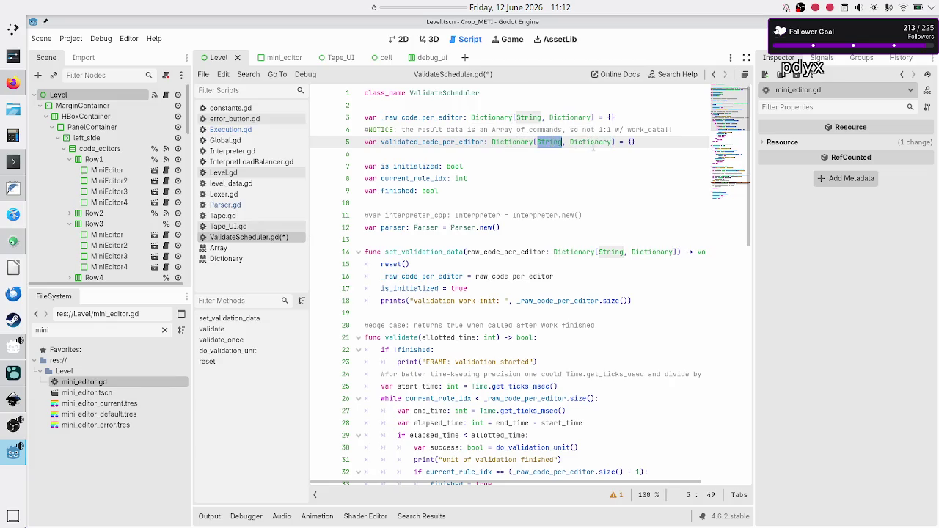
{"action": "double_click", "coordinate": [592, 142]}
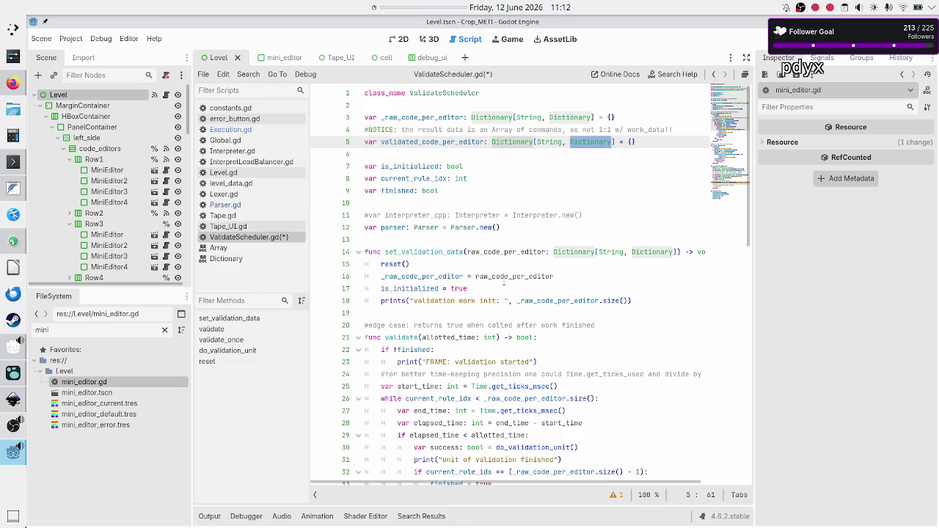
{"action": "left_click", "coordinate": [243, 128]}
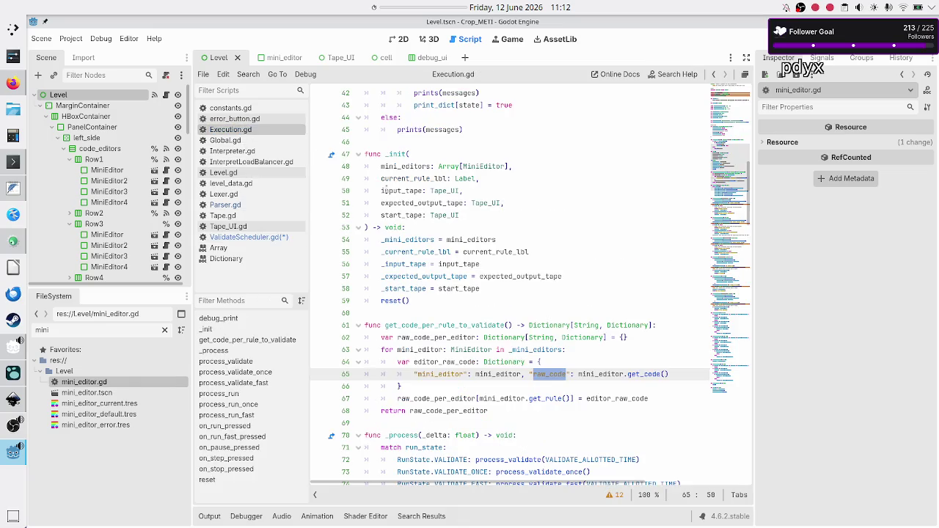
{"action": "double_click", "coordinate": [452, 373]}
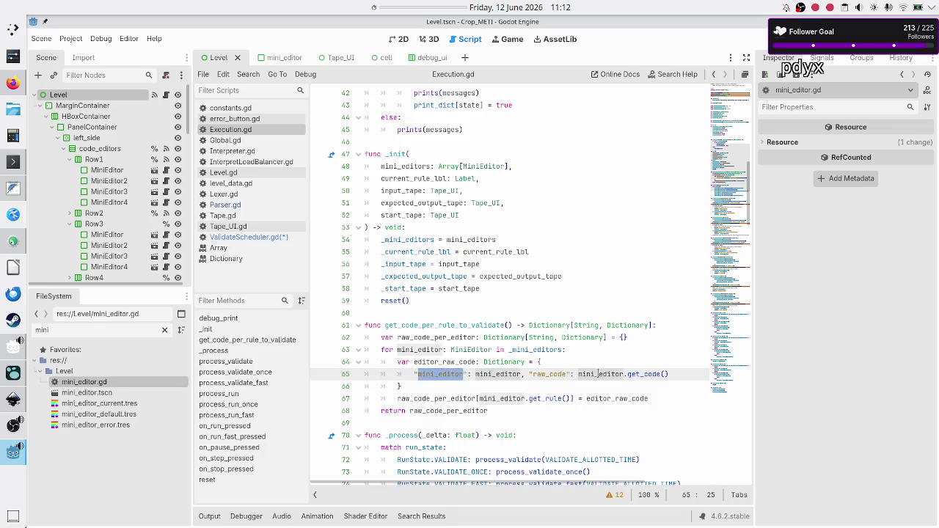
{"action": "double_click", "coordinate": [561, 374]}
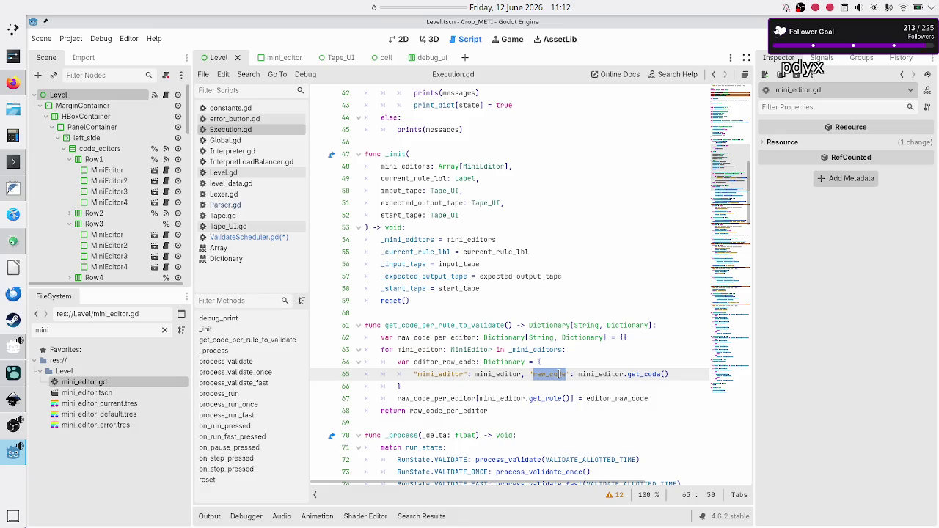
{"action": "left_click", "coordinate": [688, 375]}
{"action": "left_click", "coordinate": [248, 237]}
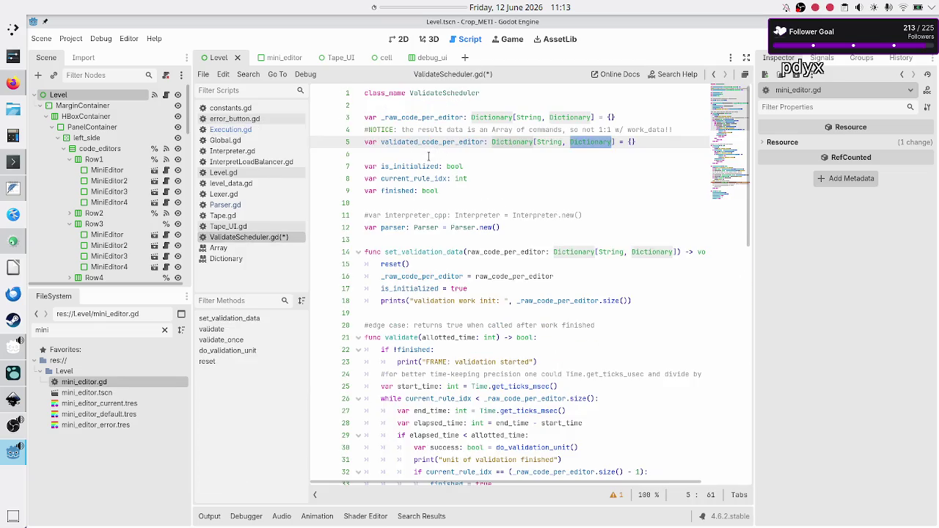
Step: Add an unfinished 'var rule_validated_code =' line below the rule_commands line 68
{"action": "left_click", "coordinate": [428, 155]}
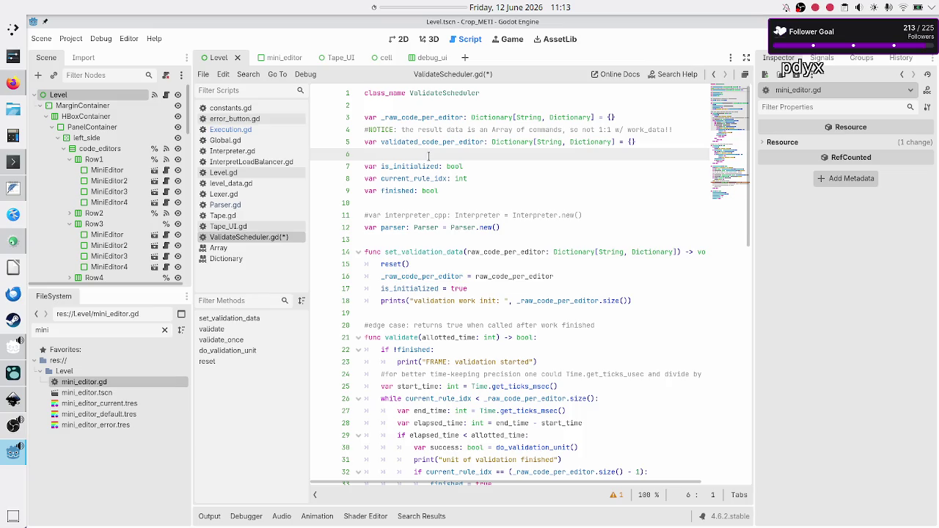
{"action": "scroll", "coordinate": [432, 139], "scroll_direction": "down", "scroll_amount": 3}
{"action": "scroll", "coordinate": [432, 147], "scroll_direction": "up", "scroll_amount": 3}
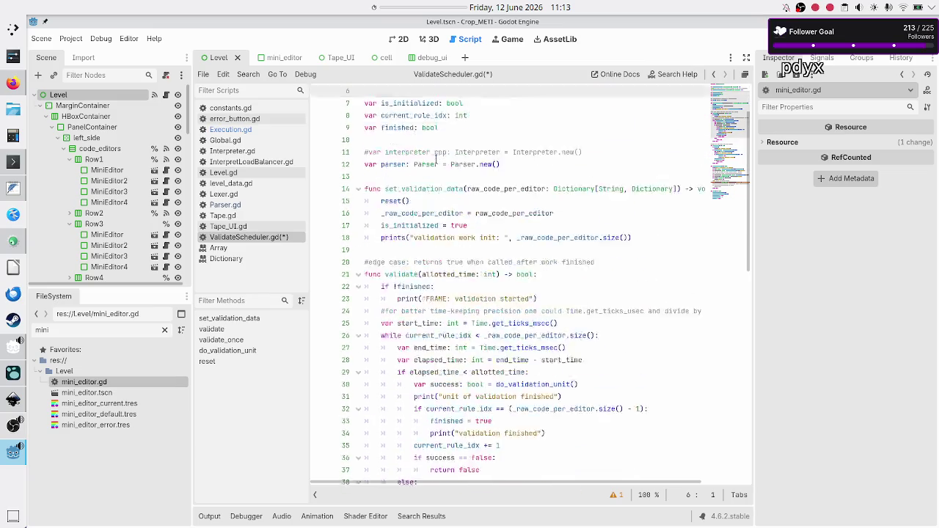
{"action": "scroll", "coordinate": [436, 159], "scroll_direction": "down", "scroll_amount": 1}
{"action": "scroll", "coordinate": [435, 158], "scroll_direction": "down", "scroll_amount": 15}
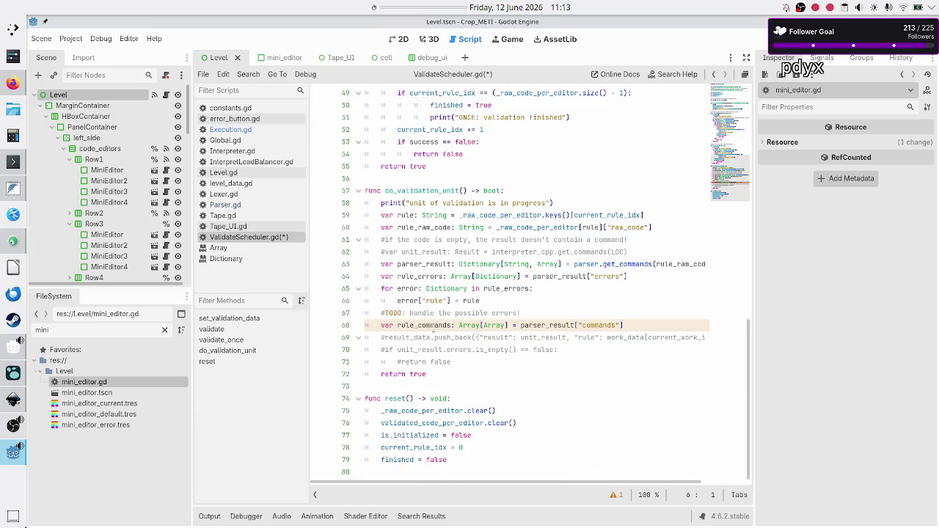
{"action": "left_click", "coordinate": [636, 327]}
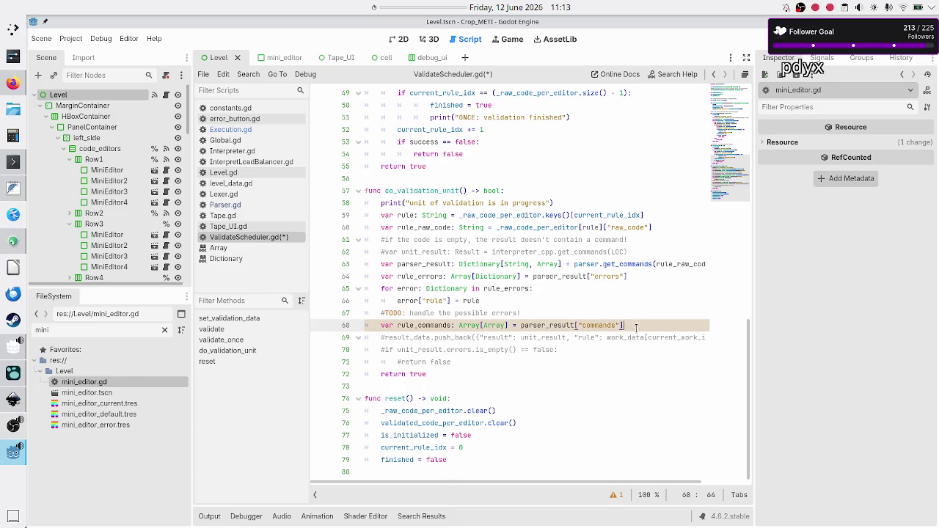
{"action": "key", "text": "Return"}
{"action": "type", "text": "var valida"}
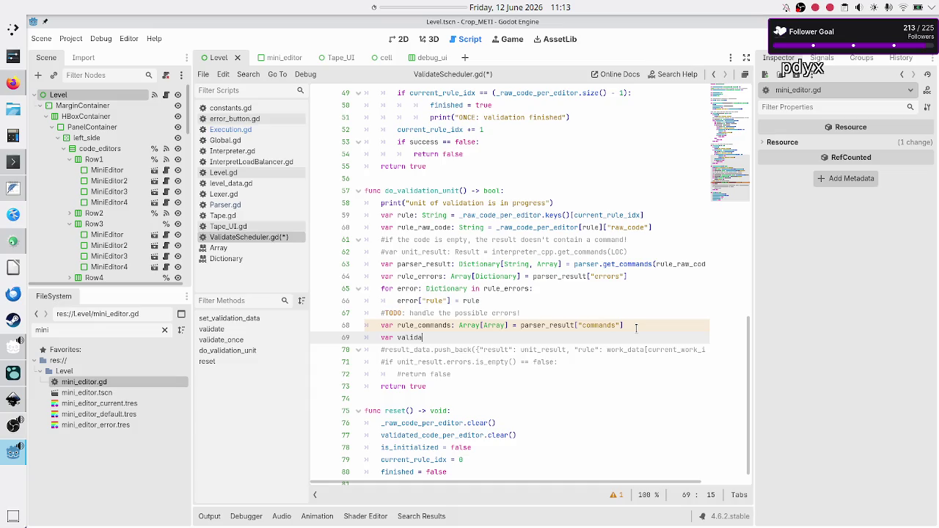
{"action": "scroll", "coordinate": [625, 228], "scroll_direction": "up", "scroll_amount": 15}
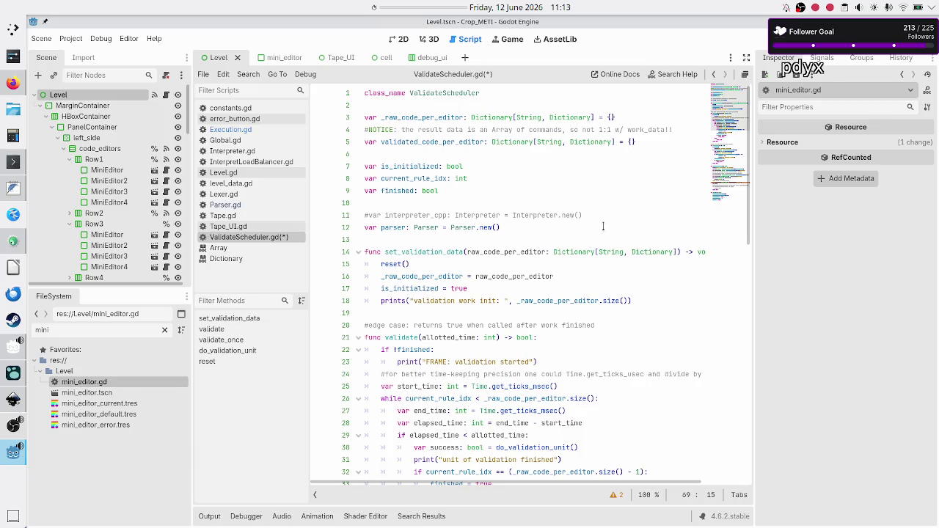
{"action": "scroll", "coordinate": [603, 227], "scroll_direction": "down", "scroll_amount": 16}
{"action": "key", "text": "BackSpace"}
{"action": "key", "text": "BackSpace"}
{"action": "key", "text": "BackSpace"}
{"action": "type", "text": "rule_"}
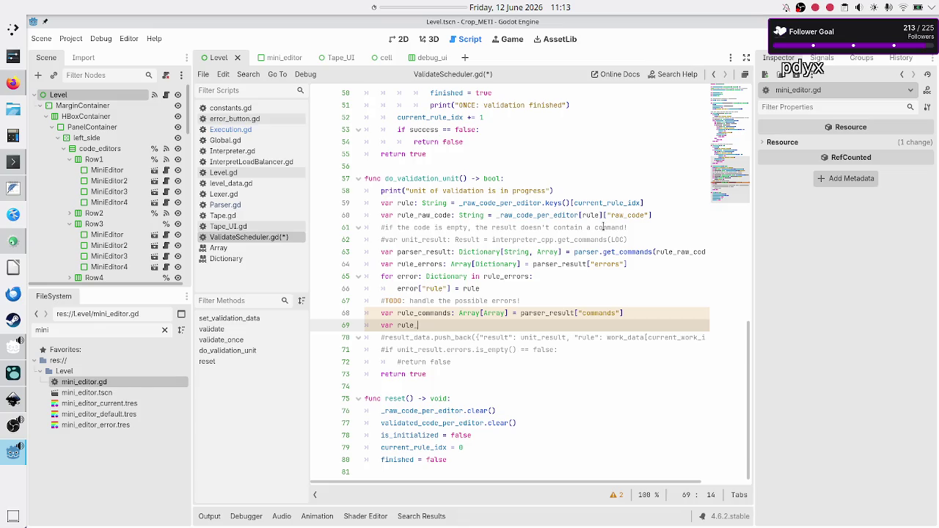
{"action": "type", "text": "validated_"}
{"action": "type", "text": "code"}
{"action": "scroll", "coordinate": [591, 192], "scroll_direction": "up", "scroll_amount": 4}
{"action": "scroll", "coordinate": [591, 192], "scroll_direction": "up", "scroll_amount": 10}
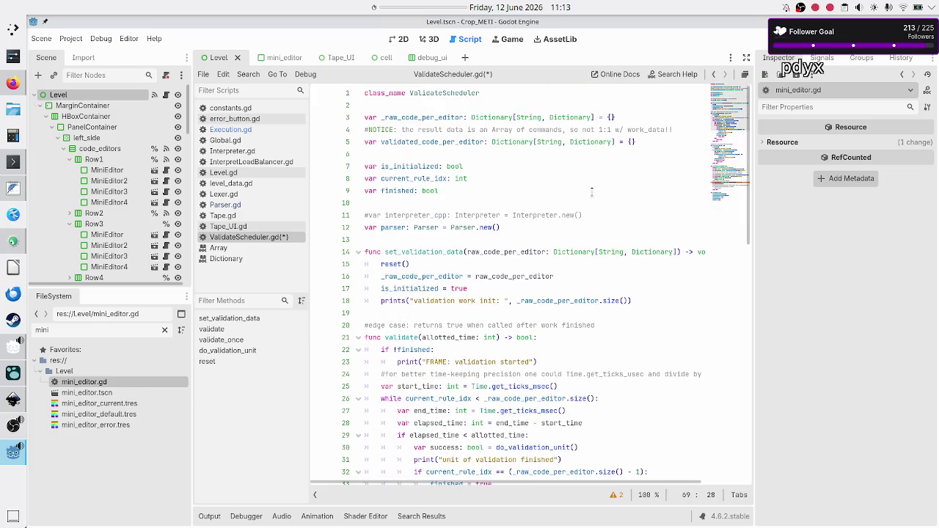
{"action": "scroll", "coordinate": [592, 192], "scroll_direction": "down", "scroll_amount": 15}
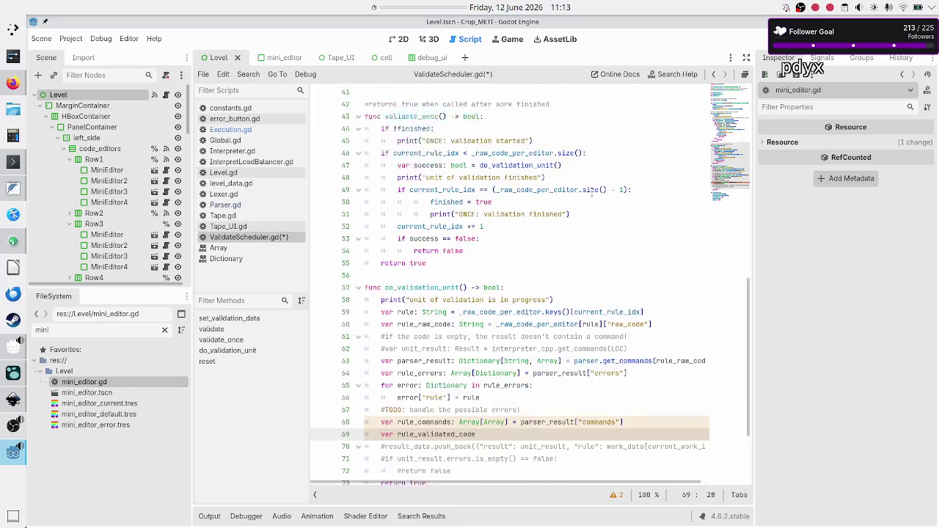
{"action": "type", "text": " ="}
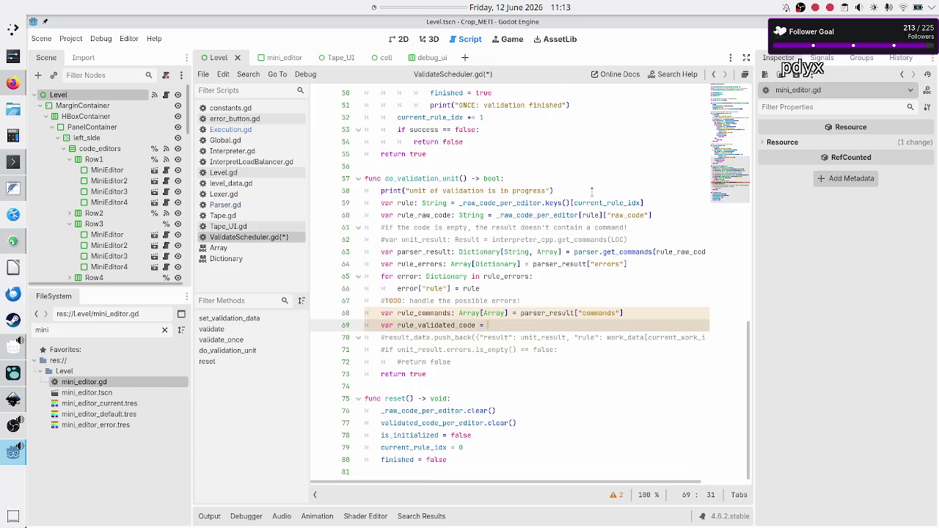
{"action": "left_click", "coordinate": [554, 155]}
{"action": "scroll", "coordinate": [473, 133], "scroll_direction": "up", "scroll_amount": 15}
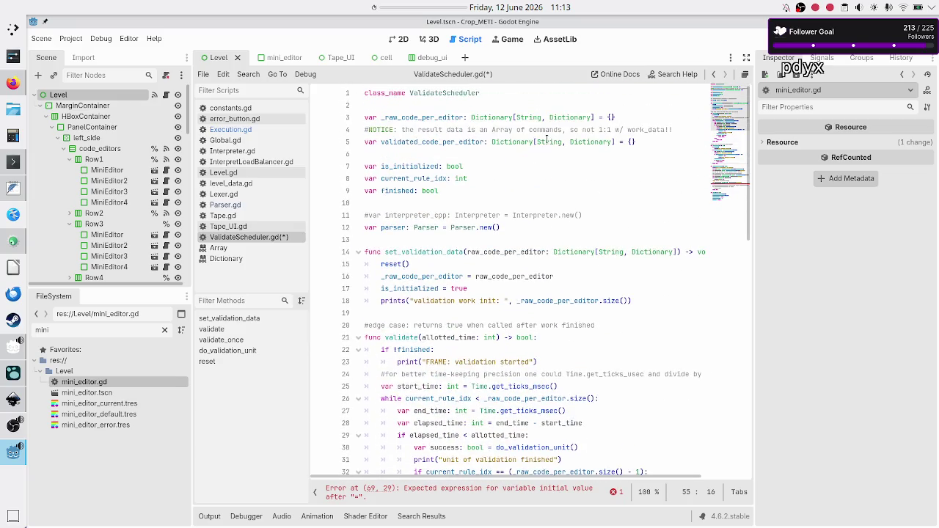
Step: Check the String and Dictionary types on line 5, then try adding braces after line 69 and remove them
{"action": "double_click", "coordinate": [547, 141]}
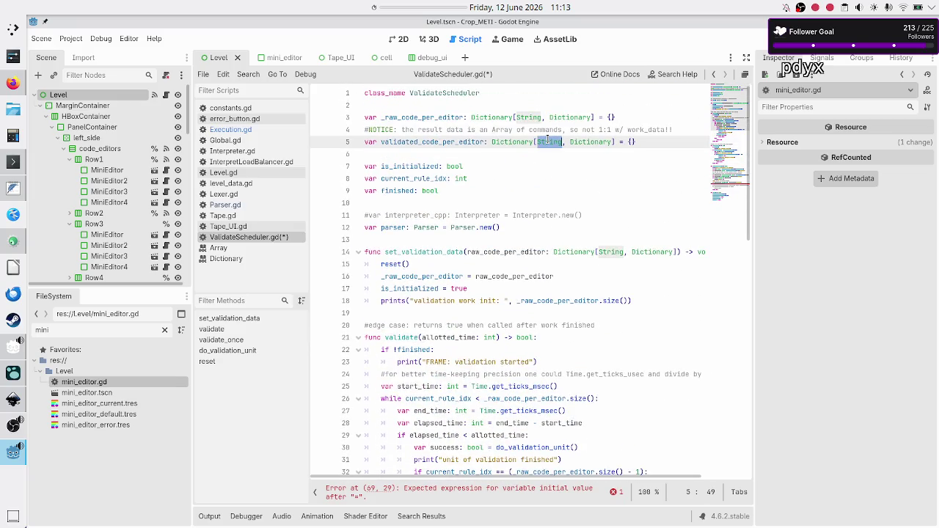
{"action": "double_click", "coordinate": [588, 142]}
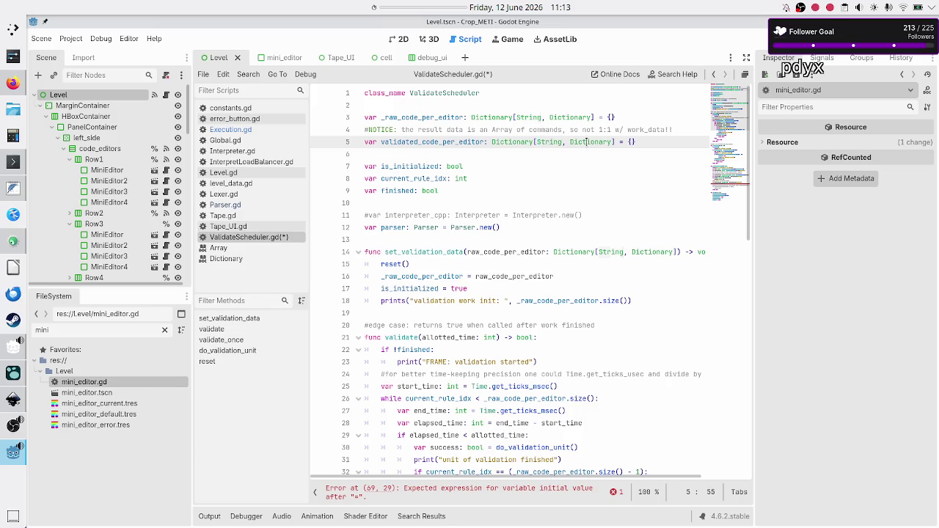
{"action": "scroll", "coordinate": [536, 175], "scroll_direction": "down", "scroll_amount": 16}
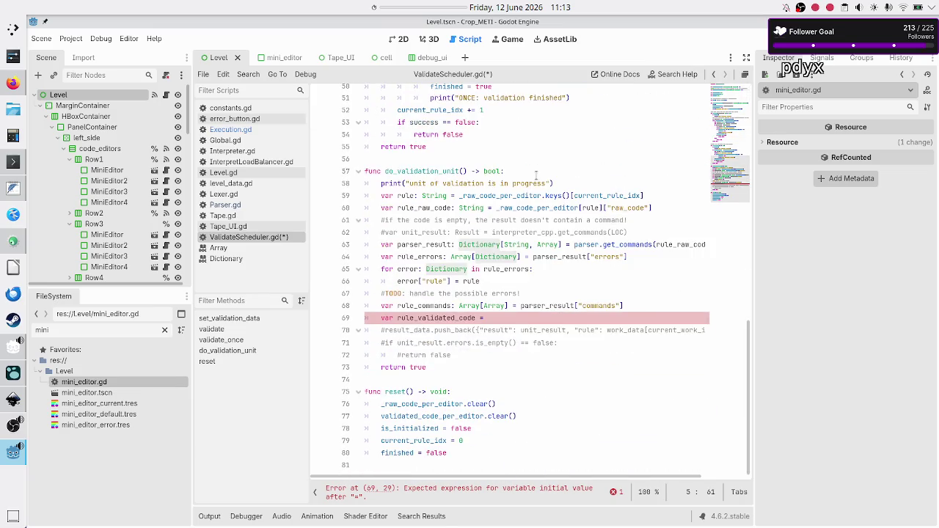
{"action": "left_click", "coordinate": [501, 316]}
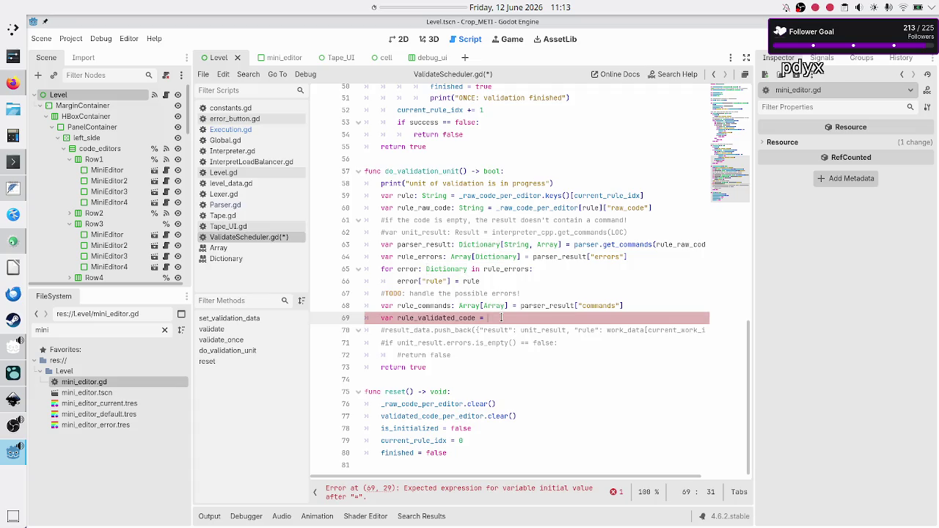
{"action": "type", "text": "{"}
{"action": "key", "text": "Return"}
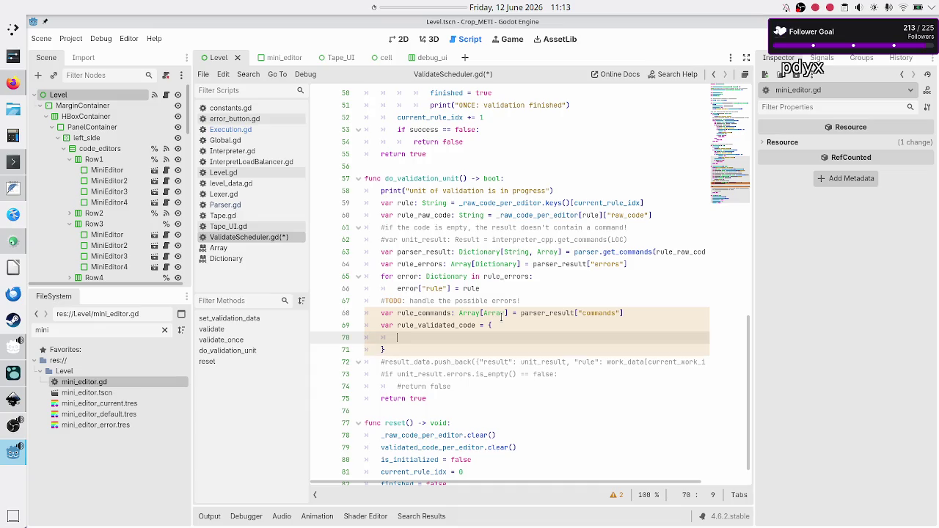
{"action": "key", "text": "Down"}
{"action": "key", "text": "BackSpace"}
{"action": "key", "text": "BackSpace"}
{"action": "key", "text": "BackSpace"}
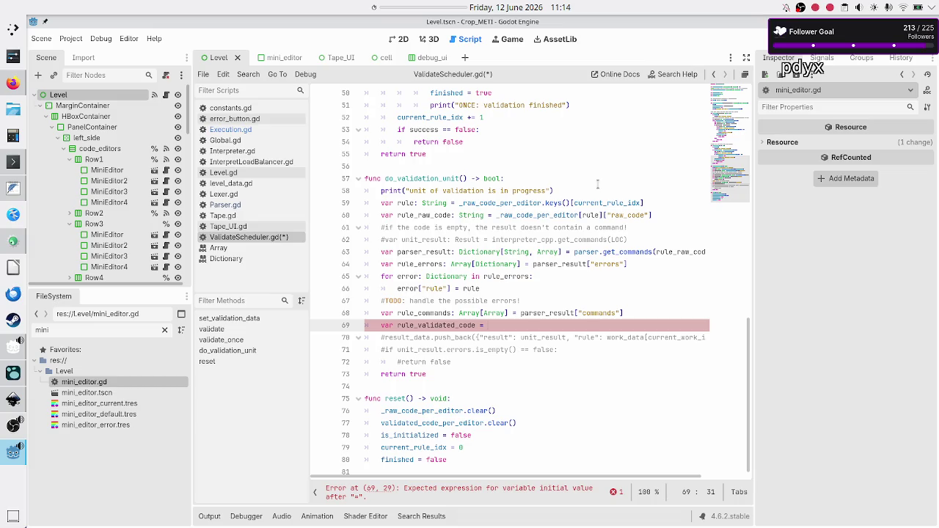
Step: Copy '_raw_code_per_editor[rule]' from line 60 and paste it after '=' on line 69
{"action": "left_click", "coordinate": [499, 215]}
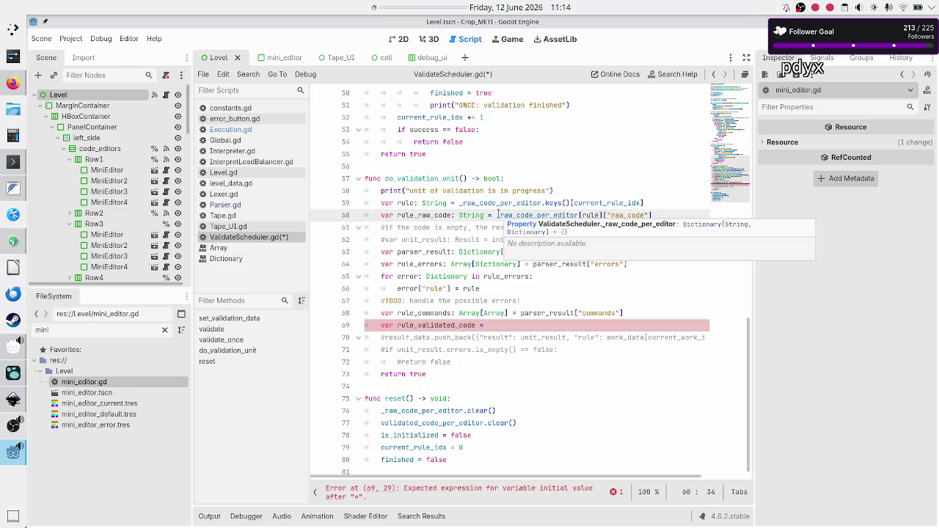
{"action": "key", "text": "shift+Right"}
{"action": "key", "text": "shift+Right"}
{"action": "key", "text": "shift+Right"}
{"action": "key", "text": "shift+Right"}
{"action": "key", "text": "shift+Right"}
{"action": "key", "text": "shift+Right"}
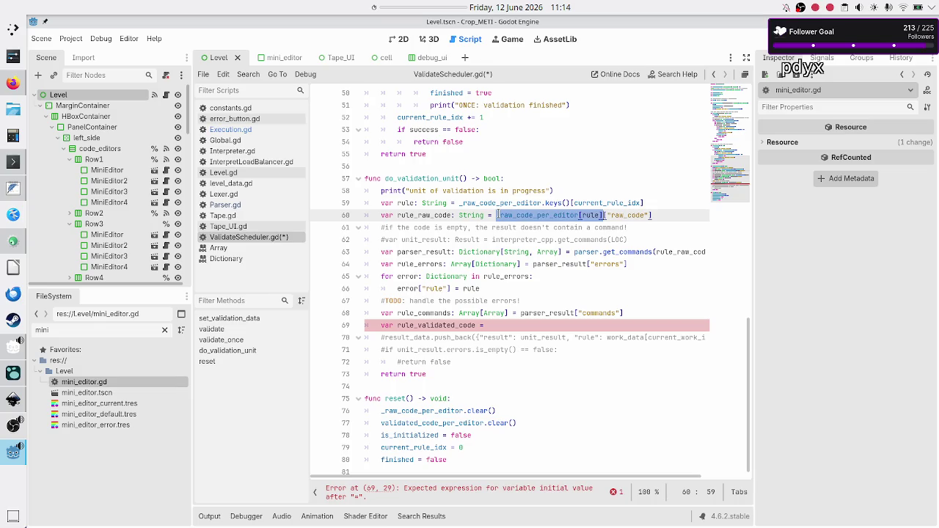
{"action": "key", "text": "ctrl+c"}
{"action": "key", "text": "Down"}
{"action": "key", "text": "Down"}
{"action": "key", "text": "Down"}
{"action": "key", "text": "ctrl+v"}
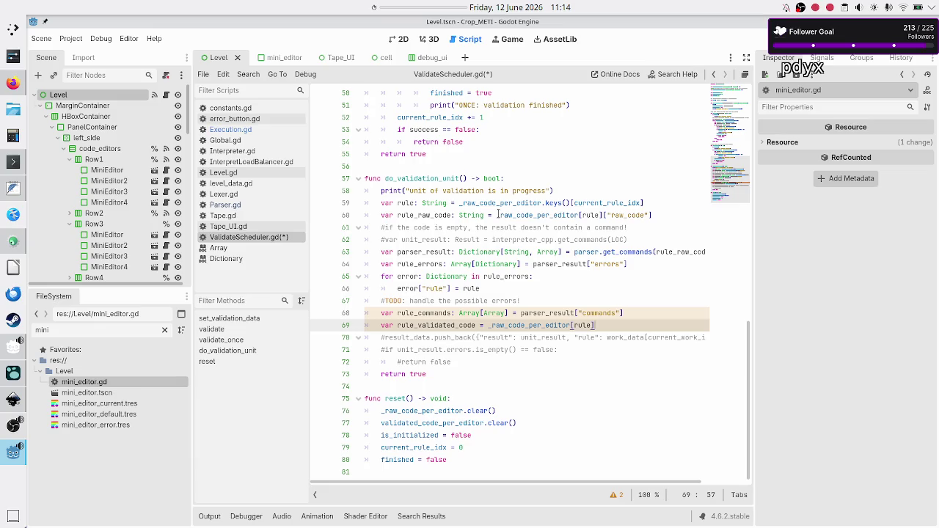
{"action": "scroll", "coordinate": [474, 174], "scroll_direction": "up", "scroll_amount": 15}
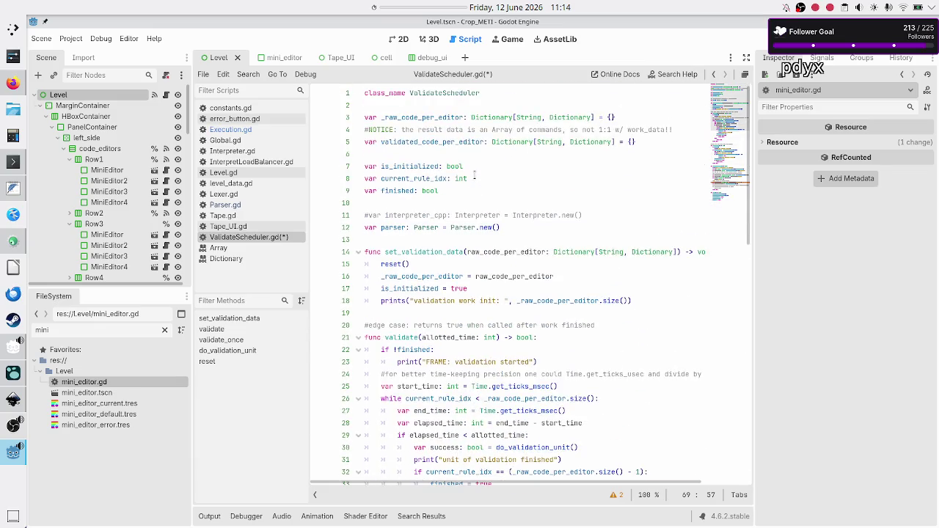
{"action": "double_click", "coordinate": [451, 119]}
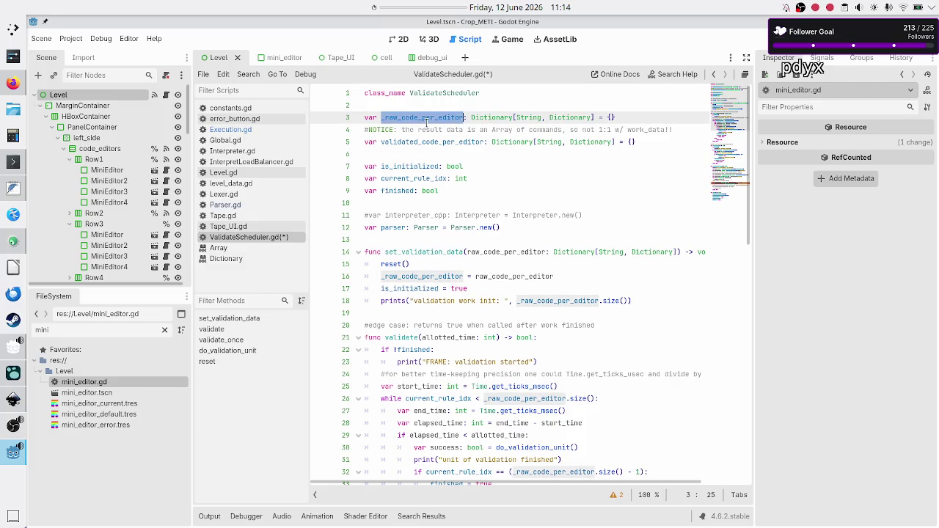
{"action": "double_click", "coordinate": [531, 117]}
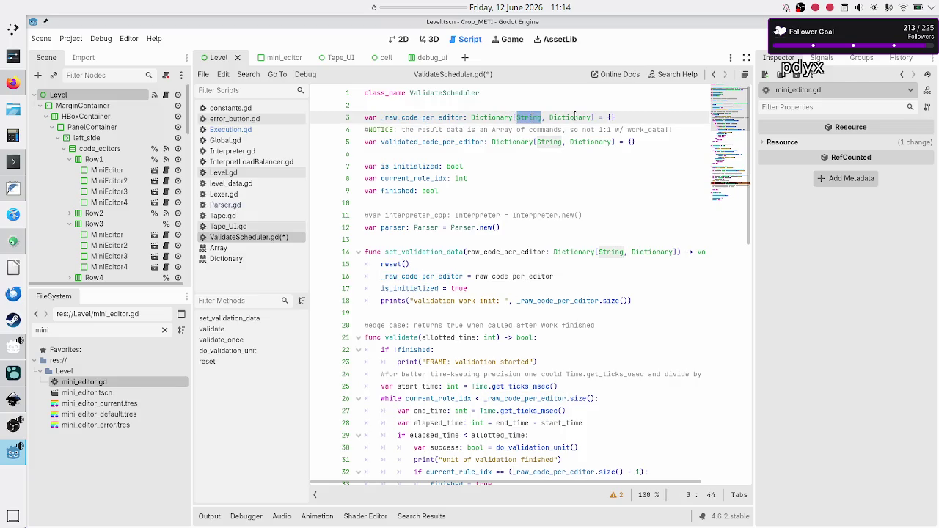
{"action": "double_click", "coordinate": [574, 117]}
{"action": "scroll", "coordinate": [595, 311], "scroll_direction": "down", "scroll_amount": 15}
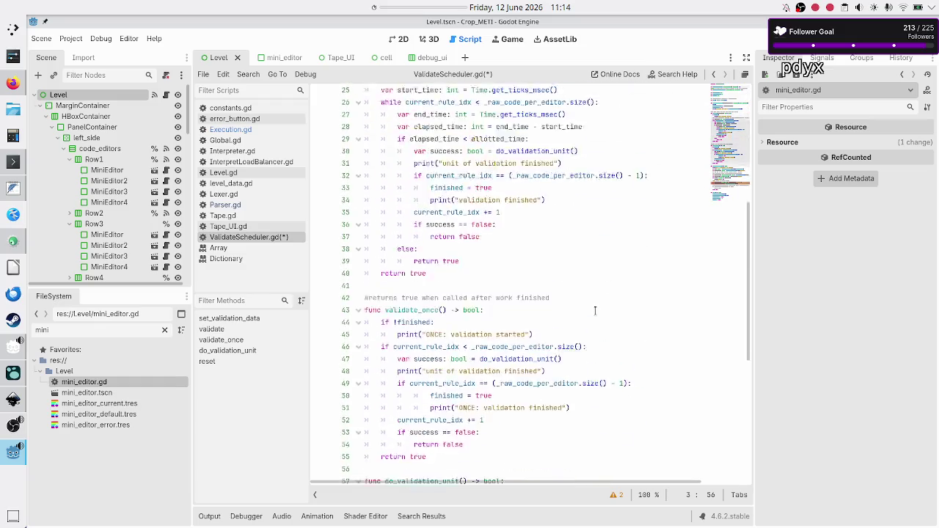
{"action": "left_click", "coordinate": [607, 328]}
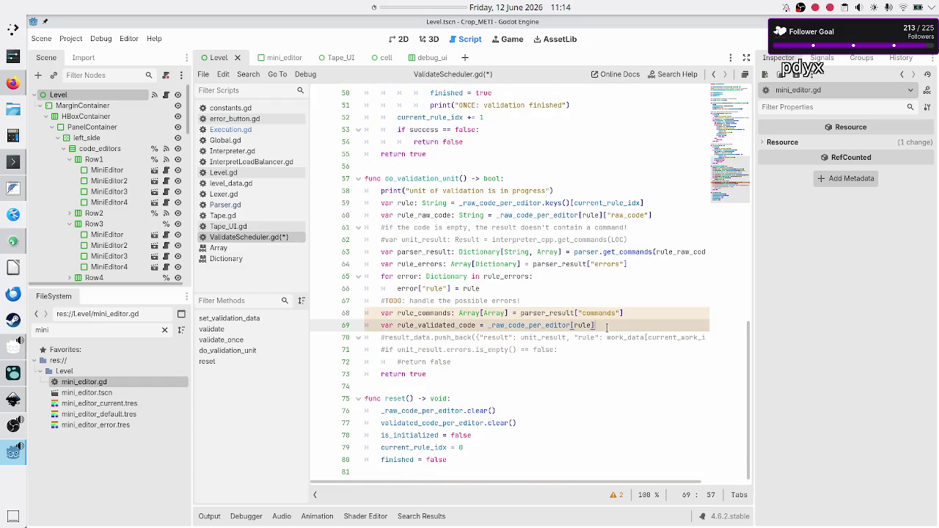
{"action": "double_click", "coordinate": [514, 326]}
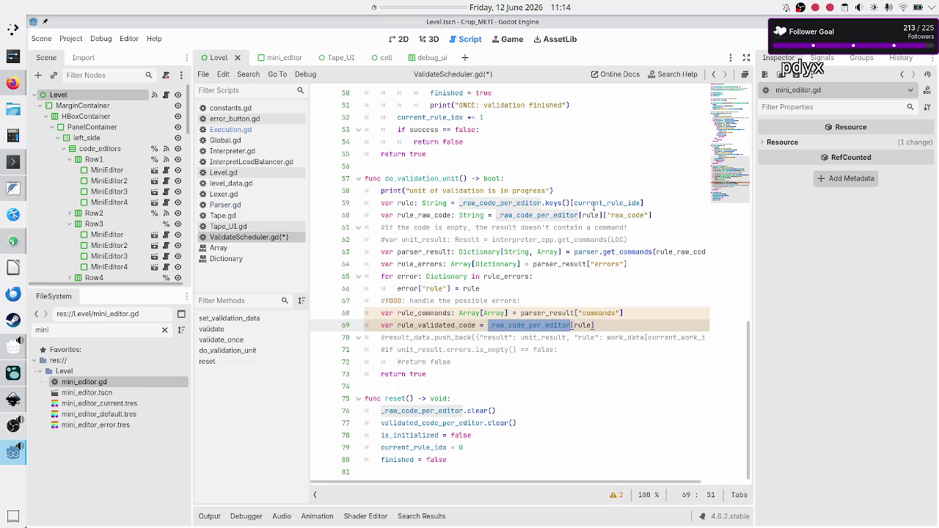
{"action": "left_click", "coordinate": [241, 260]}
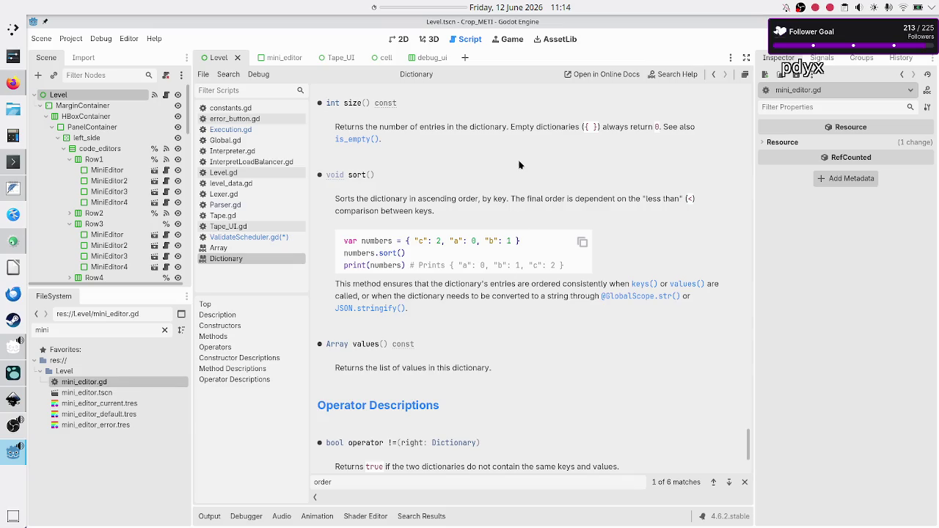
{"action": "scroll", "coordinate": [519, 165], "scroll_direction": "up", "scroll_amount": 5}
{"action": "key", "text": "ctrl+f"}
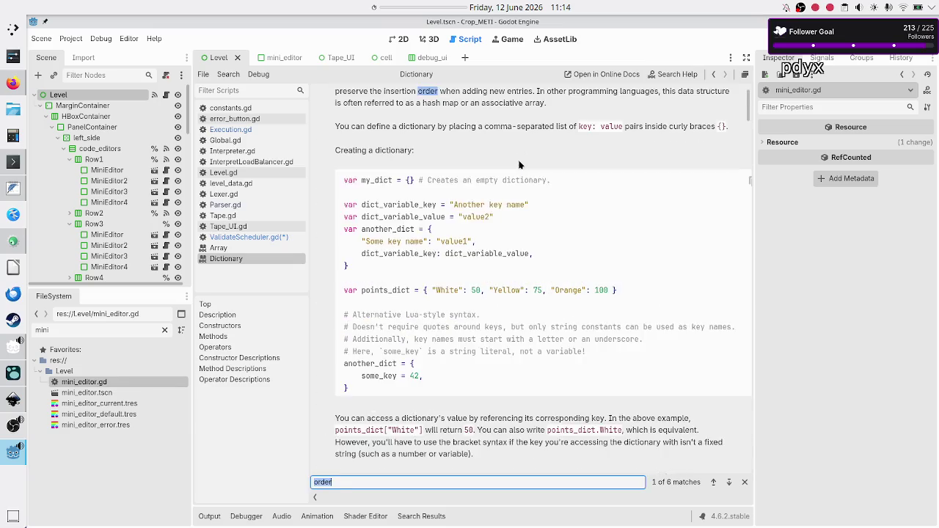
{"action": "type", "text": "refere"}
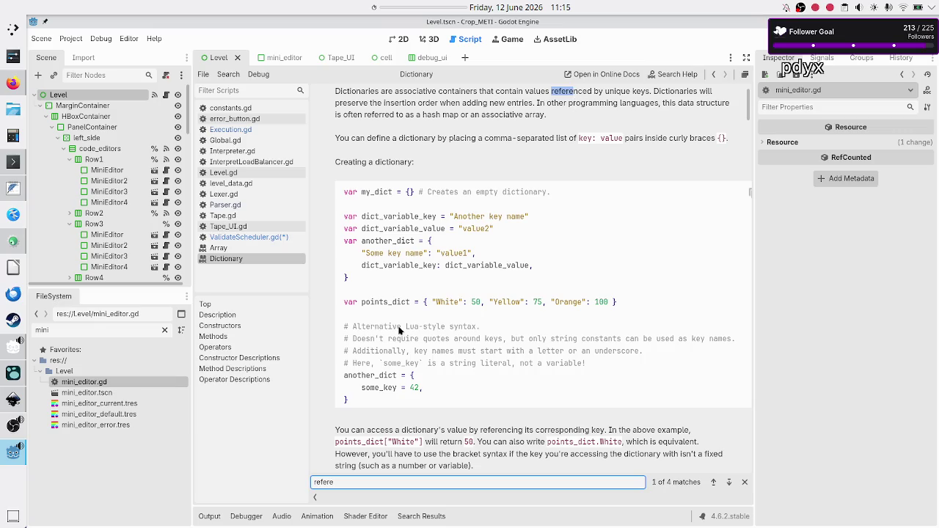
{"action": "left_click", "coordinate": [729, 482]}
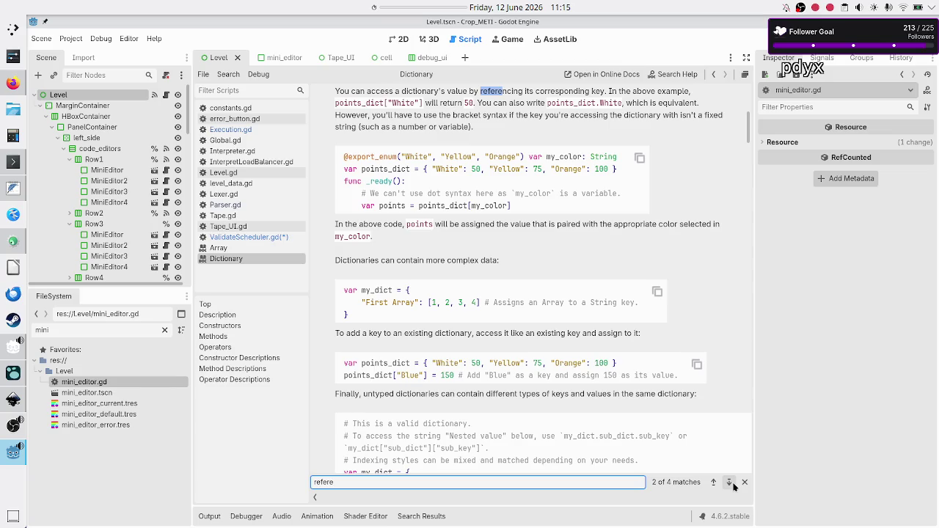
{"action": "left_click", "coordinate": [733, 485]}
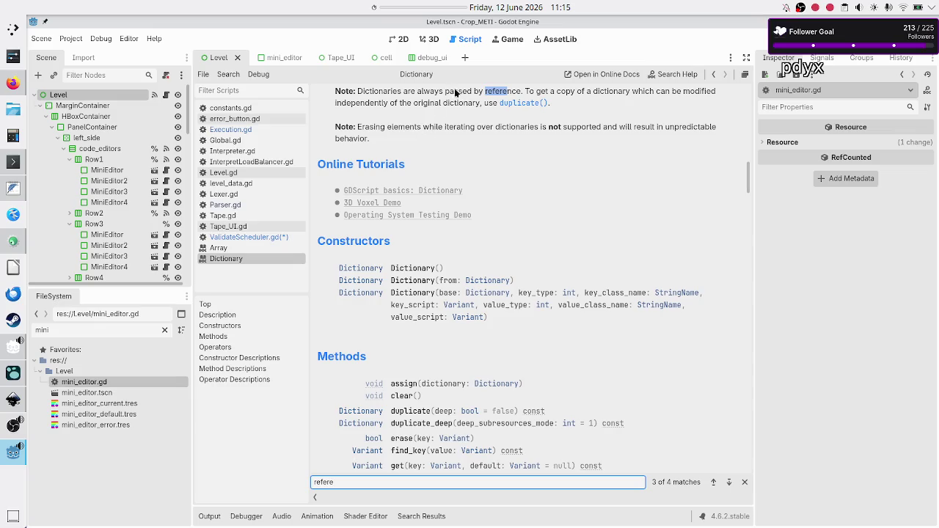
{"action": "left_click", "coordinate": [512, 93]}
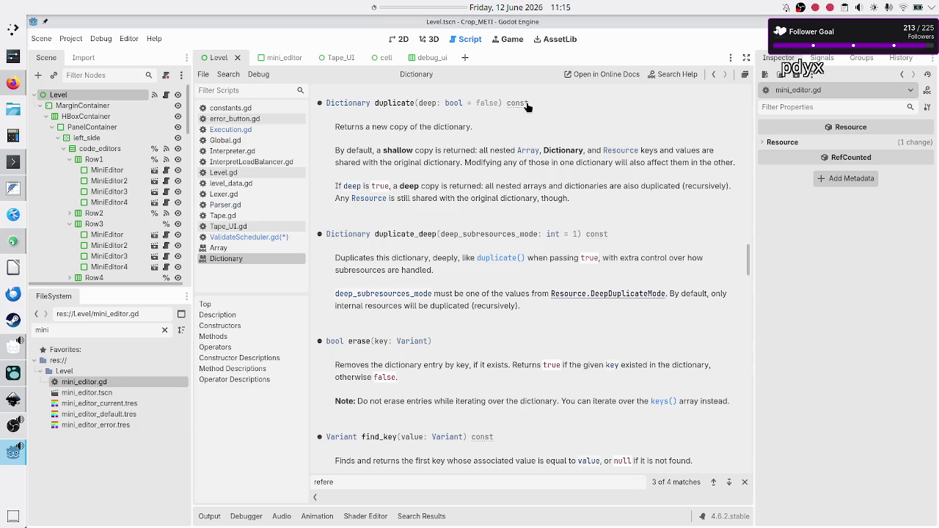
{"action": "left_click", "coordinate": [269, 237]}
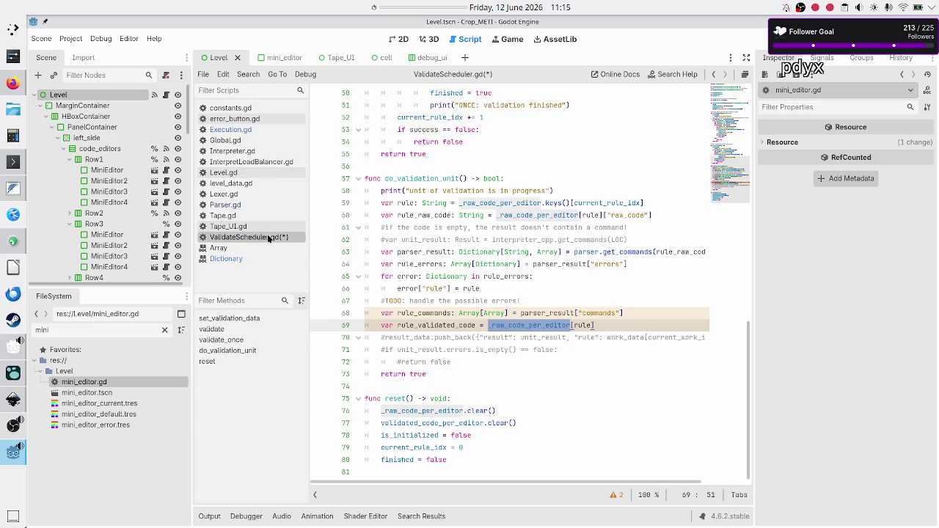
Step: Append .duplicate() to the line 69 lookup and start a new line with rule_validated_code
{"action": "left_click", "coordinate": [607, 327]}
{"action": "type", "text": ".dup"}
{"action": "key", "text": "Return"}
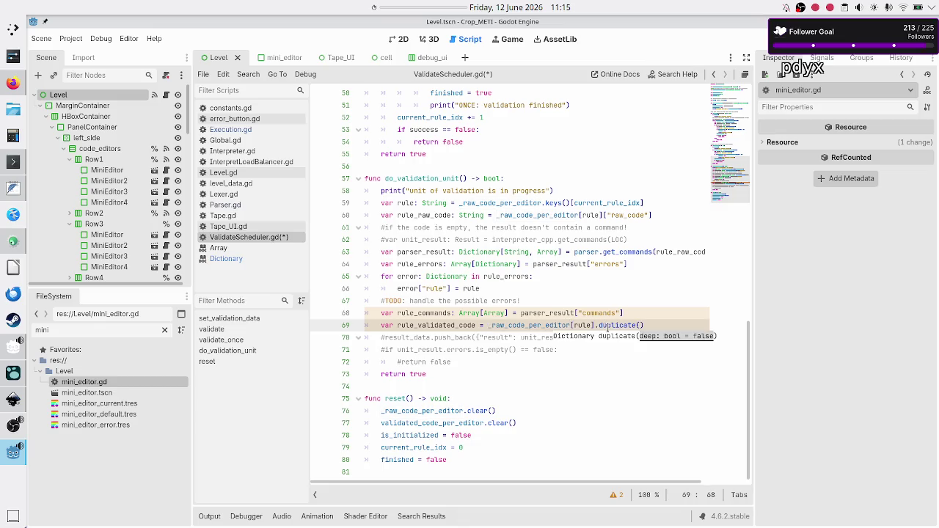
{"action": "key", "text": "Right"}
{"action": "key", "text": "Right"}
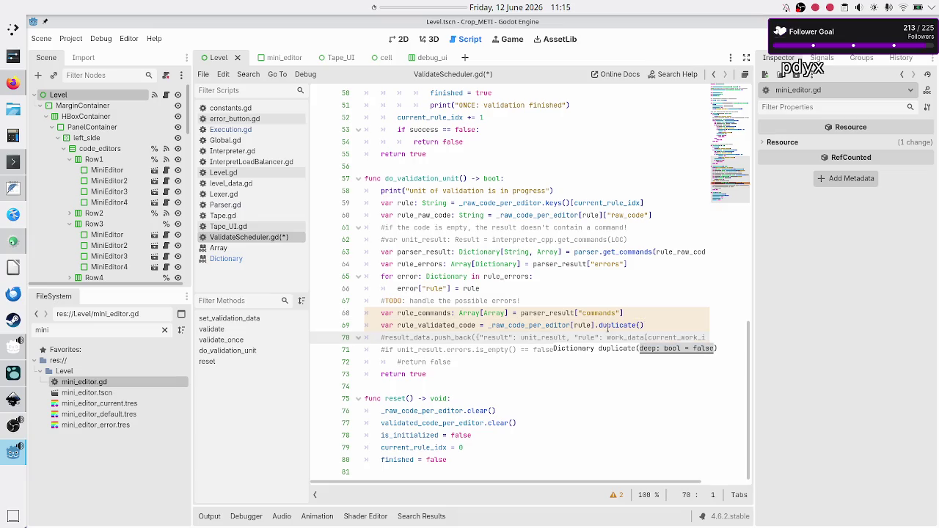
{"action": "key", "text": "Left"}
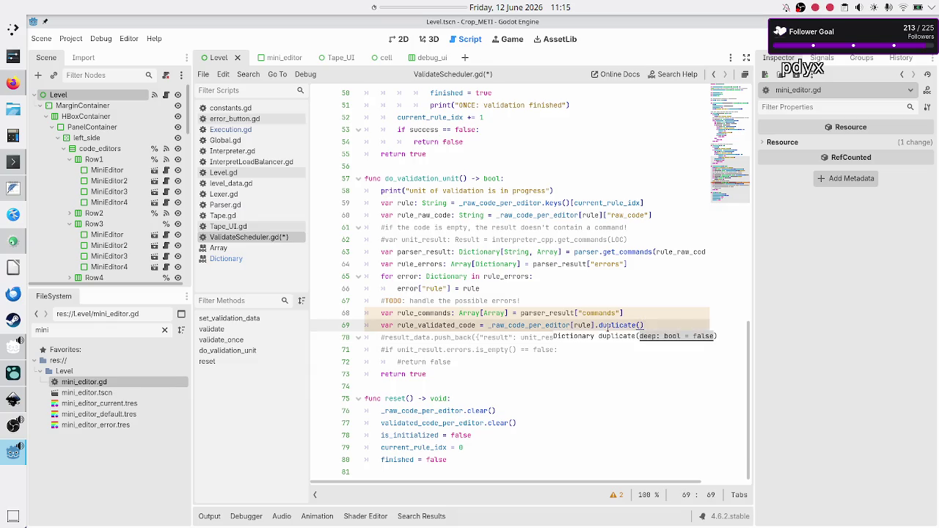
{"action": "key", "text": "Return"}
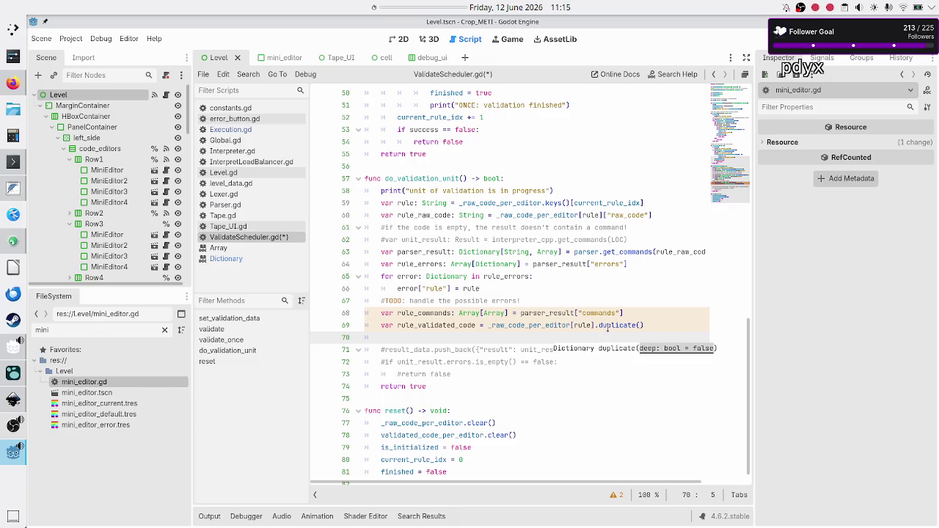
{"action": "type", "text": "rule_va"}
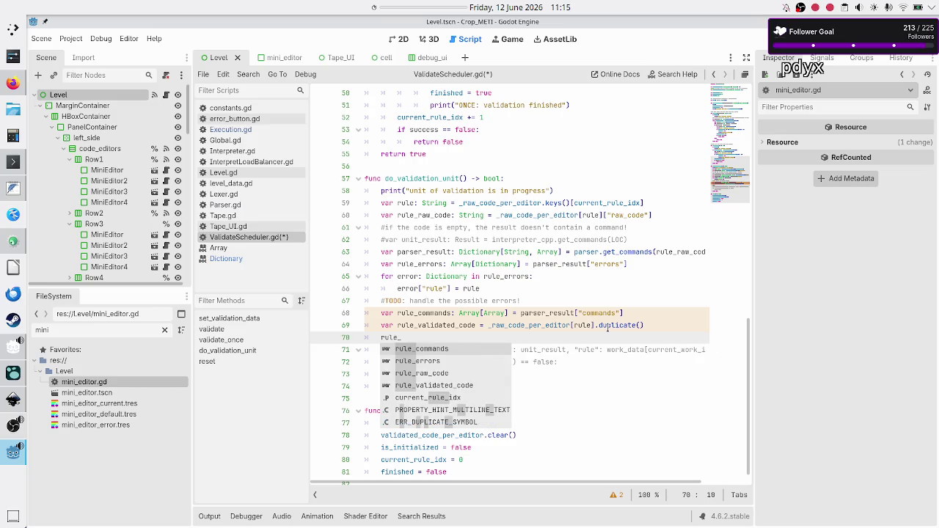
{"action": "key", "text": "Return"}
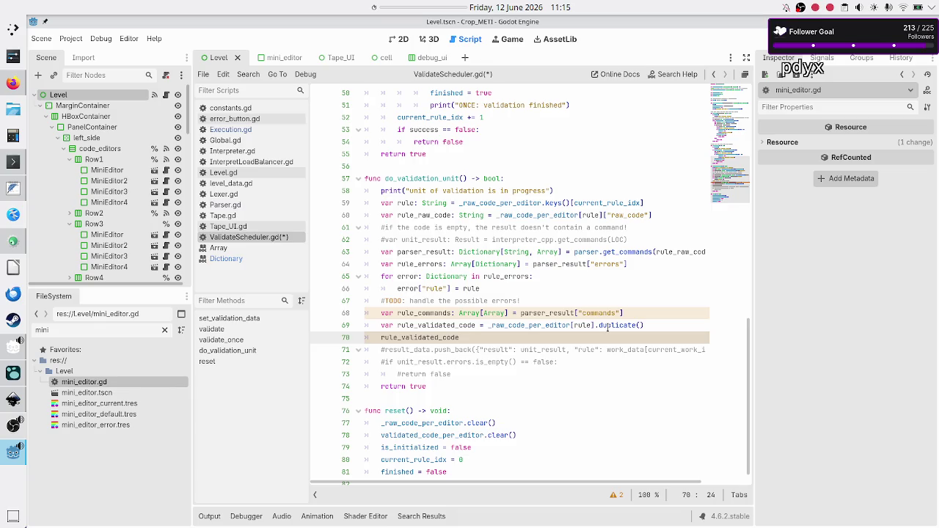
Step: Declare rule_validated_code on line 69 with the type ': Dictionary'
{"action": "key", "text": "Up"}
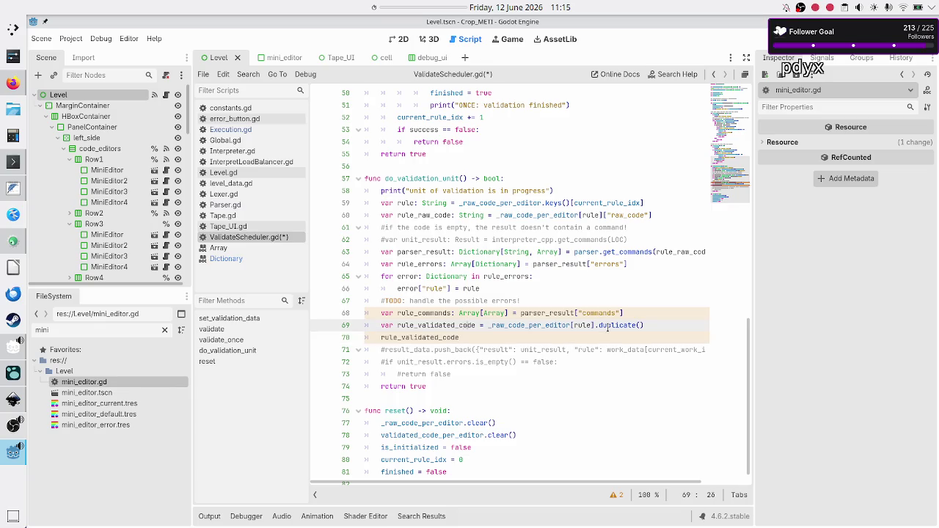
{"action": "type", "text": ": Dict"}
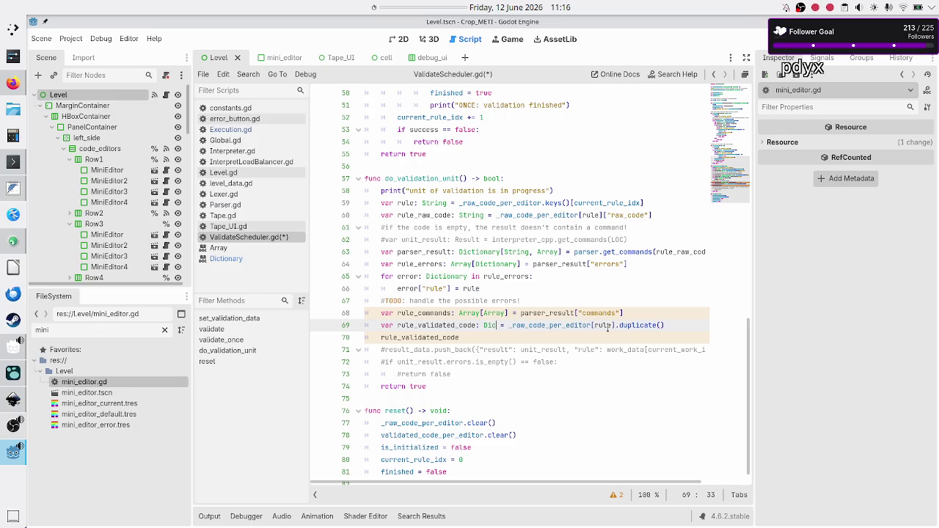
{"action": "key", "text": "Return"}
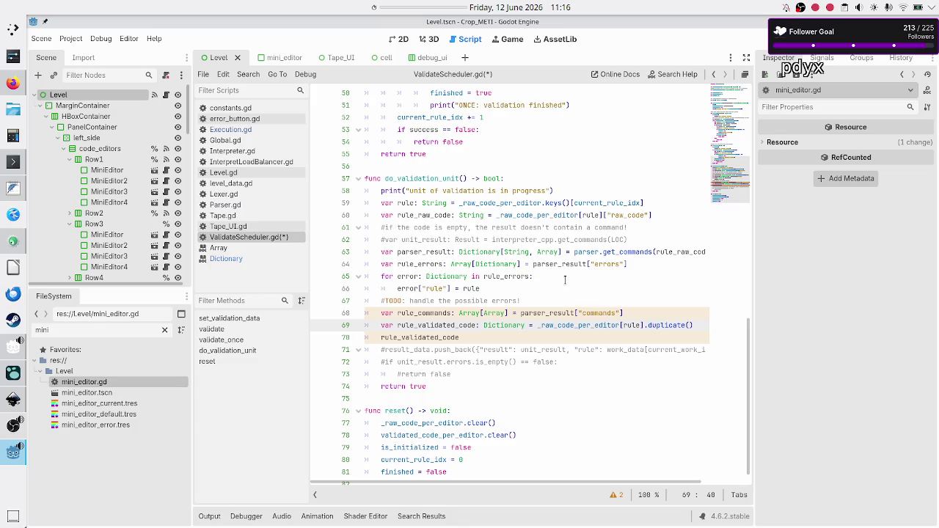
{"action": "scroll", "coordinate": [565, 279], "scroll_direction": "up", "scroll_amount": 15}
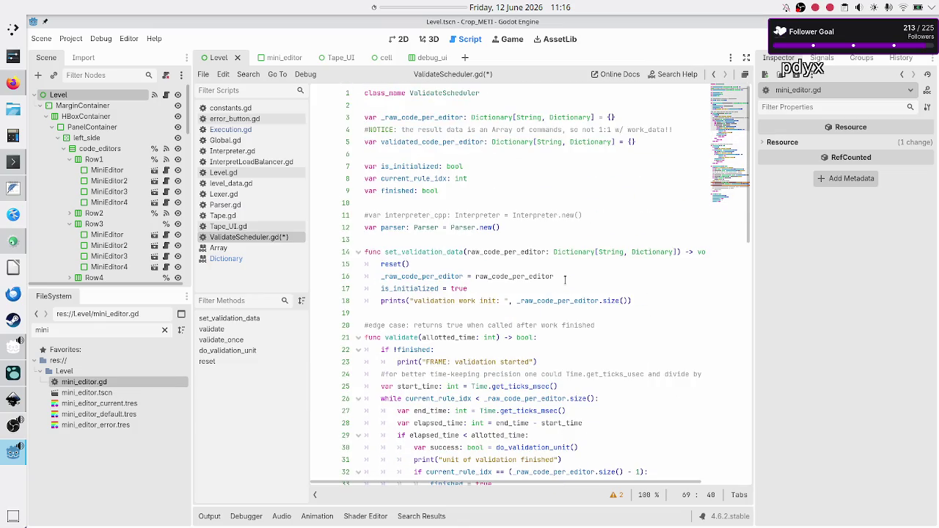
Step: Write rule_validated_code["commands"] = rule_commands on line 70
{"action": "double_click", "coordinate": [580, 141]}
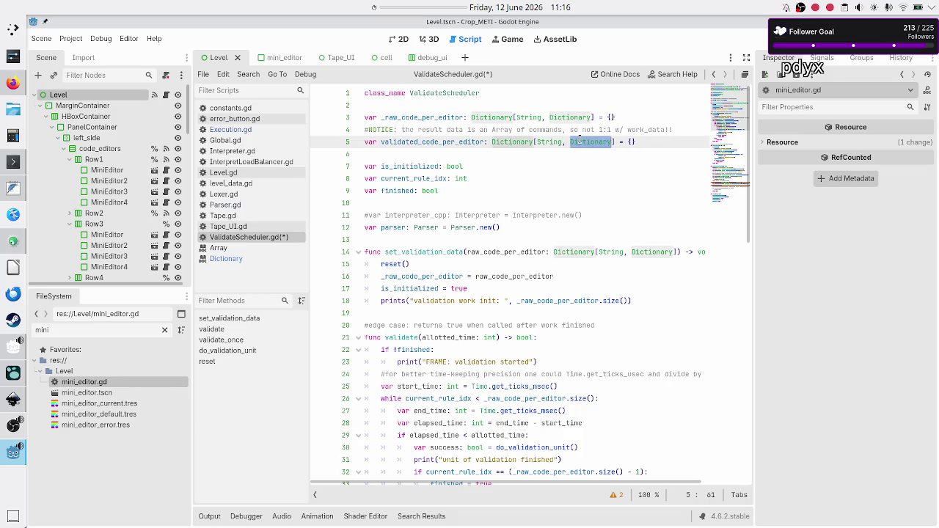
{"action": "scroll", "coordinate": [569, 185], "scroll_direction": "down", "scroll_amount": 15}
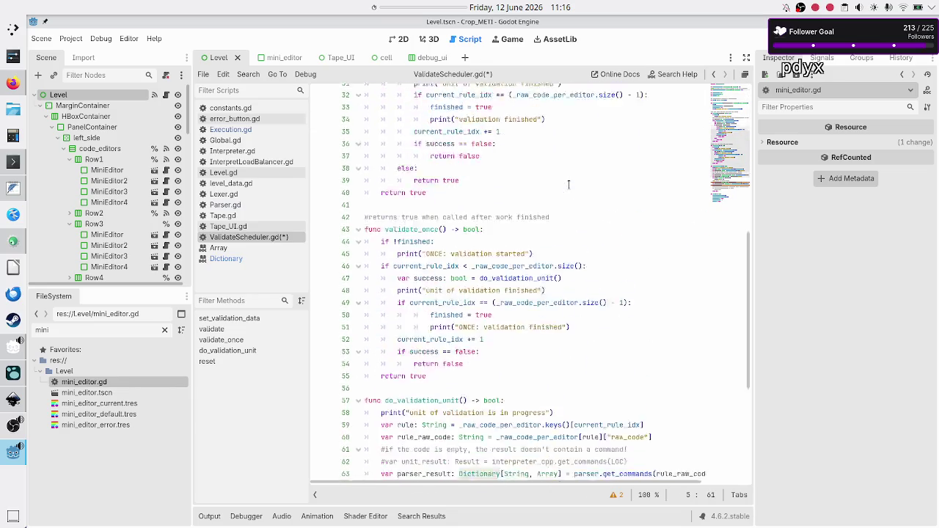
{"action": "left_click", "coordinate": [475, 324]}
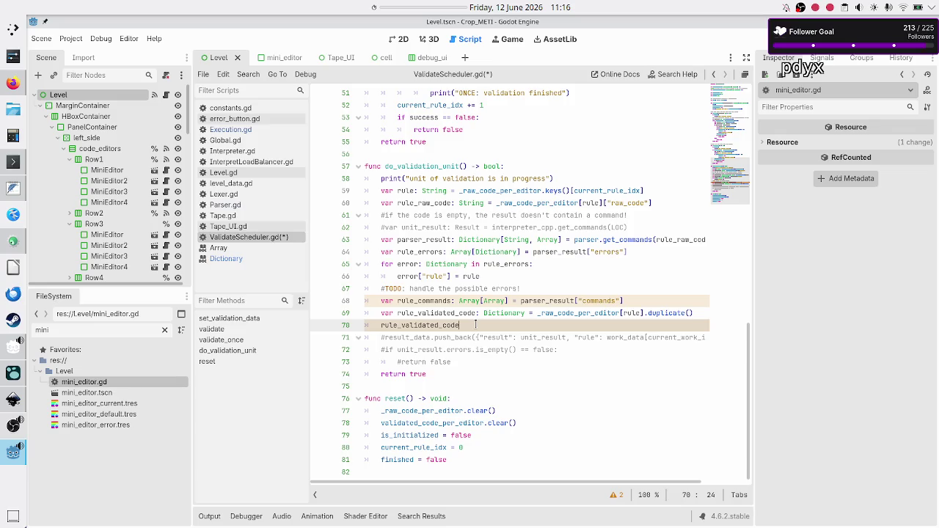
{"action": "type", "text": "[\""}
{"action": "type", "text": "commands\""}
{"action": "type", "text": "] ="}
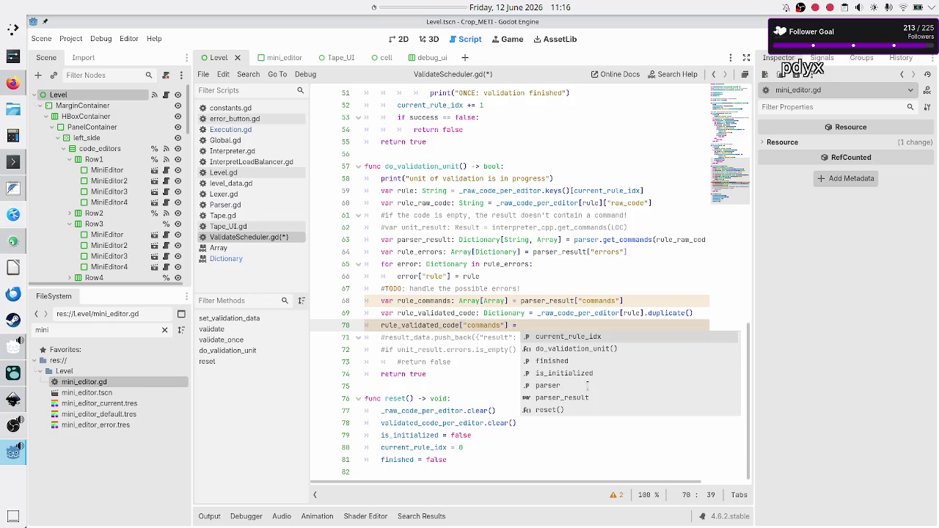
{"action": "key", "text": "Escape"}
{"action": "type", "text": "rule_c"}
{"action": "key", "text": "Return"}
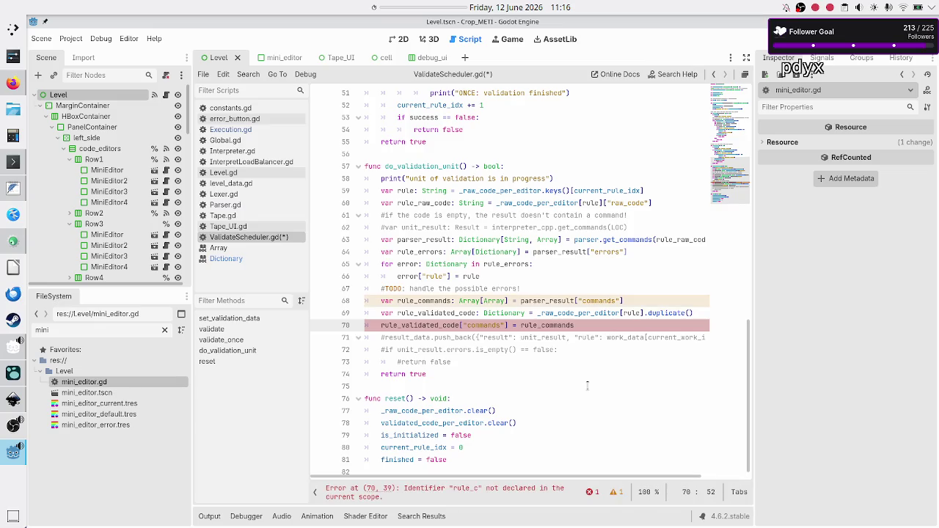
Step: Inspect parser_result, rule_commands and the Array[Array] type on line 68, then add a blank line after line 70
{"action": "key", "text": "Up"}
{"action": "key", "text": "Up"}
{"action": "key", "text": "Left"}
{"action": "key", "text": "Left"}
{"action": "key", "text": "Left"}
{"action": "key", "text": "shift+Right"}
{"action": "key", "text": "shift+Right"}
{"action": "key", "text": "shift+Right"}
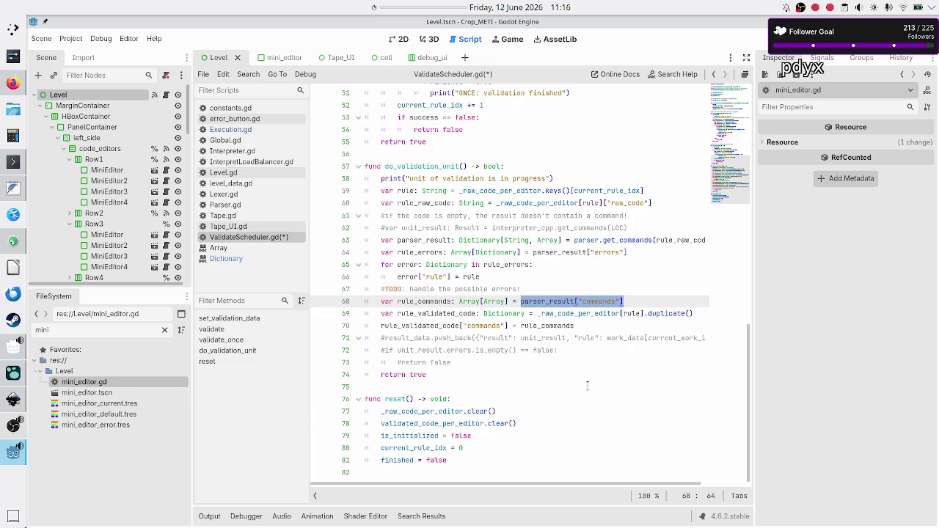
{"action": "key", "text": "Left"}
{"action": "key", "text": "shift+Left"}
{"action": "key", "text": "shift+Left"}
{"action": "key", "text": "shift+Left"}
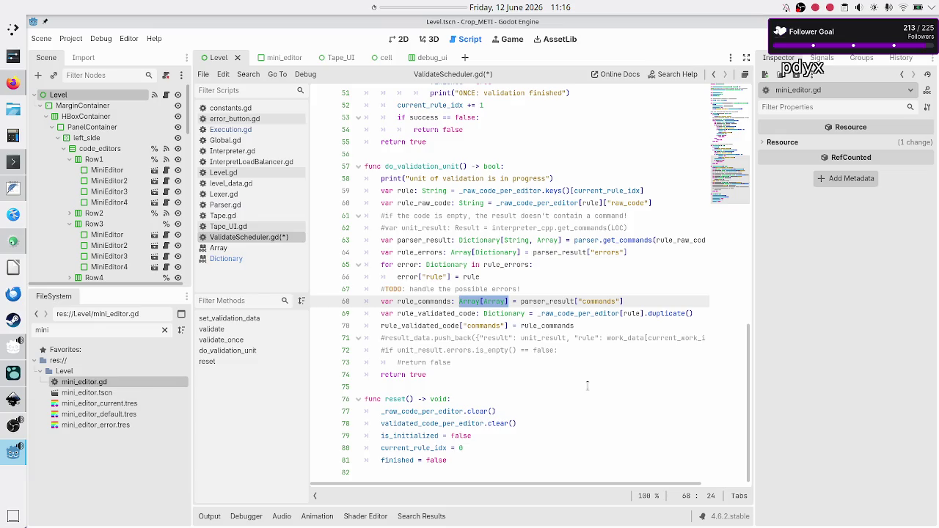
{"action": "double_click", "coordinate": [468, 326]}
{"action": "double_click", "coordinate": [542, 300]}
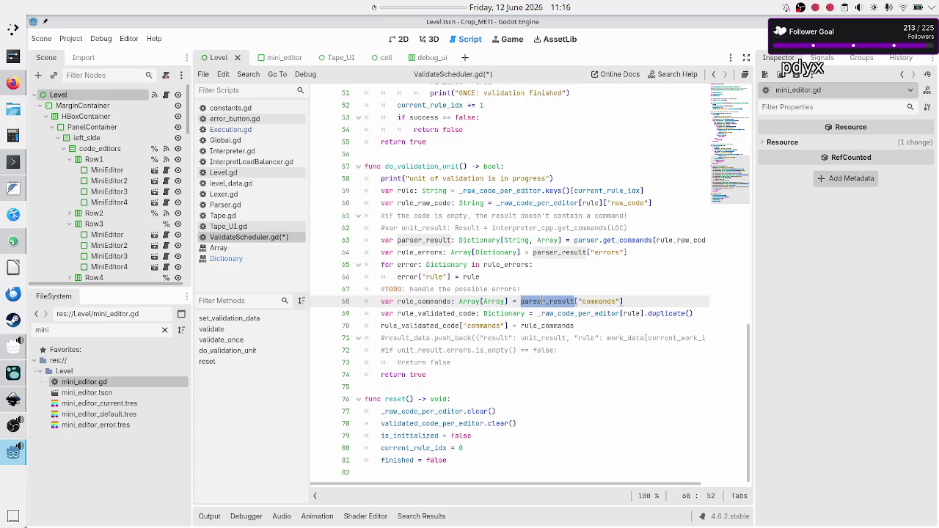
{"action": "double_click", "coordinate": [441, 301]}
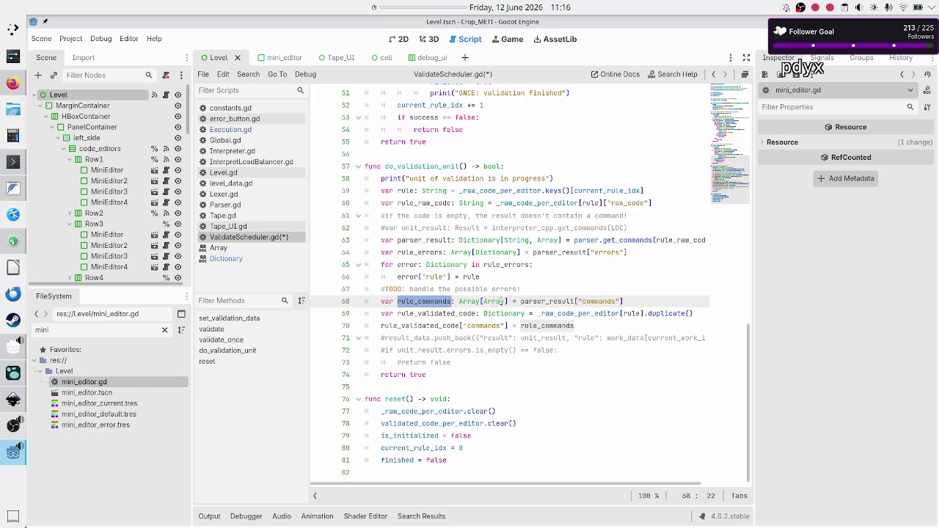
{"action": "double_click", "coordinate": [502, 301]}
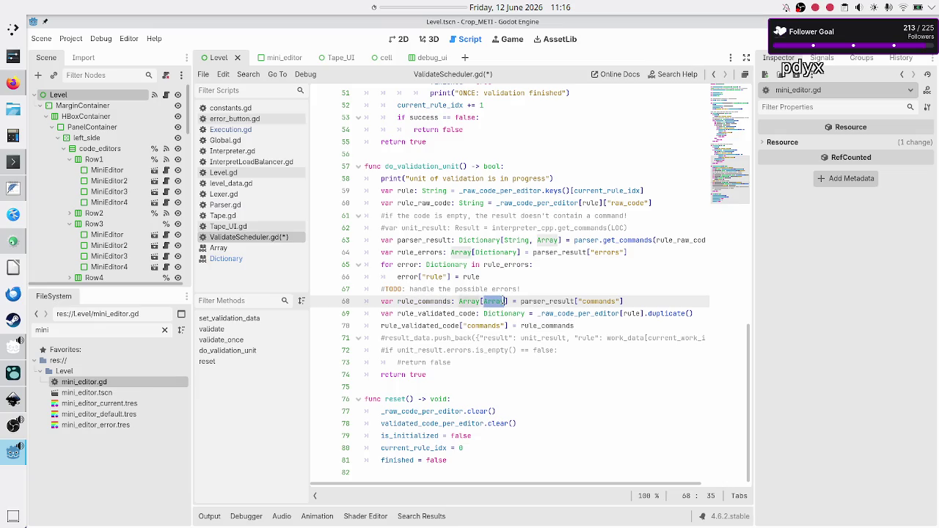
{"action": "left_click", "coordinate": [590, 327]}
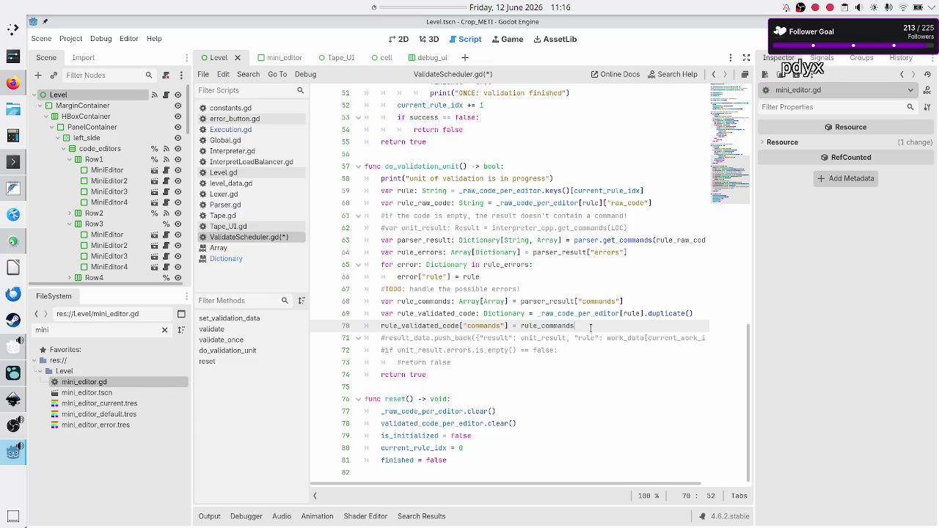
{"action": "key", "text": "Return"}
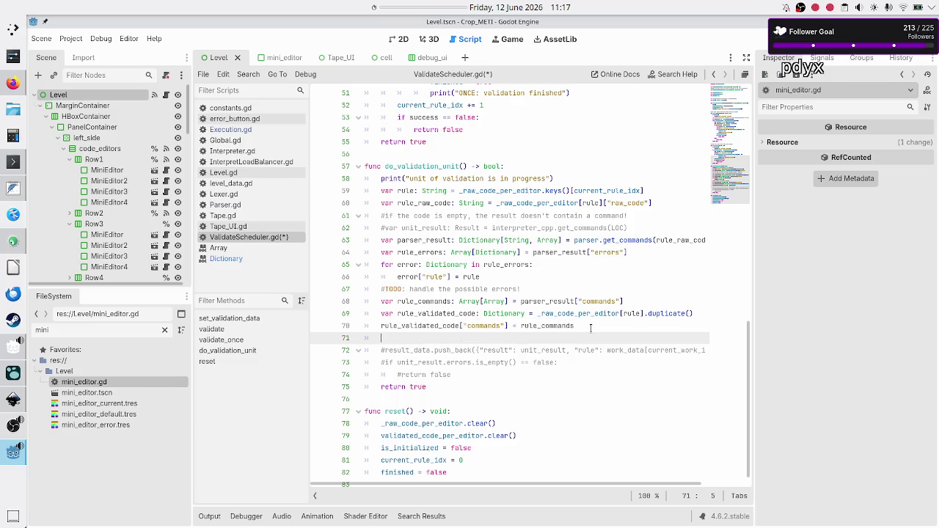
Step: Write rule_validated_code["errors"] = rule_errors on line 71 and add an empty line below
{"action": "type", "text": "rule_val"}
{"action": "key", "text": "Return"}
{"action": "type", "text": "[\"errors\""}
{"action": "type", "text": "] = "}
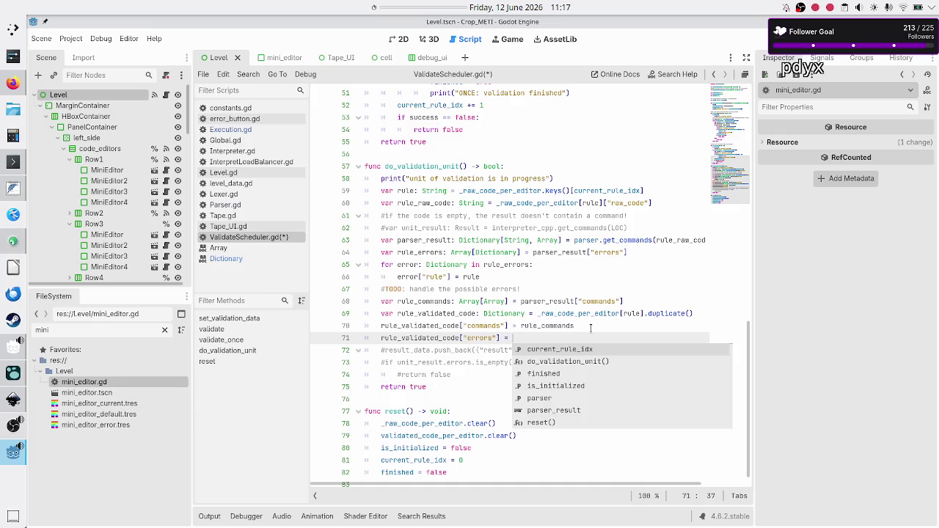
{"action": "type", "text": "rule_er"}
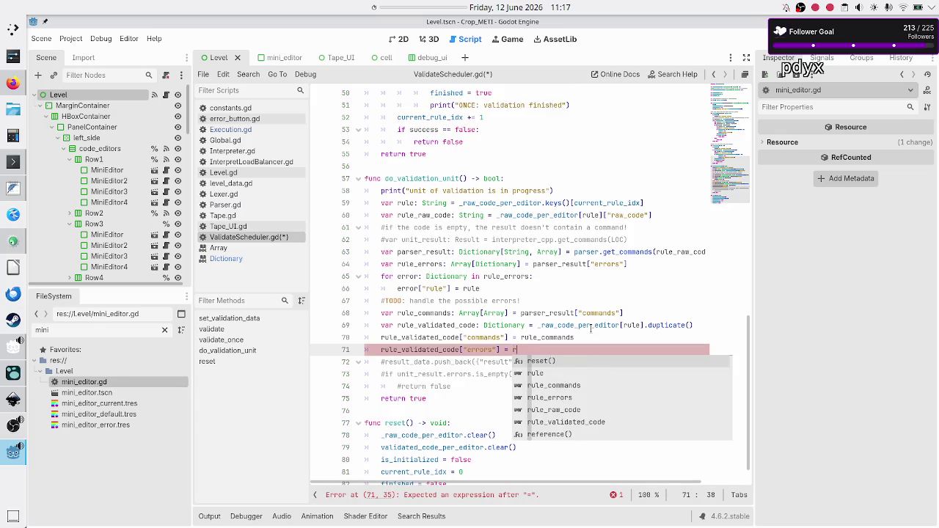
{"action": "key", "text": "Return"}
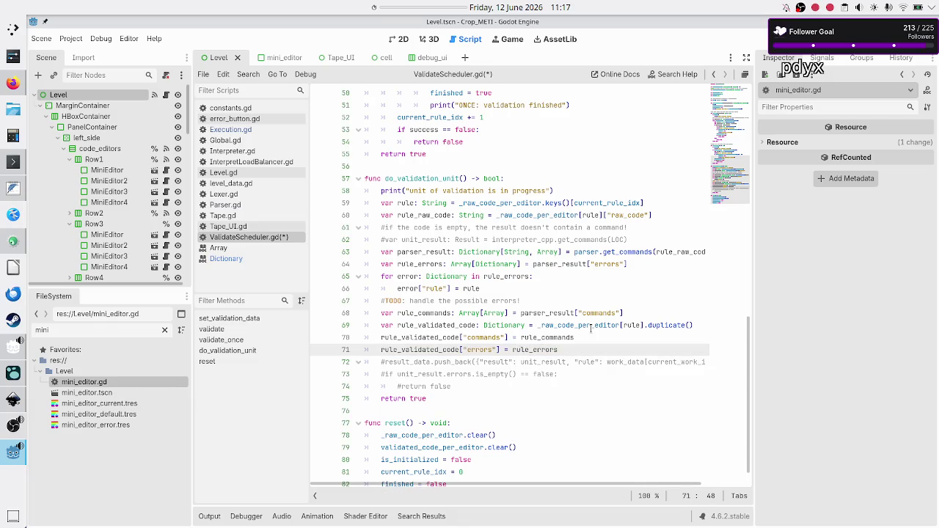
{"action": "double_click", "coordinate": [400, 264]}
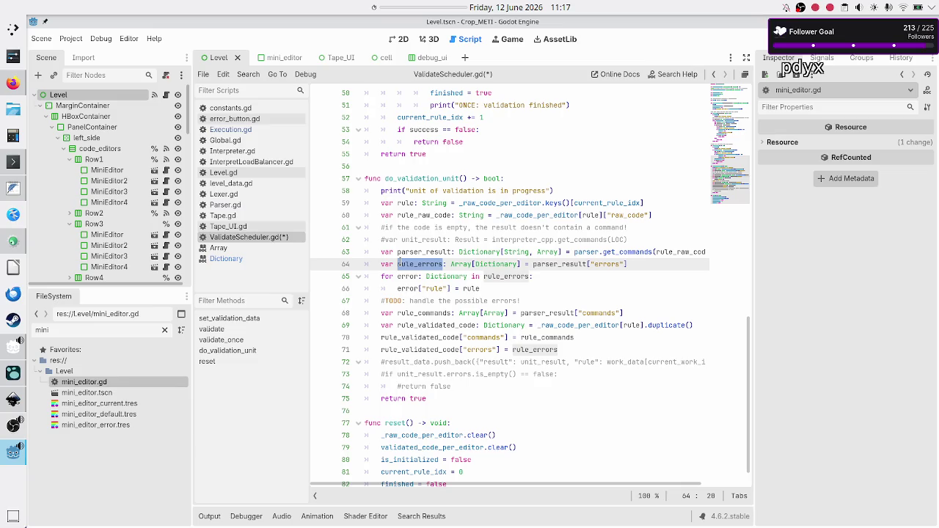
{"action": "left_click", "coordinate": [567, 353]}
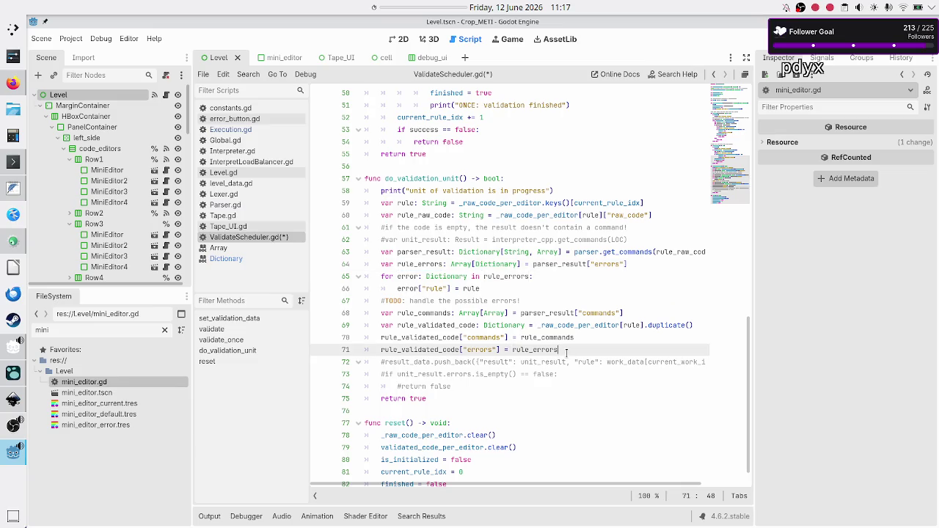
{"action": "key", "text": "Return"}
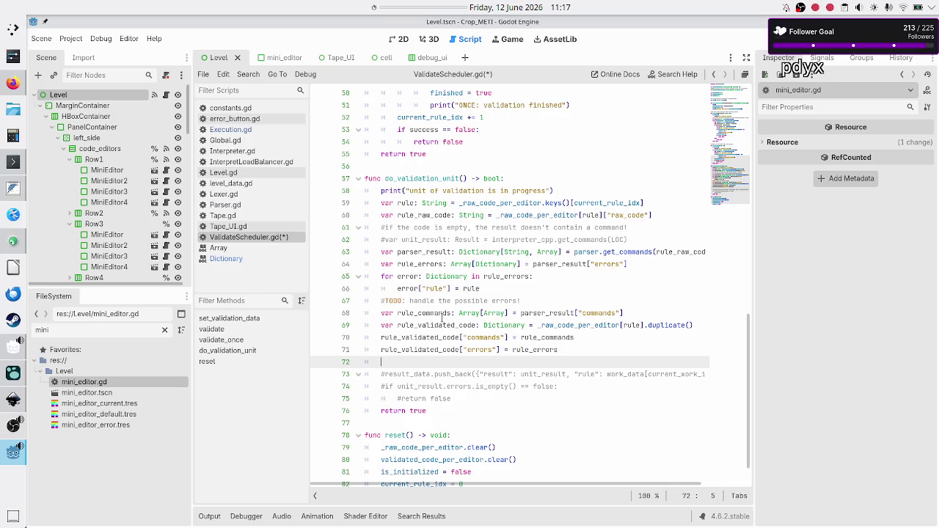
{"action": "left_click", "coordinate": [432, 339]}
{"action": "double_click", "coordinate": [432, 340]}
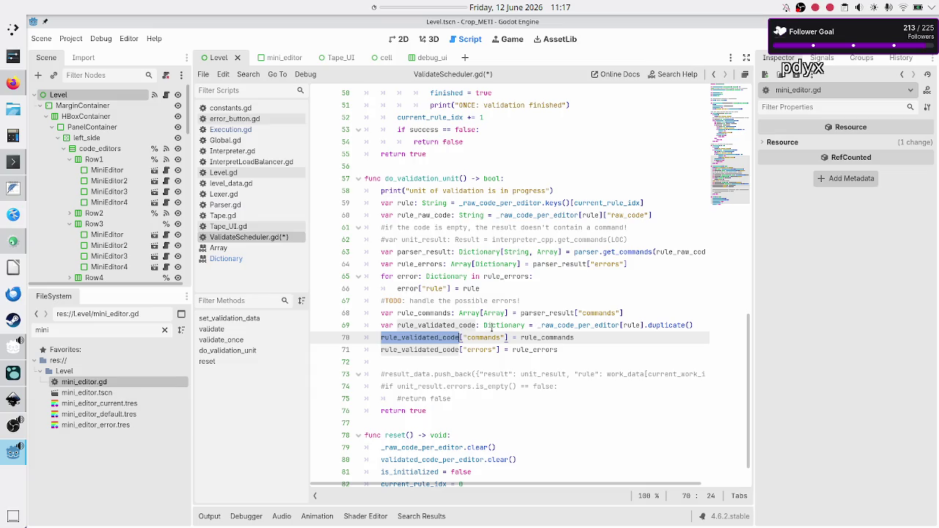
Step: Cut the var rule_commands declaration from line 68 and remove its leftover empty line
{"action": "left_click", "coordinate": [535, 297]}
{"action": "key", "text": "Down"}
{"action": "key", "text": "Home"}
{"action": "key", "text": "shift+Down"}
{"action": "key", "text": "shift+Up"}
{"action": "key", "text": "shift+End"}
{"action": "key", "text": "ctrl+c"}
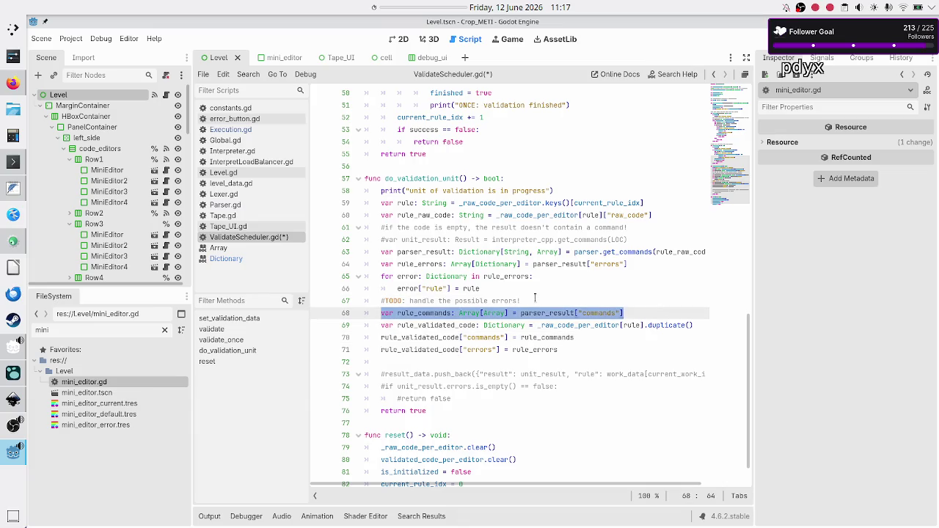
{"action": "key", "text": "BackSpace"}
{"action": "key", "text": "Delete"}
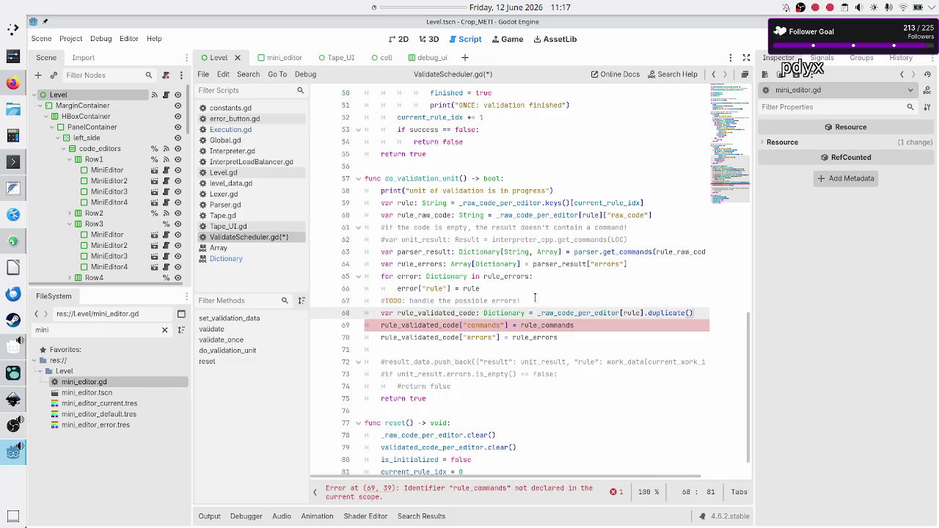
Step: Paste the rule_commands declaration below the duplicate line and add a new line after line 71
{"action": "key", "text": "End"}
{"action": "key", "text": "Return"}
{"action": "key", "text": "ctrl+v"}
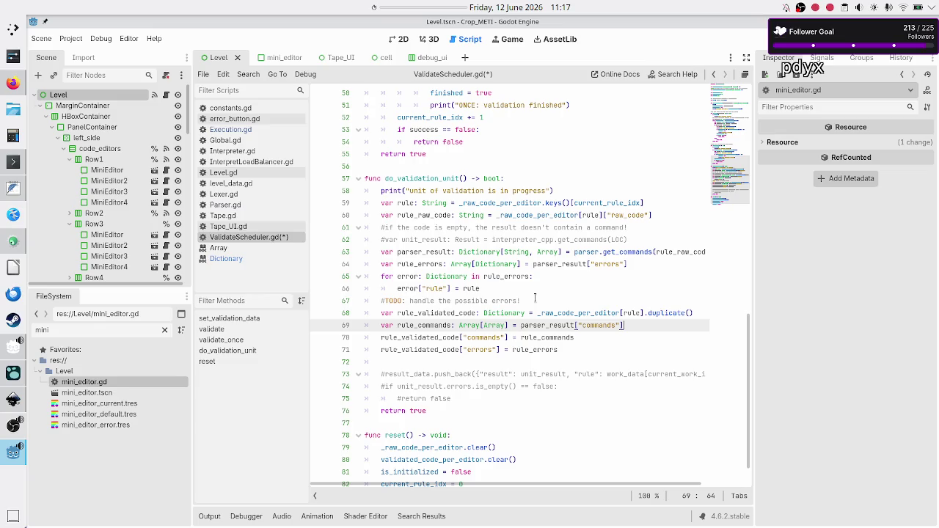
{"action": "key", "text": "Down"}
{"action": "key", "text": "Down"}
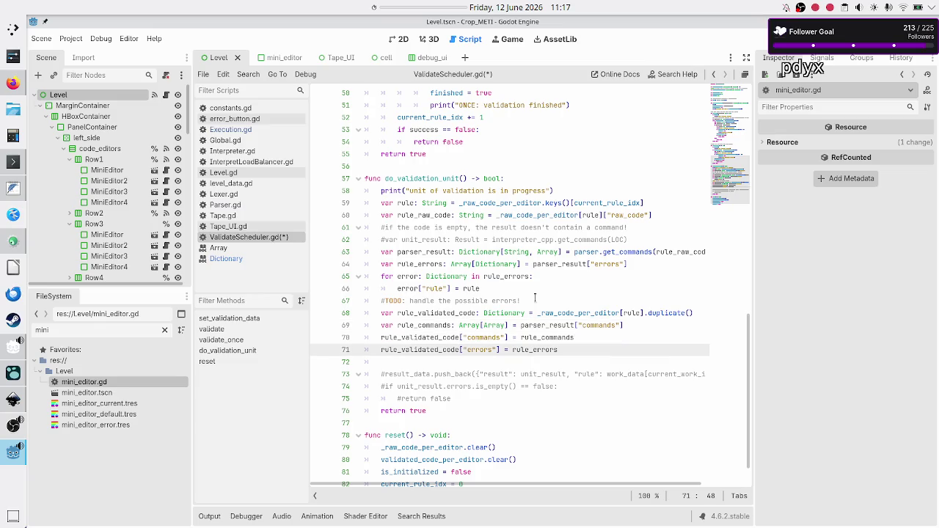
{"action": "key", "text": "Return"}
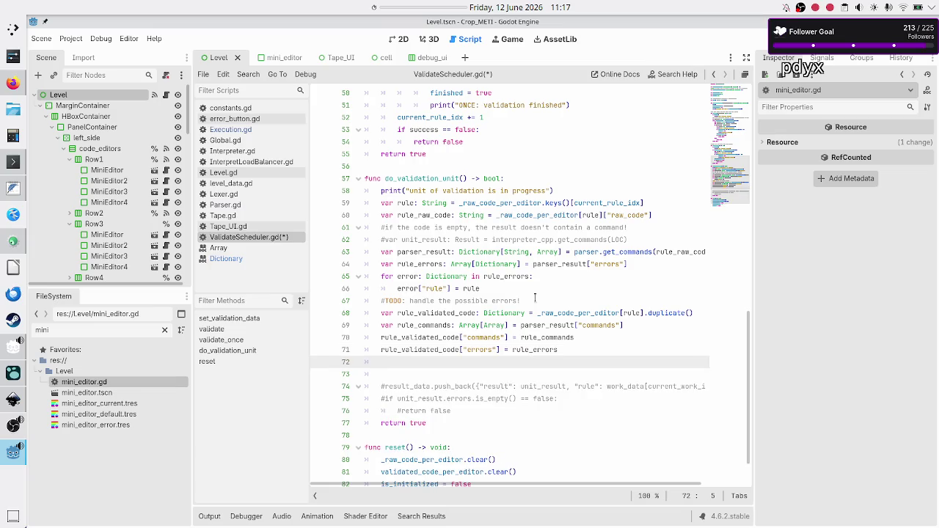
Step: Write validated_code_per_editor[rule] = rule_validated_code on line 72 using autocomplete
{"action": "scroll", "coordinate": [519, 204], "scroll_direction": "up", "scroll_amount": 15}
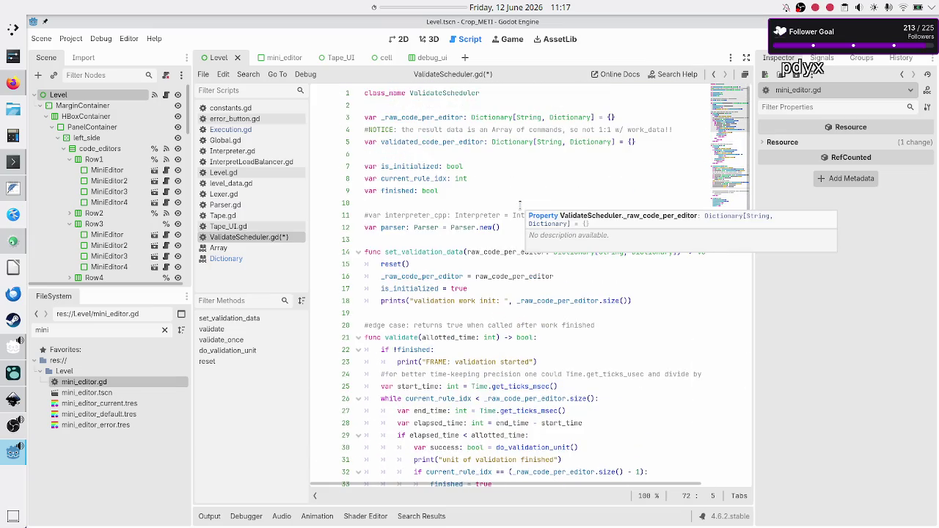
{"action": "scroll", "coordinate": [496, 216], "scroll_direction": "down", "scroll_amount": 17}
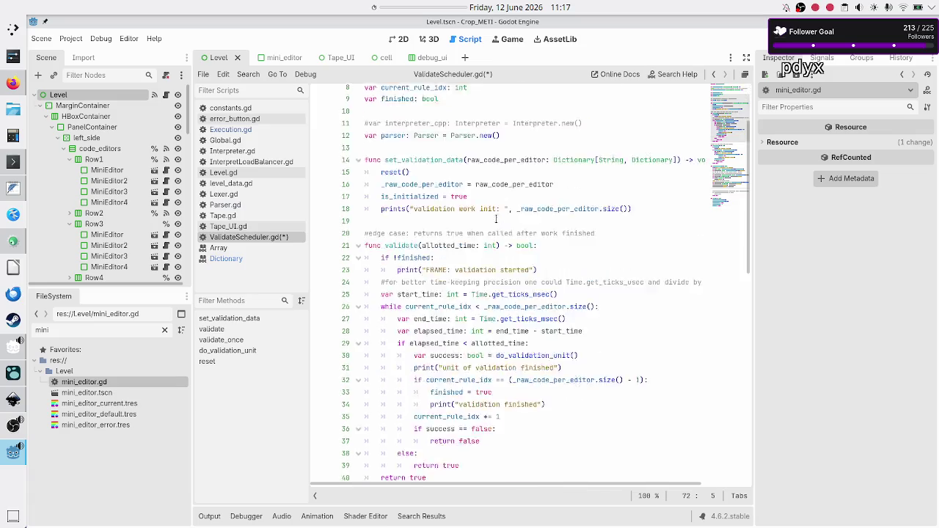
{"action": "type", "text": "valida"}
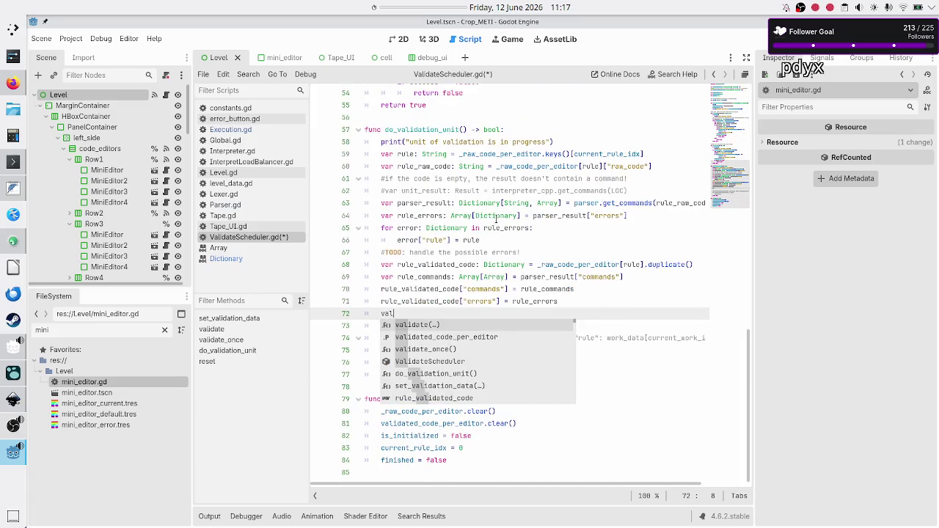
{"action": "key", "text": "Return"}
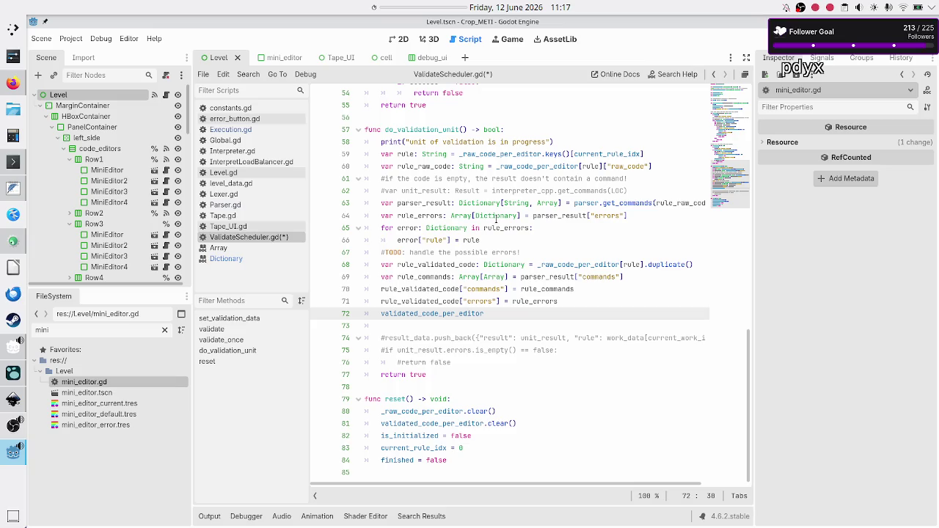
{"action": "type", "text": "[r"}
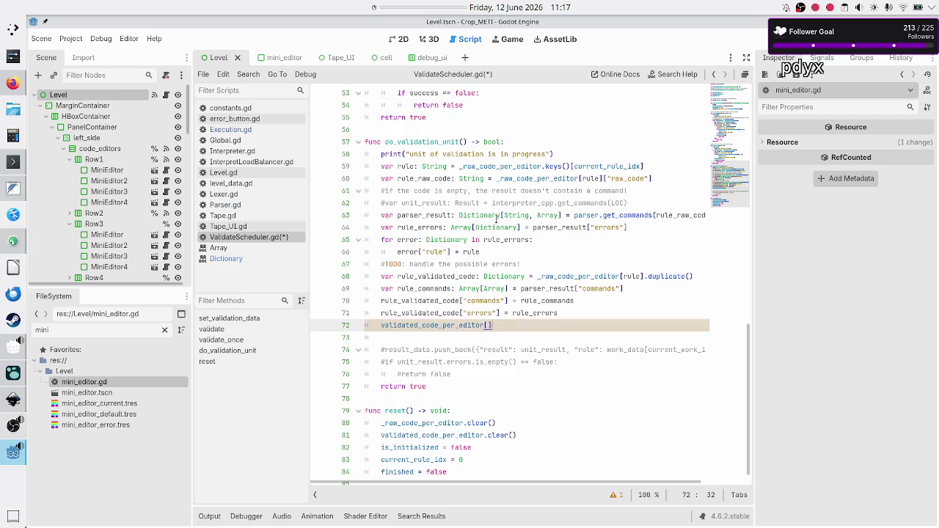
{"action": "type", "text": "ule]"}
{"action": "type", "text": " = "}
{"action": "type", "text": "rule_va"}
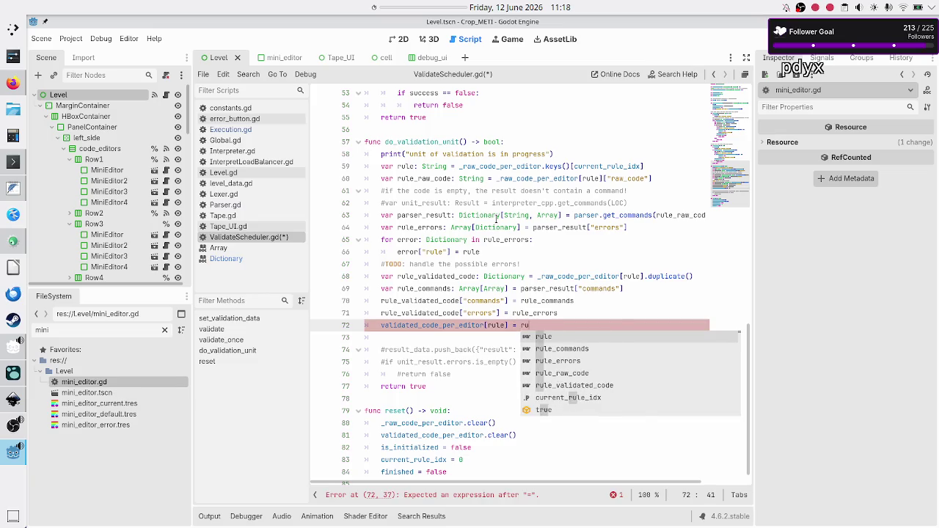
{"action": "key", "text": "Return"}
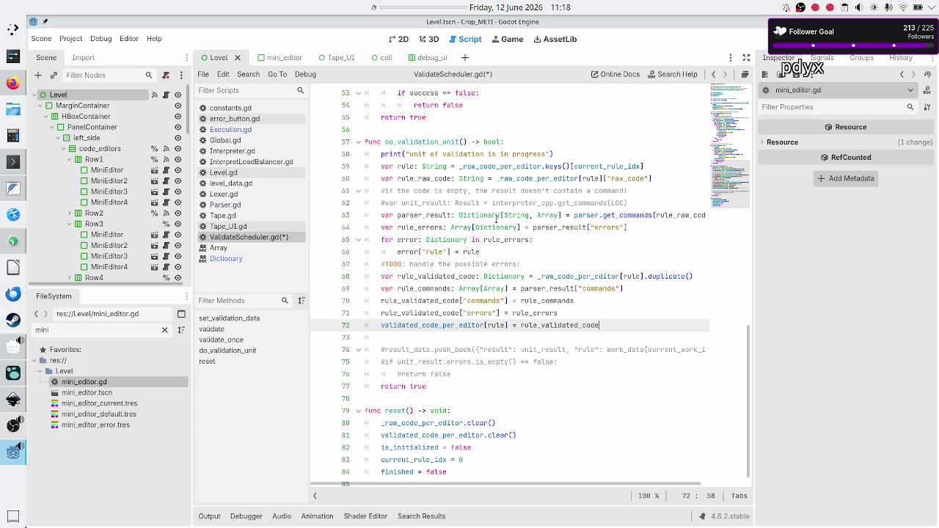
{"action": "key", "text": "Down"}
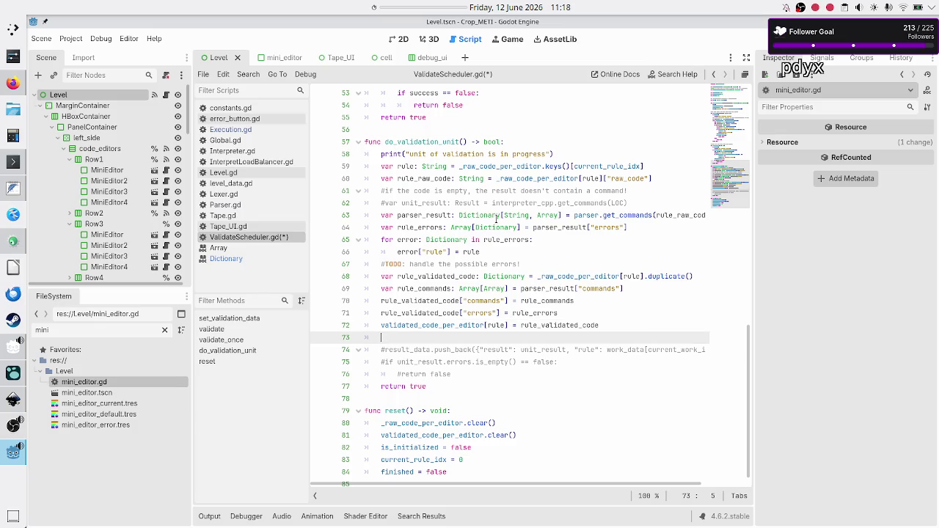
Step: Delete the commented-out result_data.push_back line on line 74
{"action": "key", "text": "Down"}
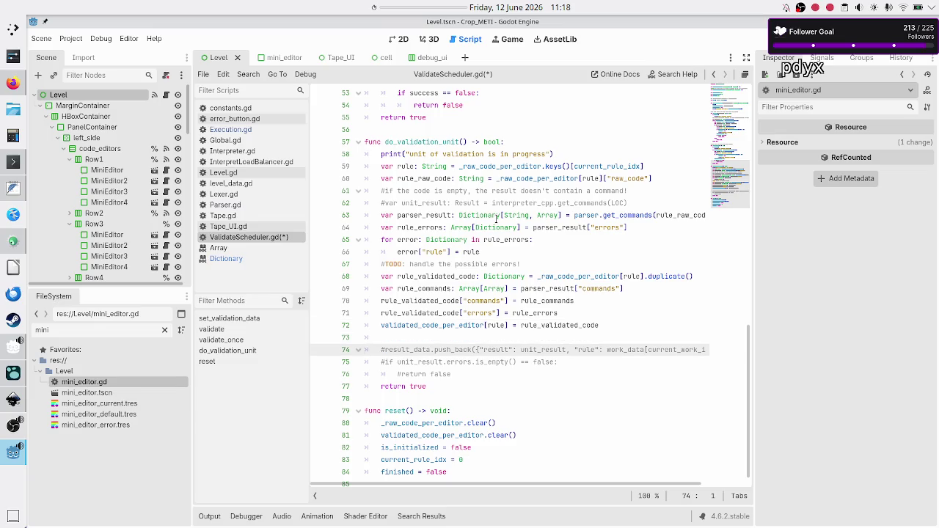
{"action": "key", "text": "shift+End"}
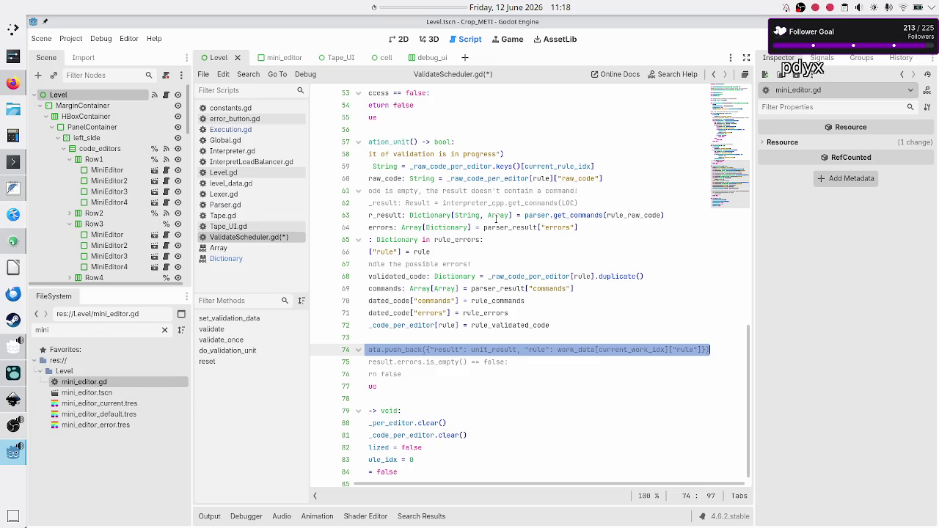
{"action": "key", "text": "ctrl+k"}
{"action": "key", "text": "Up"}
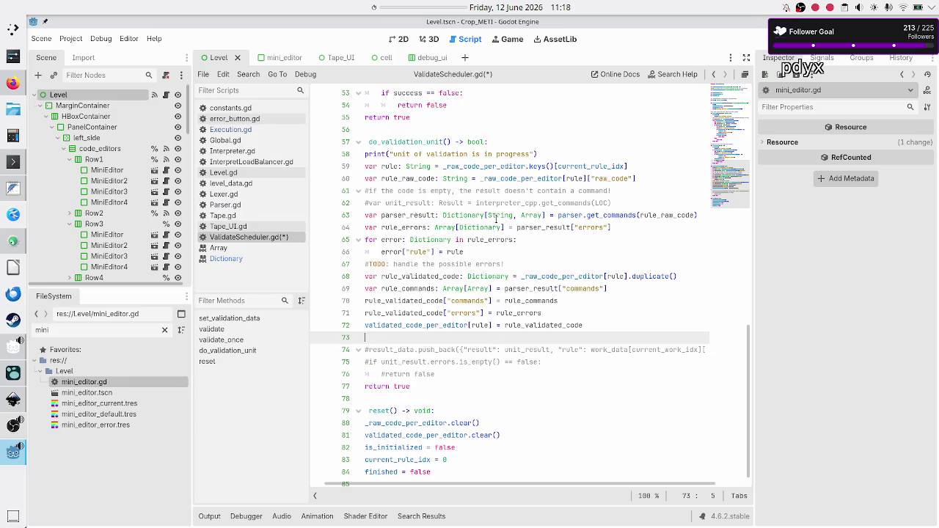
{"action": "key", "text": "Down"}
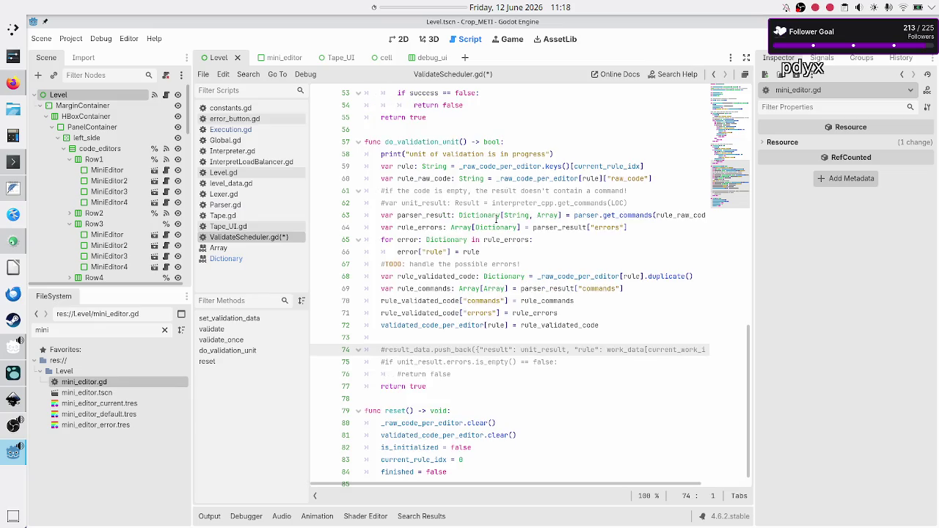
{"action": "key", "text": "shift+End"}
{"action": "key", "text": "BackSpace"}
{"action": "key", "text": "BackSpace"}
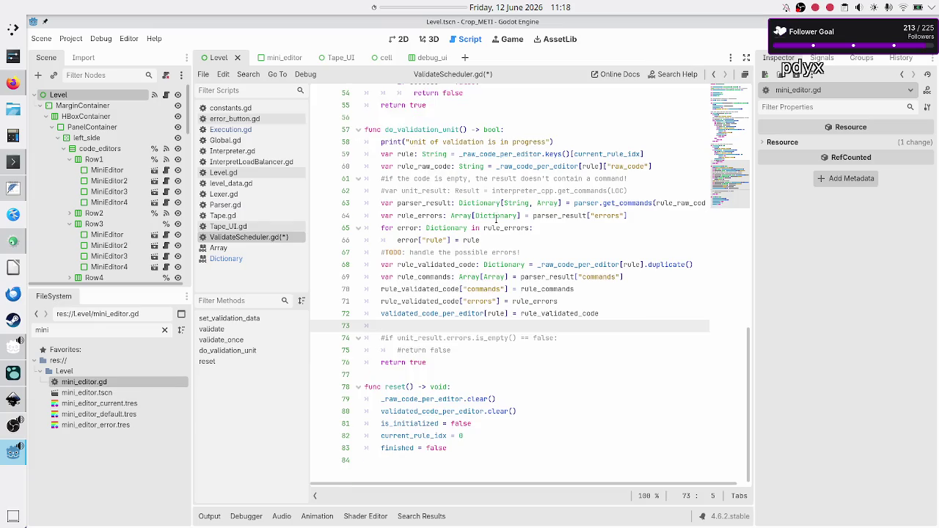
Step: Review the old commented error check and the function's bool return type
{"action": "key", "text": "Down"}
{"action": "key", "text": "shift+Down"}
{"action": "double_click", "coordinate": [492, 129]}
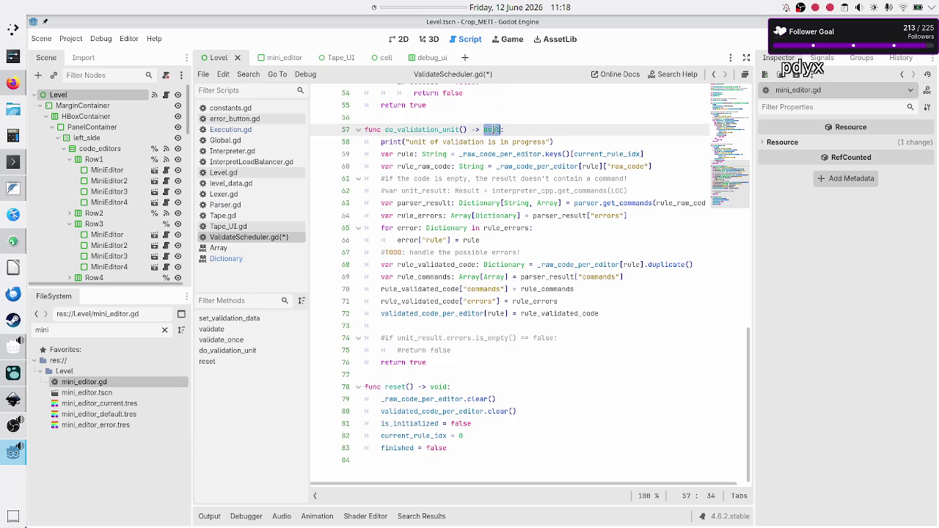
{"action": "left_click", "coordinate": [419, 325]}
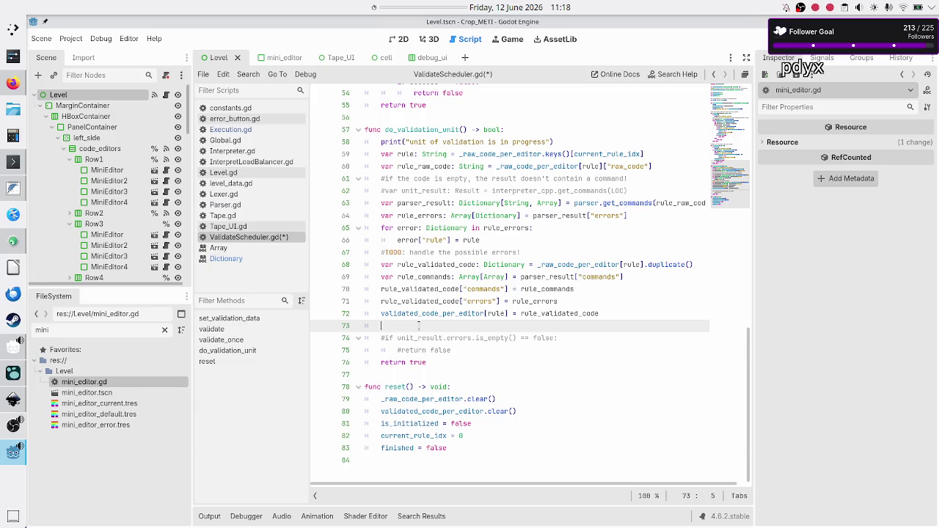
{"action": "key", "text": "Down"}
{"action": "key", "text": "Down"}
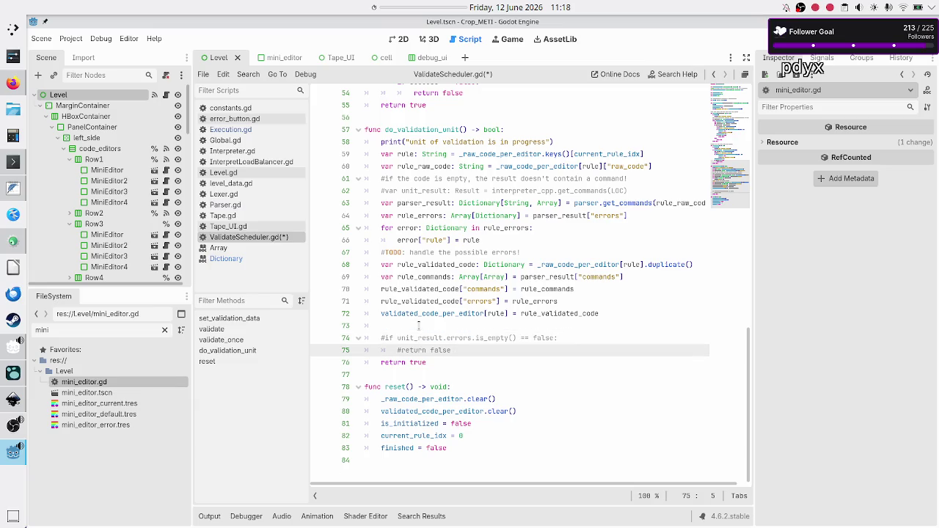
Step: Add 'if !rule_errors.is_empty():' with an indented 'return false' on line 73
{"action": "key", "text": "Down"}
{"action": "key", "text": "Down"}
{"action": "key", "text": "Up"}
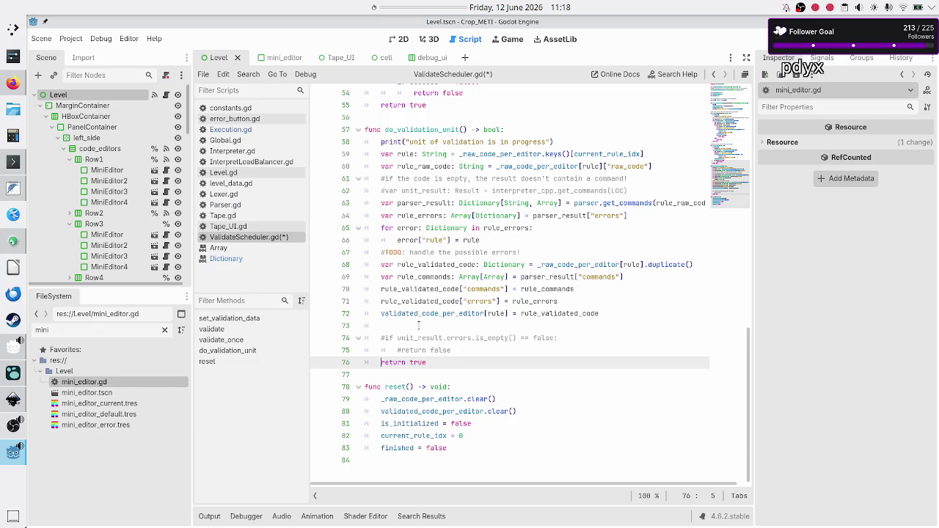
{"action": "key", "text": "Up"}
{"action": "key", "text": "Up"}
{"action": "key", "text": "Up"}
{"action": "type", "text": "if rule_err"}
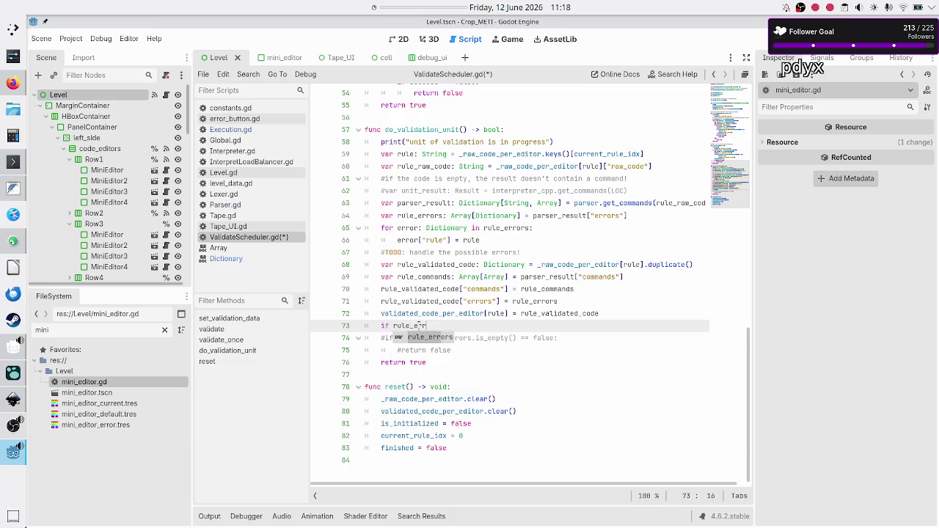
{"action": "key", "text": "Return"}
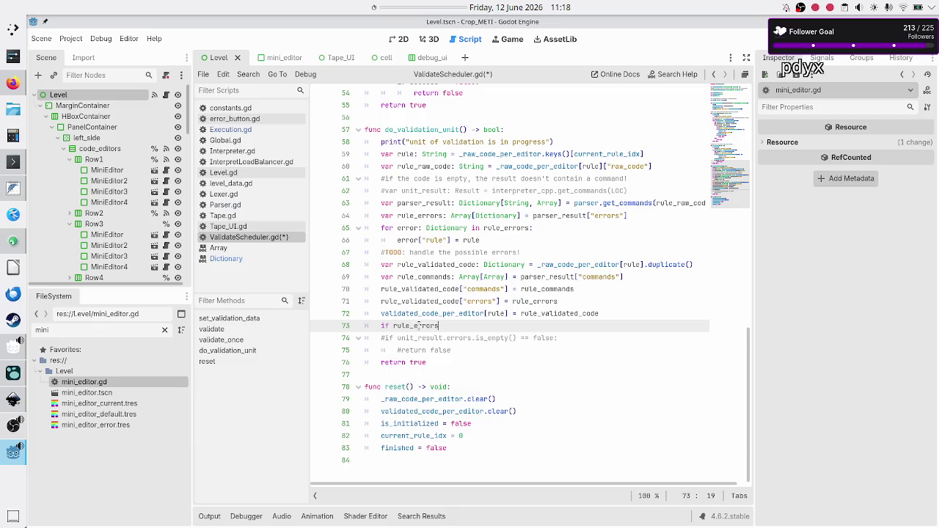
{"action": "type", "text": ".is_e"}
{"action": "key", "text": "Return"}
{"action": "scroll", "coordinate": [418, 325], "scroll_direction": "up", "scroll_amount": 1}
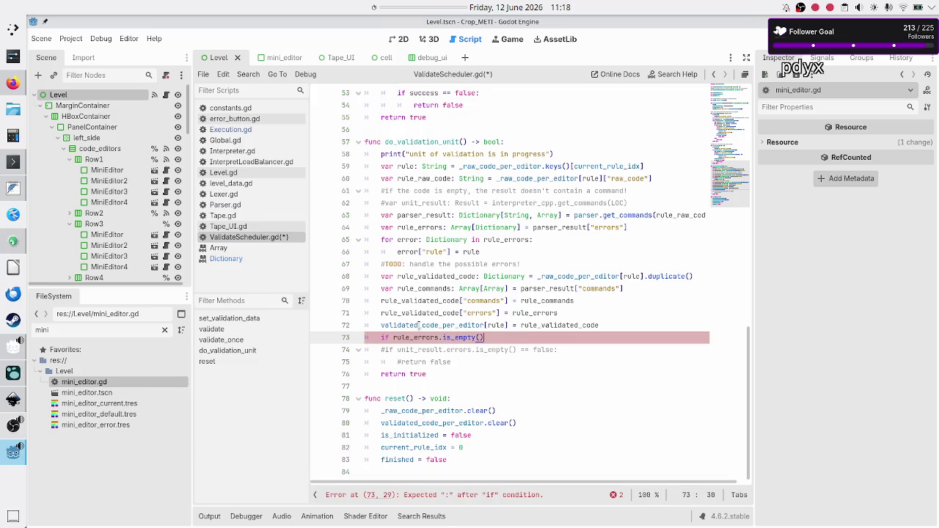
{"action": "key", "text": "Left"}
{"action": "key", "text": "Left"}
{"action": "key", "text": "Left"}
{"action": "key", "text": "Left"}
{"action": "type", "text": "!"}
{"action": "key", "text": "Right"}
{"action": "key", "text": "Right"}
{"action": "key", "text": "Right"}
{"action": "key", "text": "End"}
{"action": "type", "text": ":"}
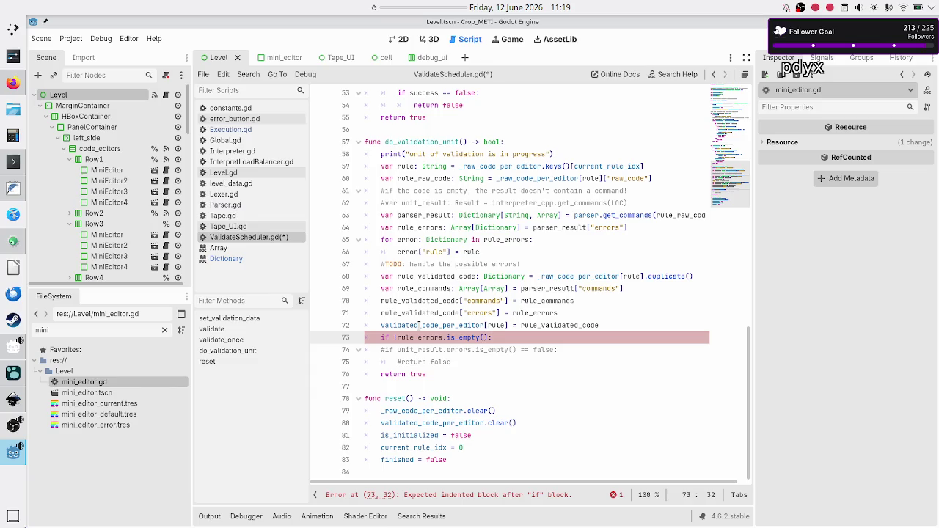
{"action": "key", "text": "Return"}
{"action": "type", "text": "return false"}
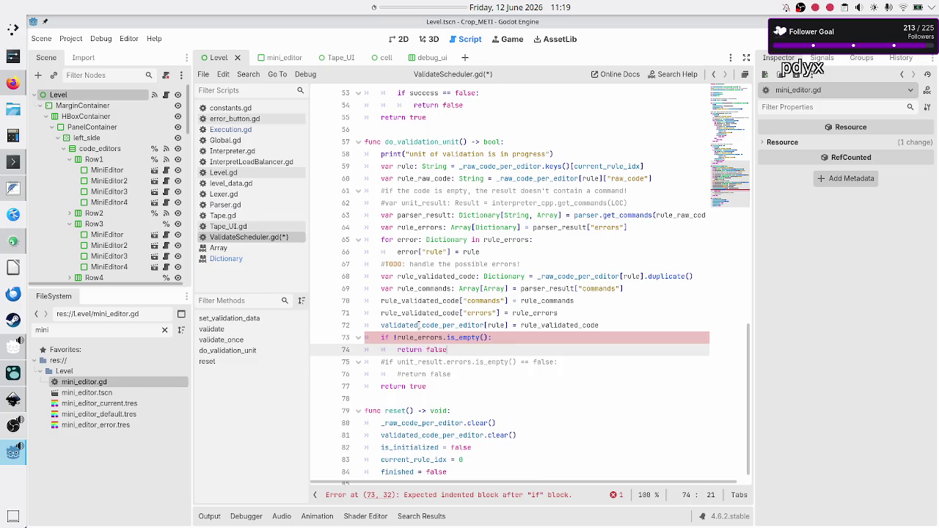
Step: Delete the obsolete commented unit_result check lines and save ValidateScheduler.gd
{"action": "key", "text": "Down"}
{"action": "key", "text": "Home"}
{"action": "key", "text": "shift+Down"}
{"action": "key", "text": "shift+End"}
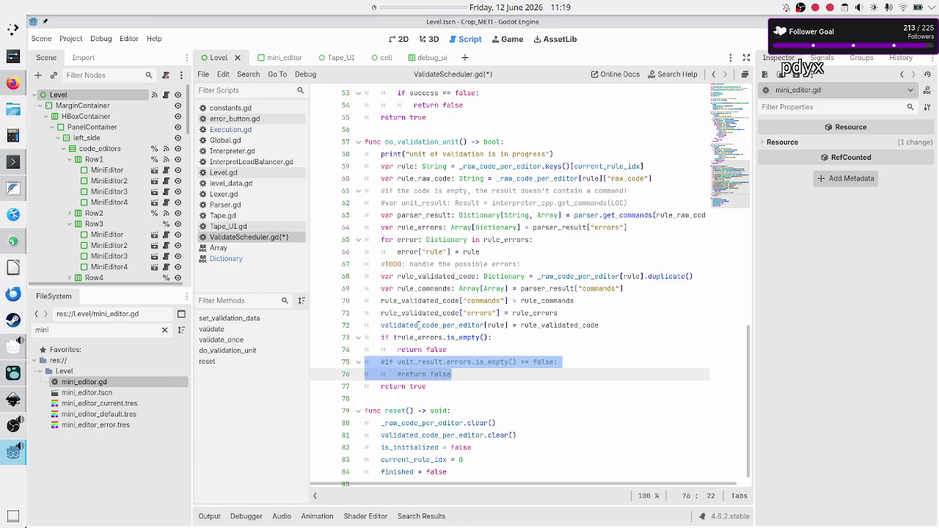
{"action": "key", "text": "BackSpace"}
{"action": "key", "text": "BackSpace"}
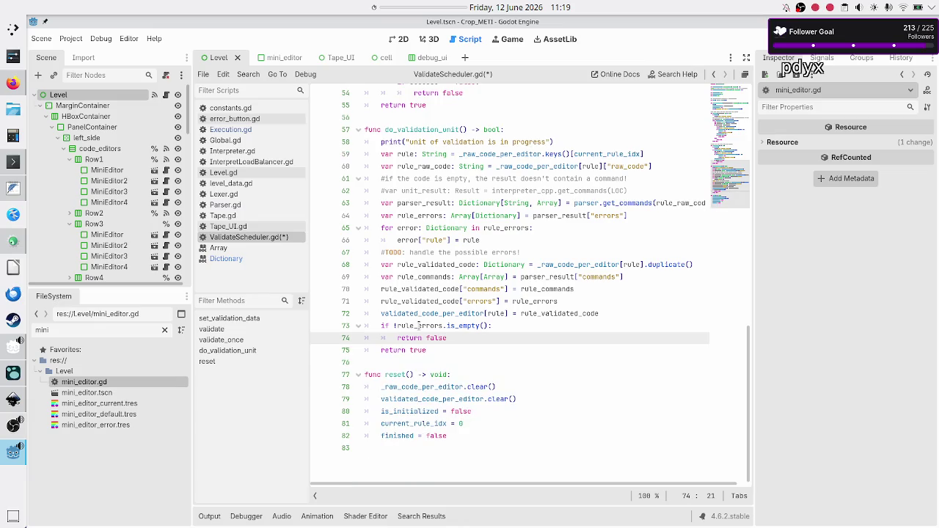
{"action": "key", "text": "Down"}
{"action": "key", "text": "Down"}
{"action": "key", "text": "ctrl+s"}
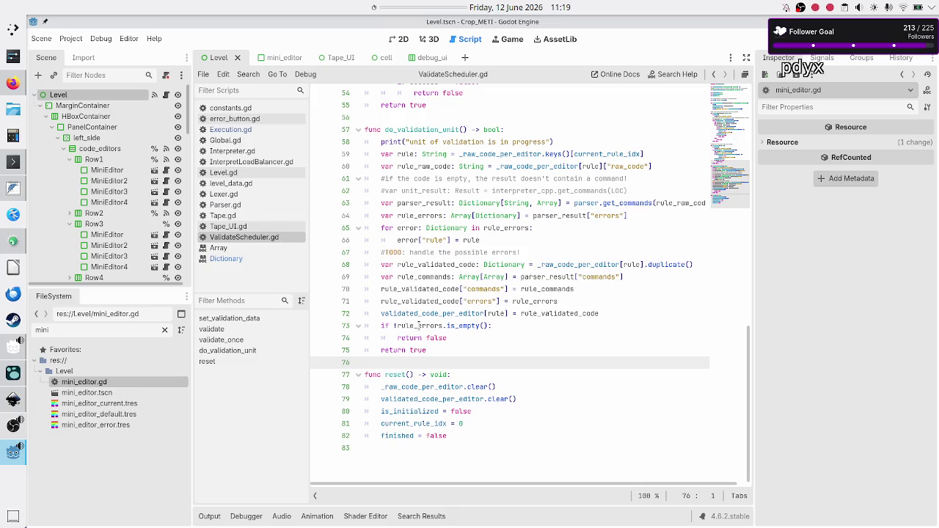
{"action": "left_click", "coordinate": [504, 178]}
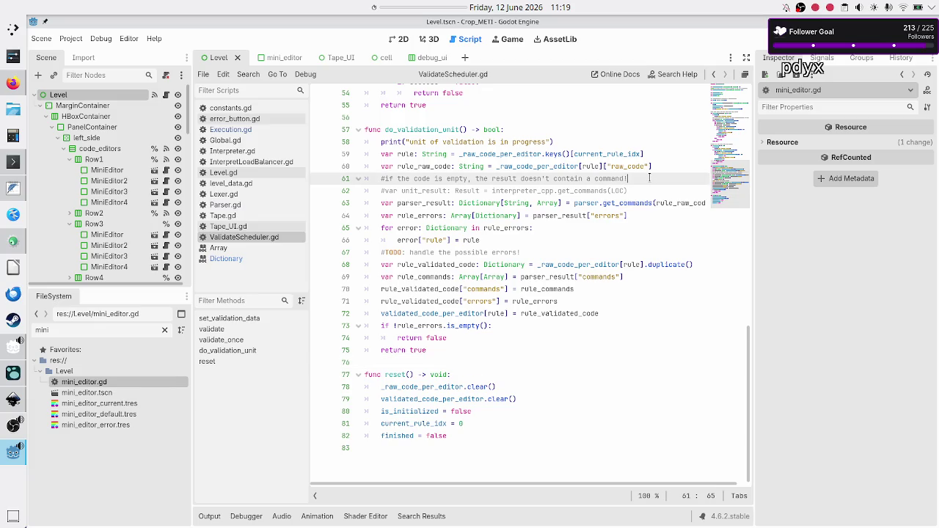
{"action": "key", "text": "shift+Down"}
{"action": "key", "text": "shift+Down"}
{"action": "key", "text": "shift+Left"}
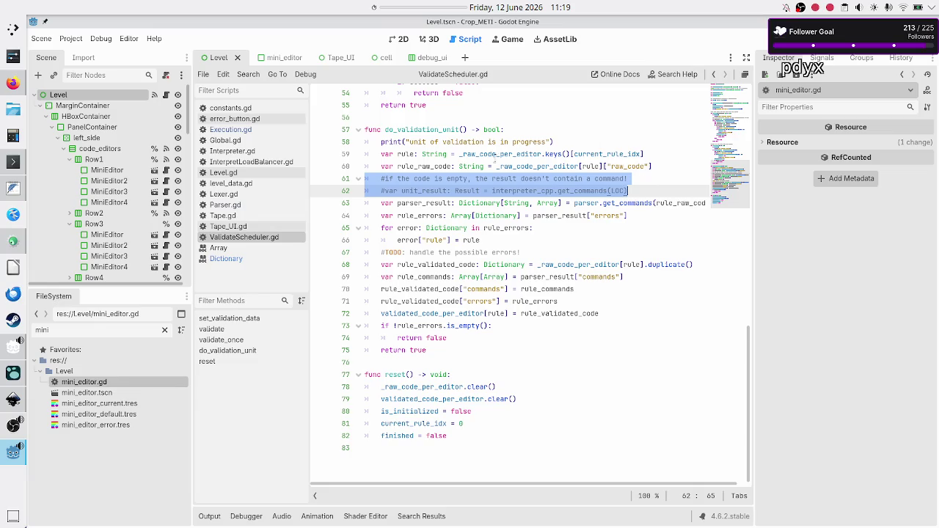
{"action": "left_click", "coordinate": [412, 166]}
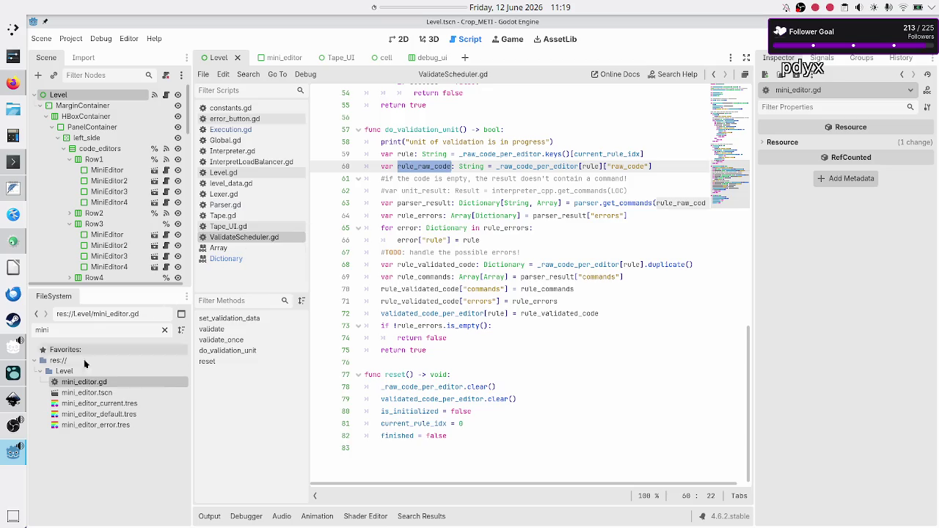
{"action": "left_click", "coordinate": [14, 401]}
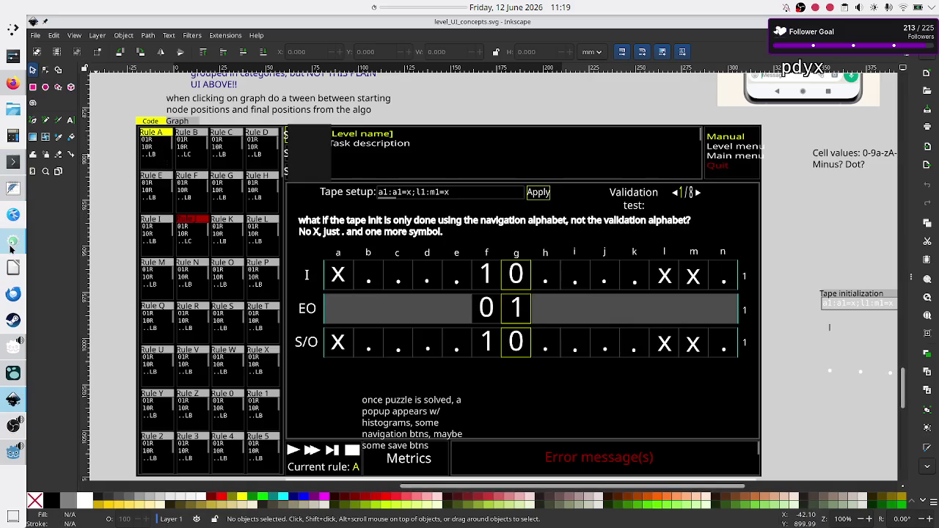
{"action": "left_click", "coordinate": [12, 452]}
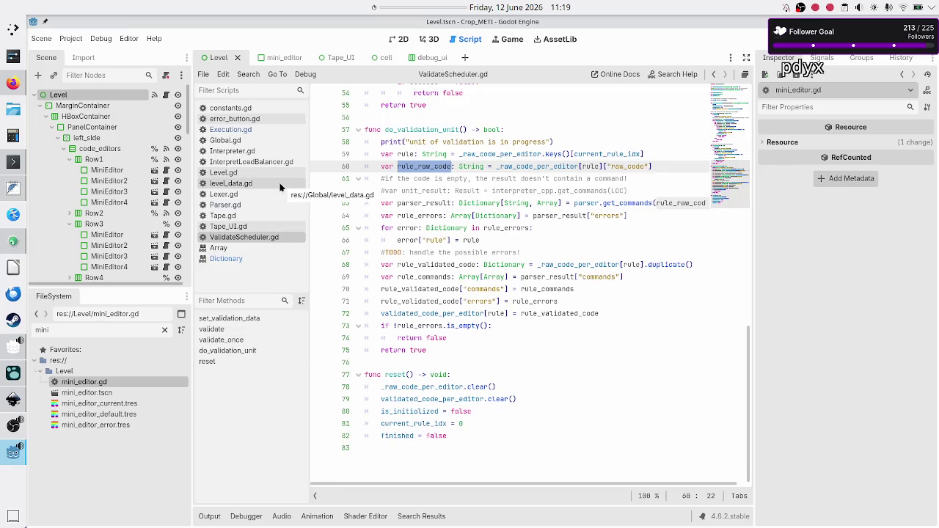
Step: In Execution.gd, inspect the get_code call, mini_editor and raw_code key on line 65
{"action": "left_click", "coordinate": [244, 132]}
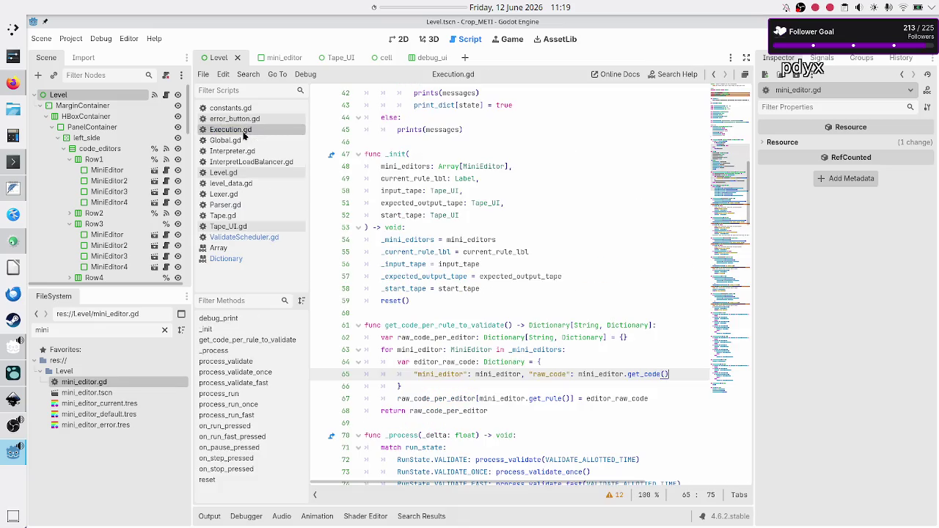
{"action": "double_click", "coordinate": [643, 375]}
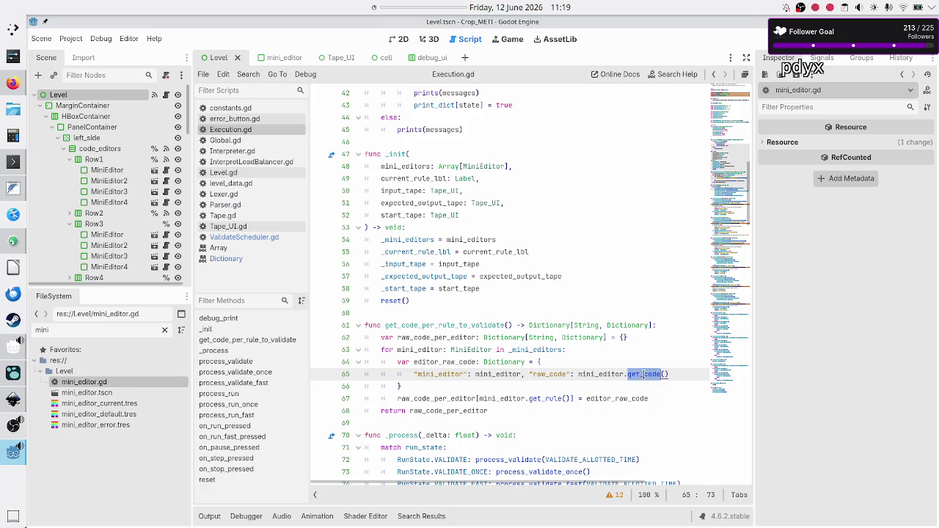
{"action": "left_click", "coordinate": [641, 374]}
{"action": "double_click", "coordinate": [641, 375]}
{"action": "left_click", "coordinate": [601, 374]}
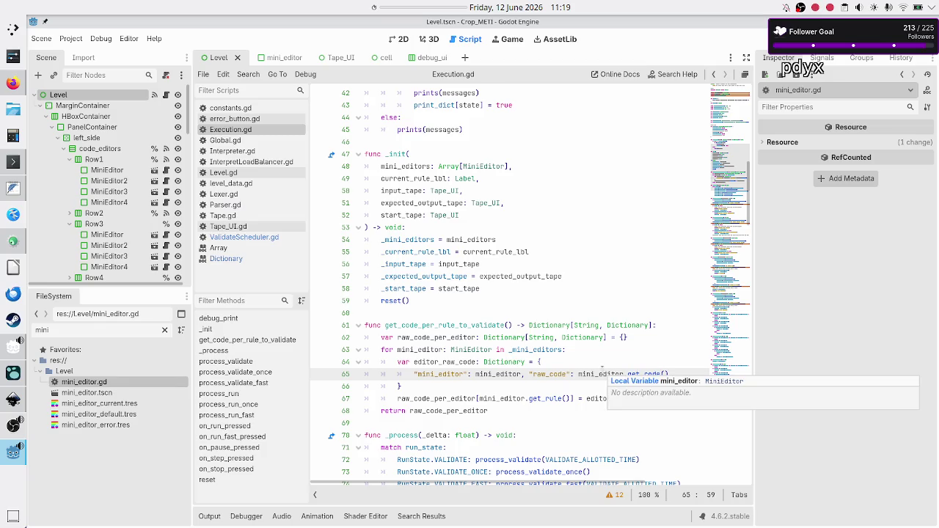
{"action": "left_click", "coordinate": [561, 374]}
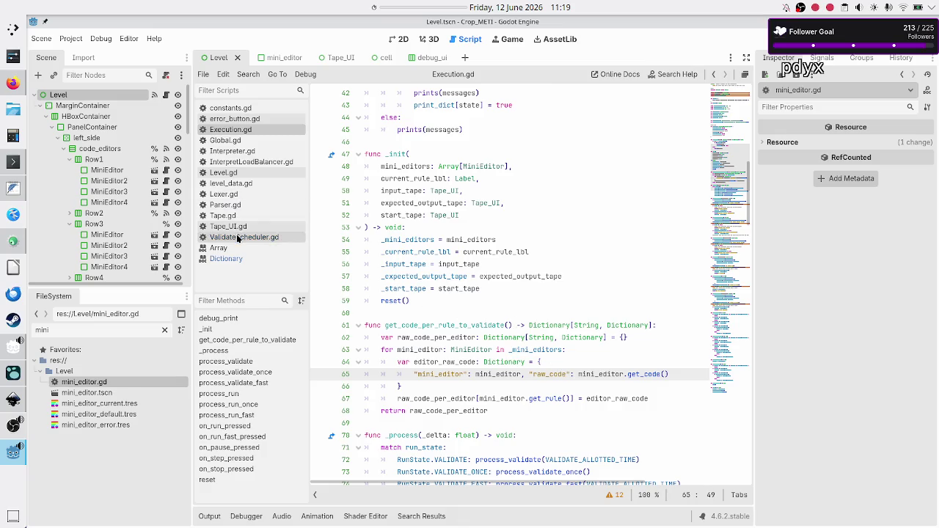
Step: Review the parser.get_commands call and its documentation in ValidateScheduler.gd, then open Parser.gd
{"action": "left_click", "coordinate": [236, 238]}
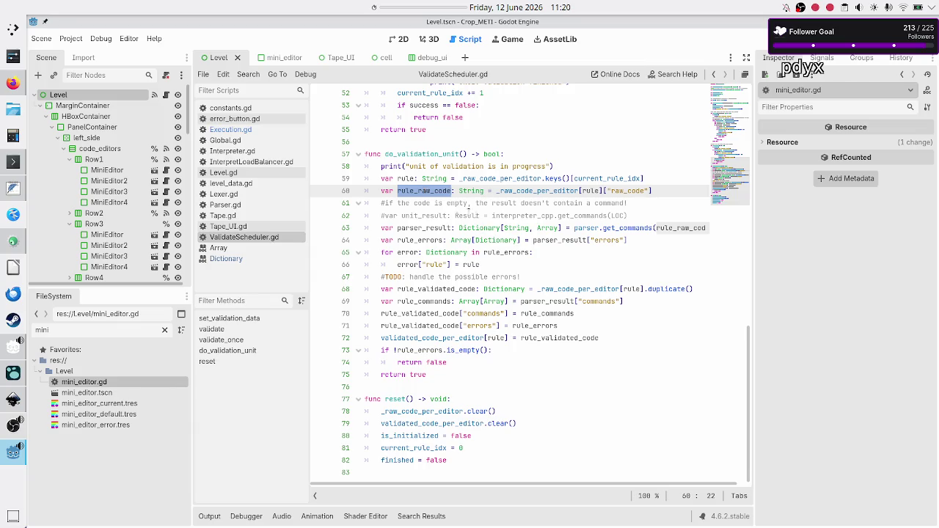
{"action": "left_click_drag", "start_coordinate": [574, 229], "coordinate": [648, 228]}
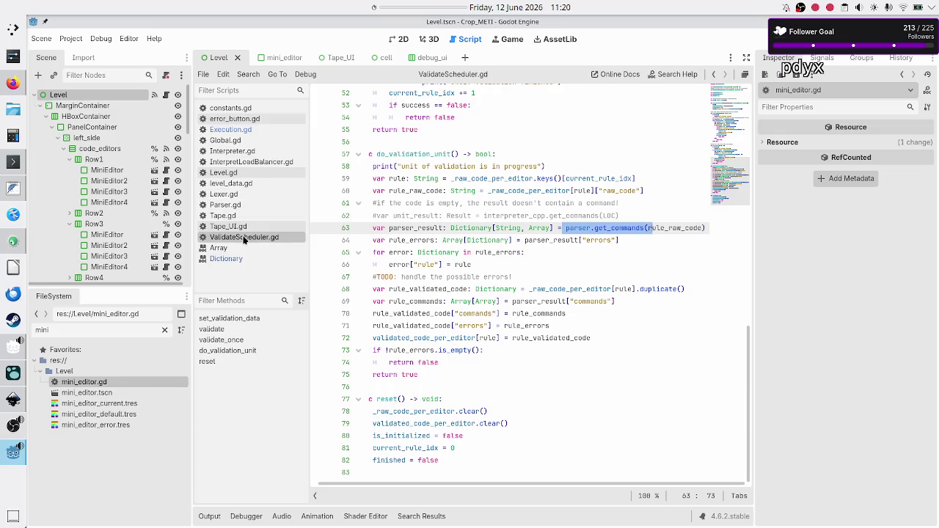
{"action": "left_click", "coordinate": [254, 129]}
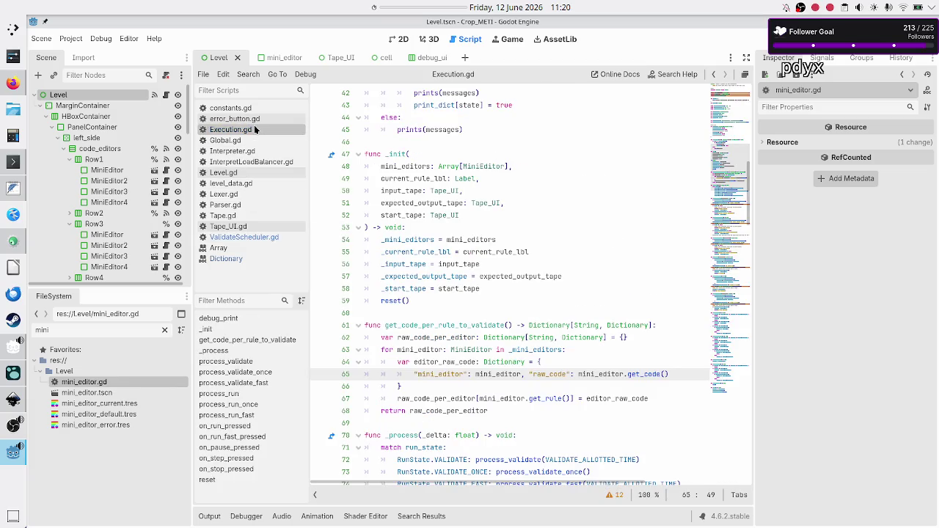
{"action": "left_click", "coordinate": [252, 237]}
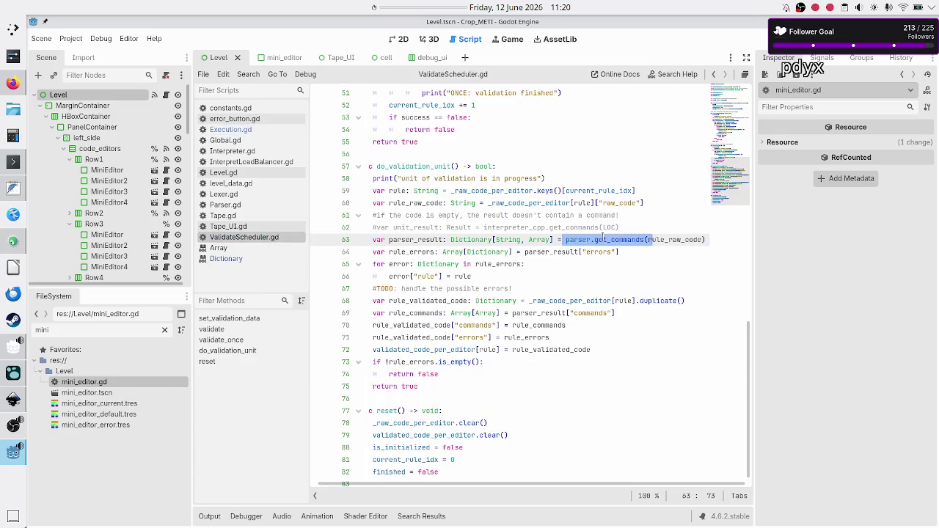
{"action": "left_click", "coordinate": [630, 243]}
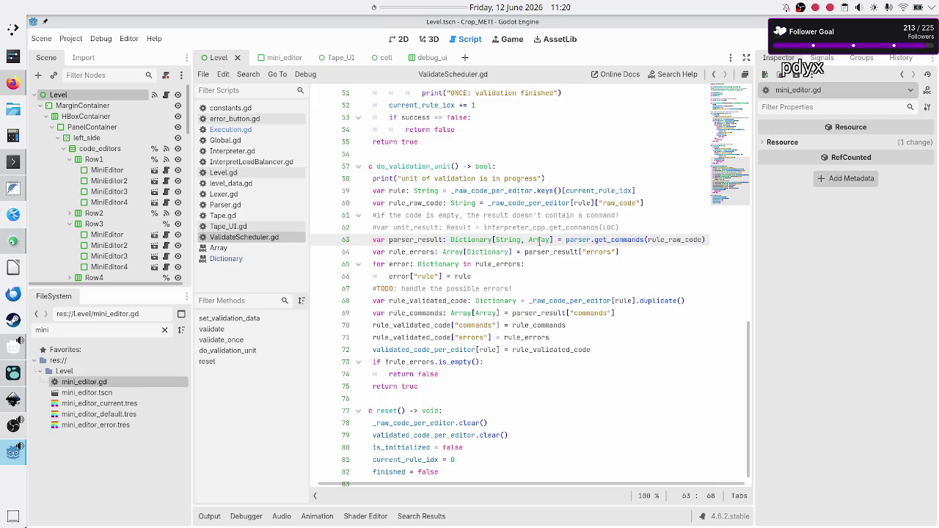
{"action": "double_click", "coordinate": [431, 203]}
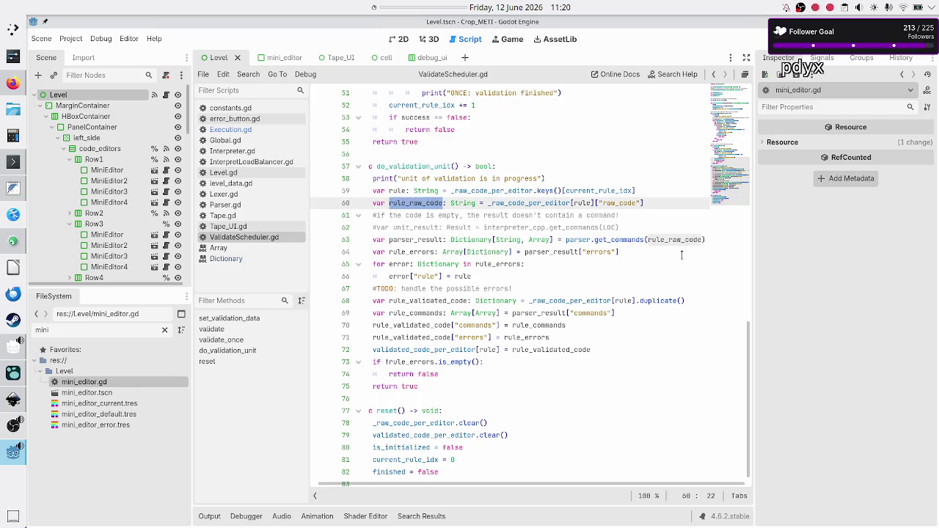
{"action": "left_click", "coordinate": [235, 209]}
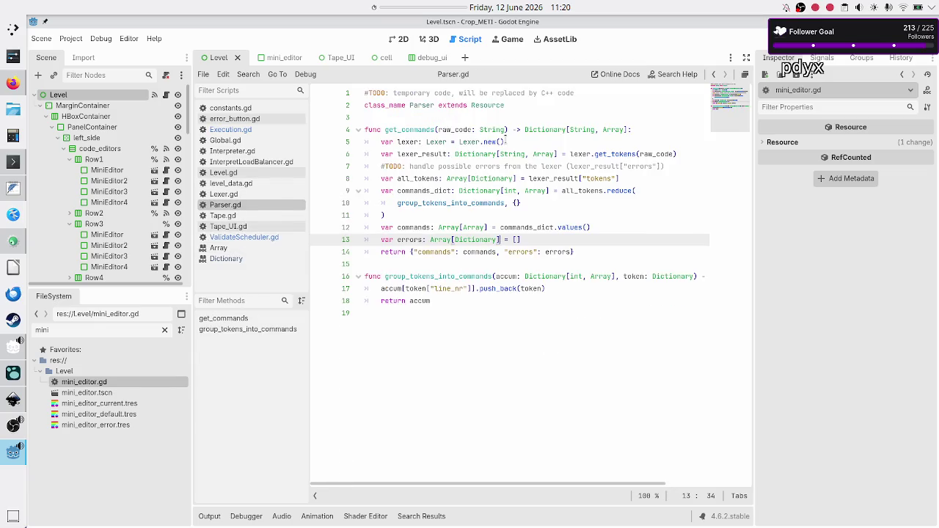
Step: Highlight raw_code, lexer_result and all_tokens in Parser.gd's get_commands, then switch to Lexer.gd
{"action": "double_click", "coordinate": [451, 129]}
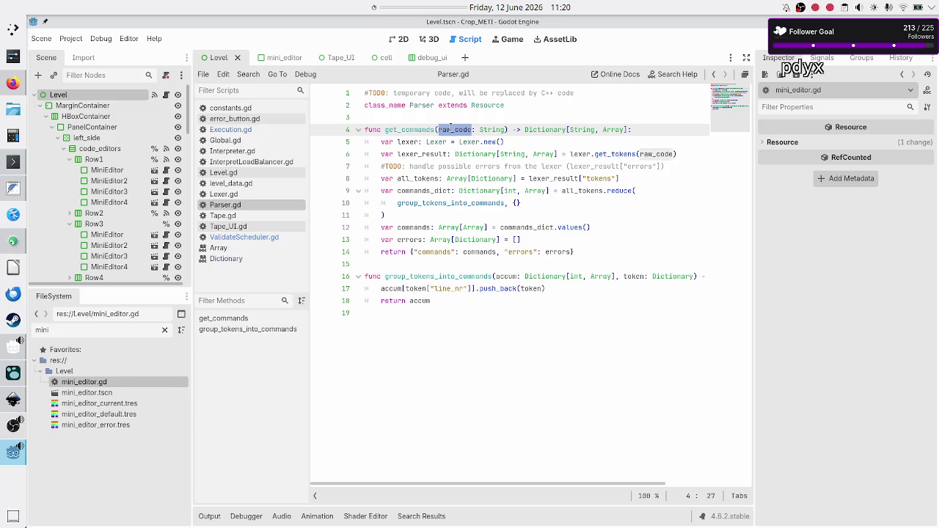
{"action": "double_click", "coordinate": [411, 154]}
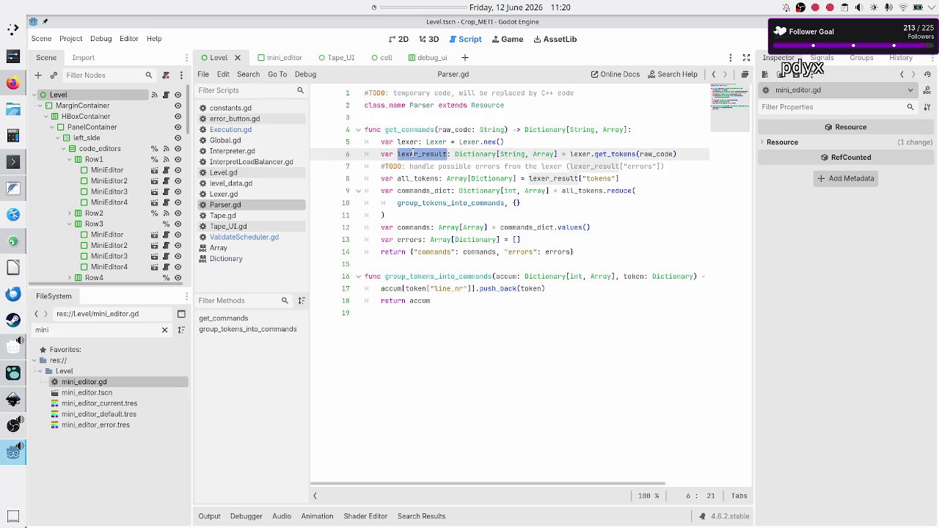
{"action": "double_click", "coordinate": [649, 154]}
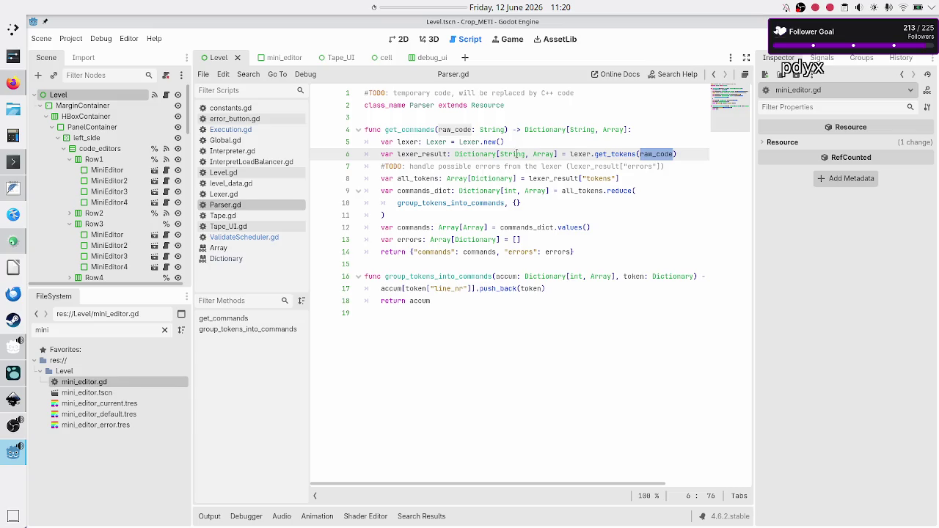
{"action": "mouse_move", "coordinate": [543, 154]}
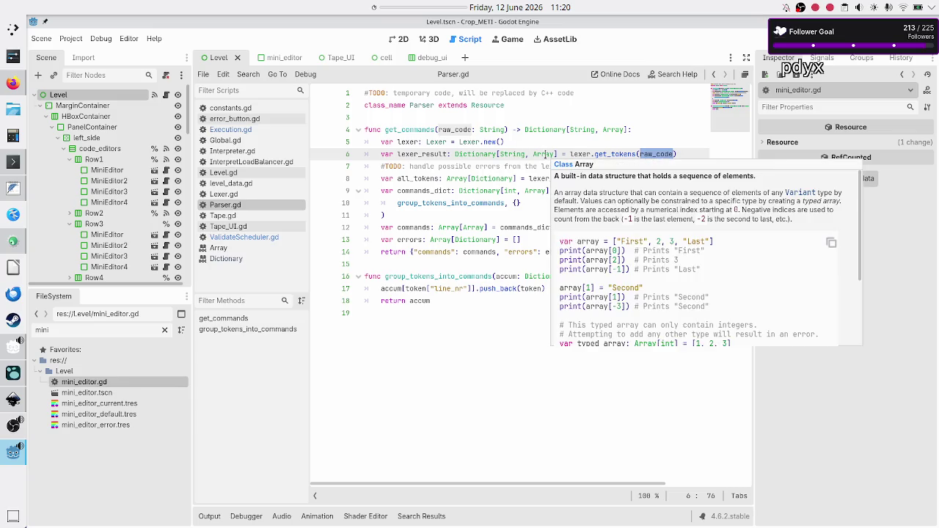
{"action": "double_click", "coordinate": [415, 179]}
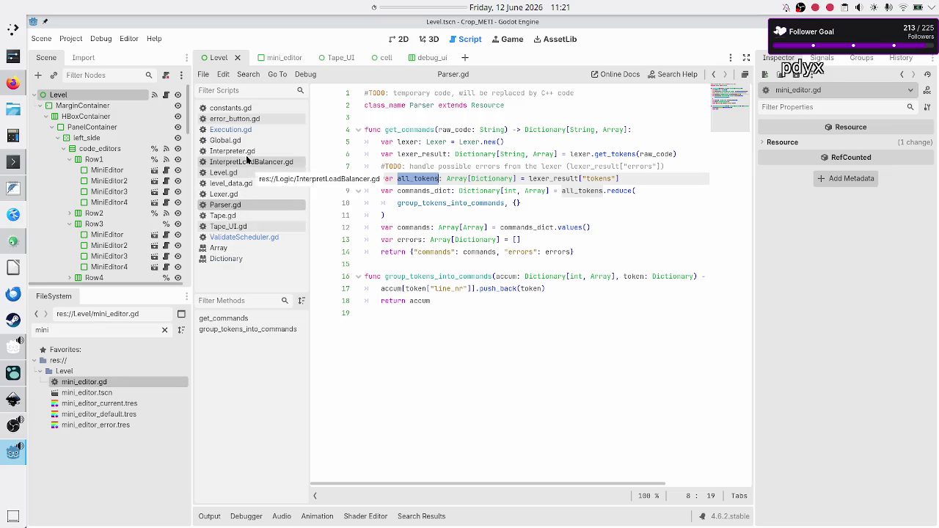
{"action": "left_click", "coordinate": [241, 193]}
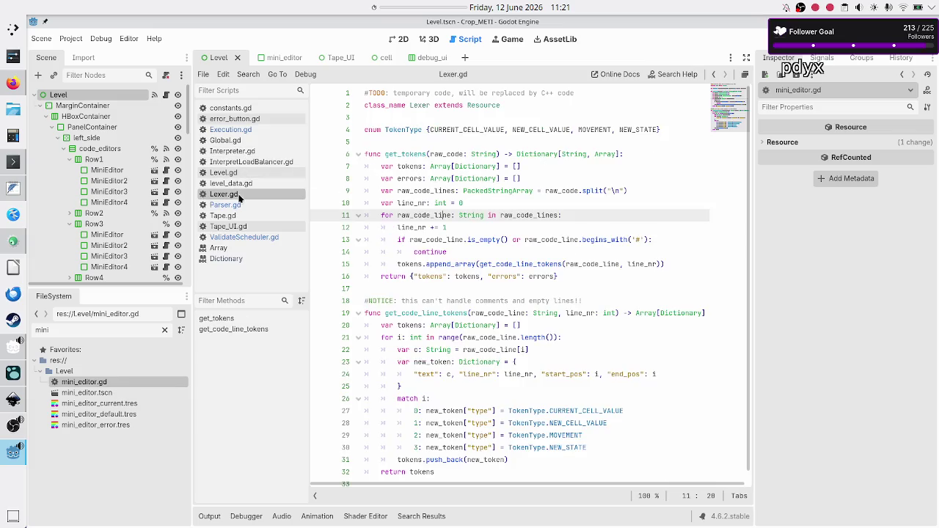
{"action": "left_click", "coordinate": [422, 154]}
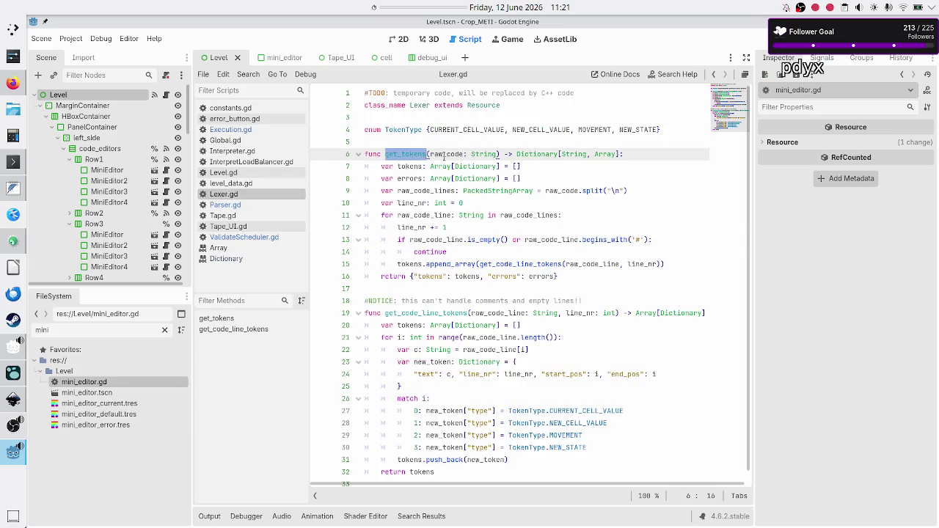
{"action": "double_click", "coordinate": [446, 154]}
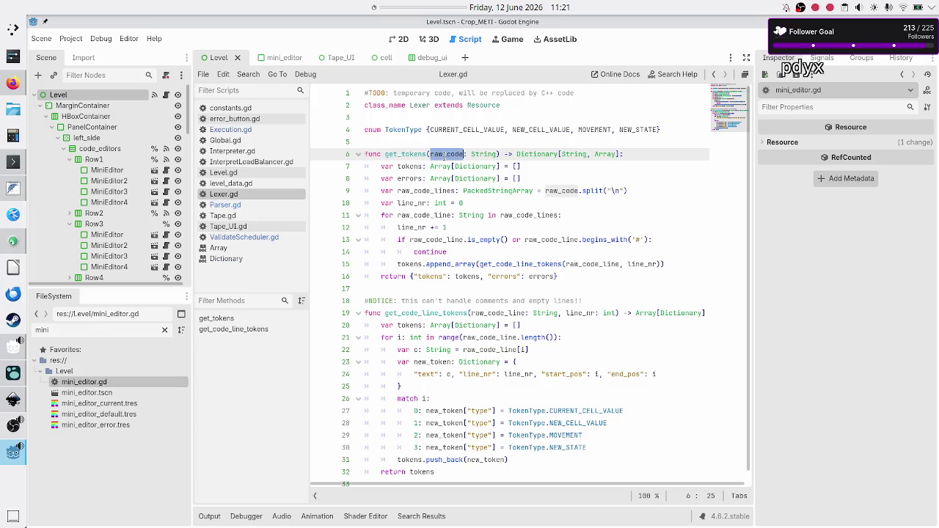
{"action": "double_click", "coordinate": [571, 190]}
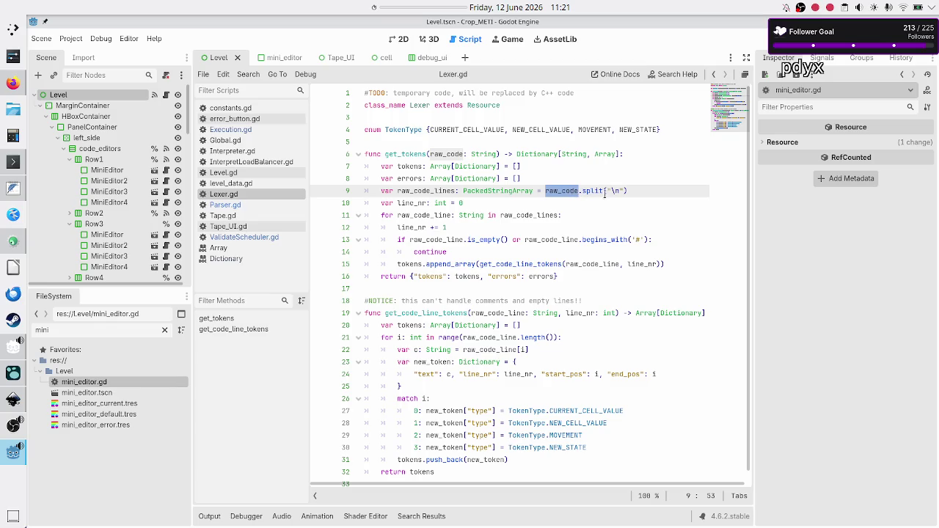
{"action": "mouse_move", "coordinate": [563, 189]}
{"action": "left_click", "coordinate": [643, 190]}
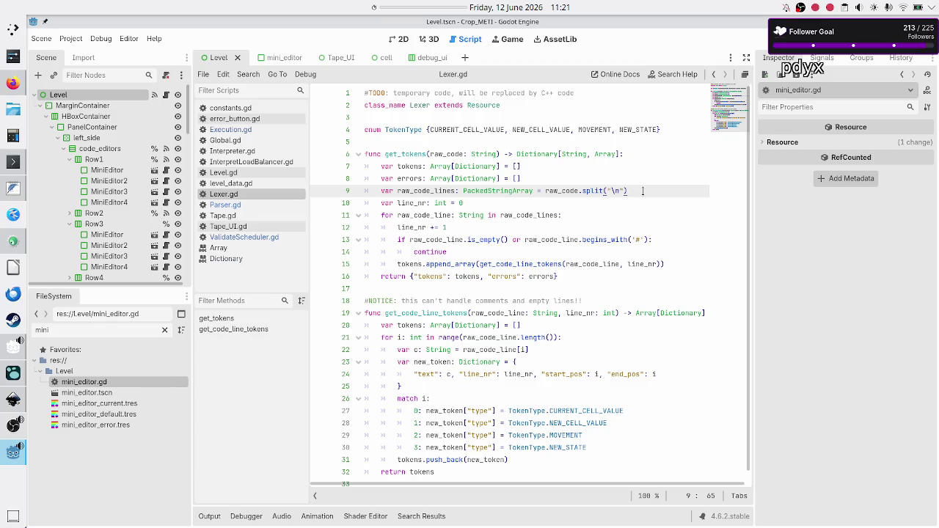
{"action": "key", "text": "Right"}
{"action": "key", "text": "Up"}
{"action": "key", "text": "shift+End"}
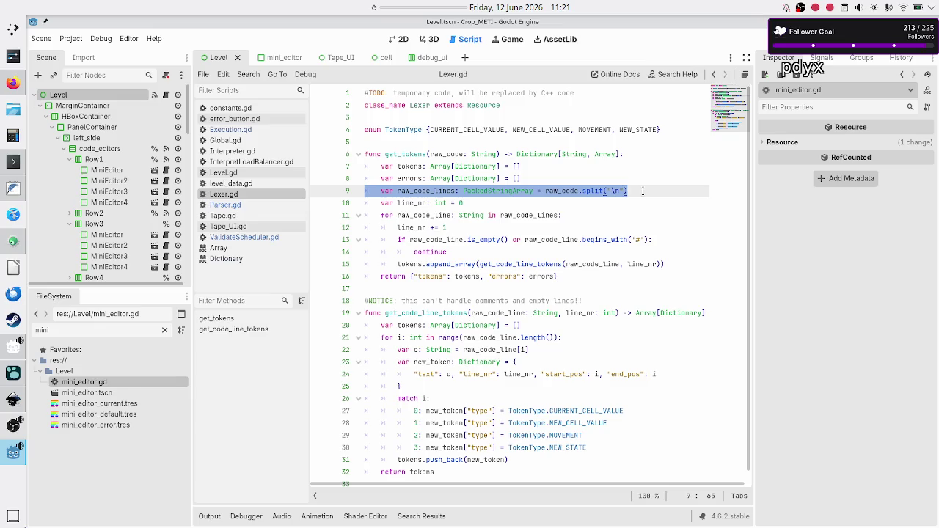
{"action": "key", "text": "Right"}
{"action": "key", "text": "Right"}
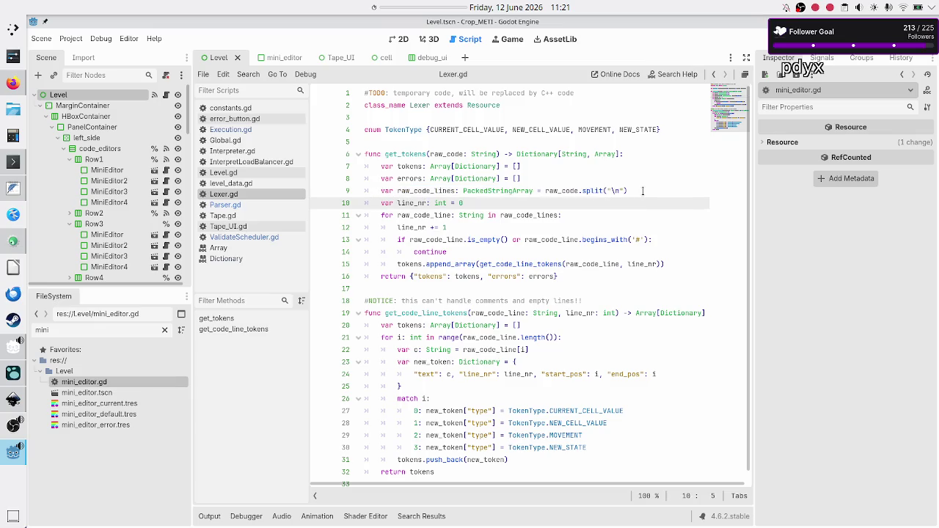
{"action": "key", "text": "shift+End"}
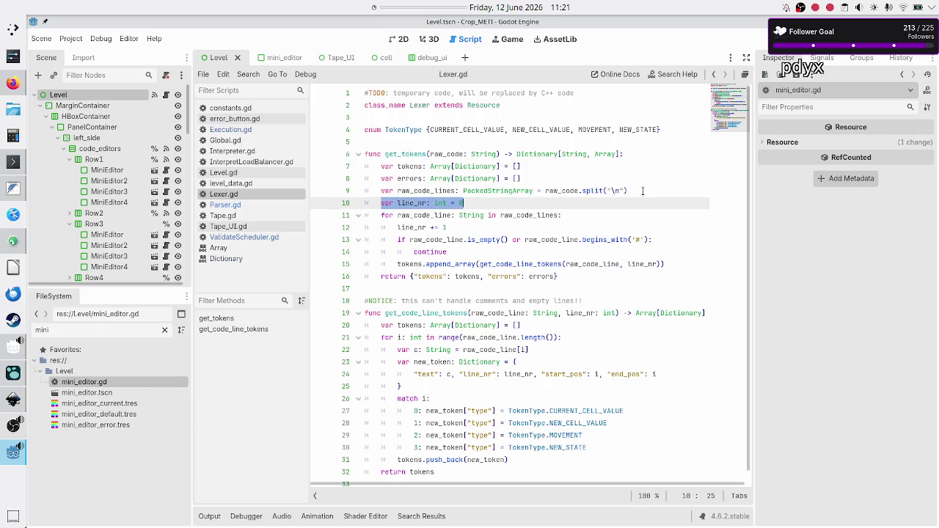
{"action": "key", "text": "Right"}
{"action": "key", "text": "shift+Left"}
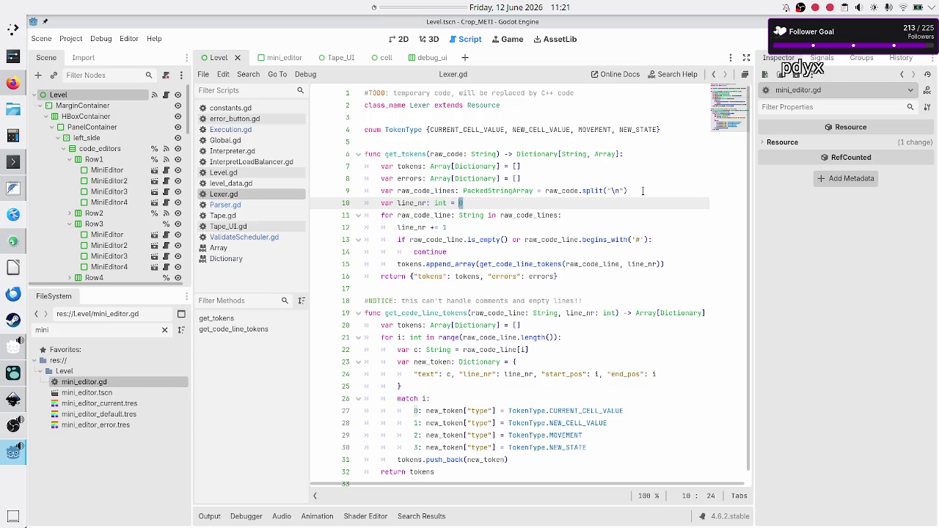
{"action": "key", "text": "Left"}
{"action": "key", "text": "Left"}
{"action": "key", "text": "Left"}
{"action": "key", "text": "Down"}
{"action": "key", "text": "Down"}
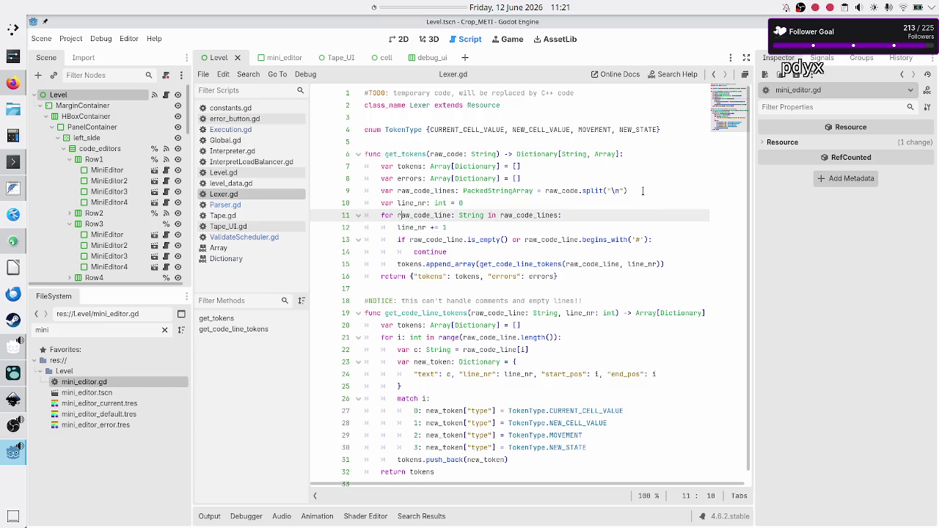
{"action": "key", "text": "Up"}
{"action": "double_click", "coordinate": [562, 191]}
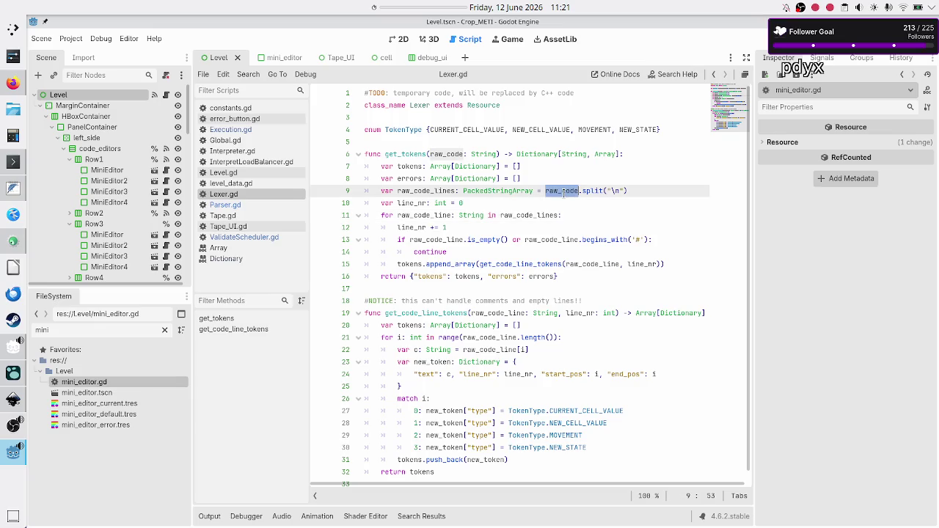
{"action": "double_click", "coordinate": [432, 214]}
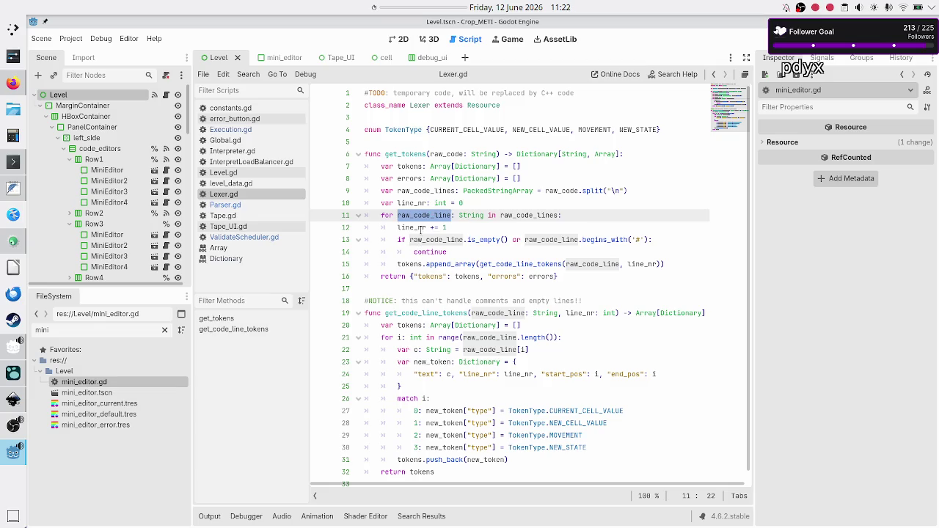
{"action": "left_click", "coordinate": [423, 227]}
{"action": "double_click", "coordinate": [423, 227]}
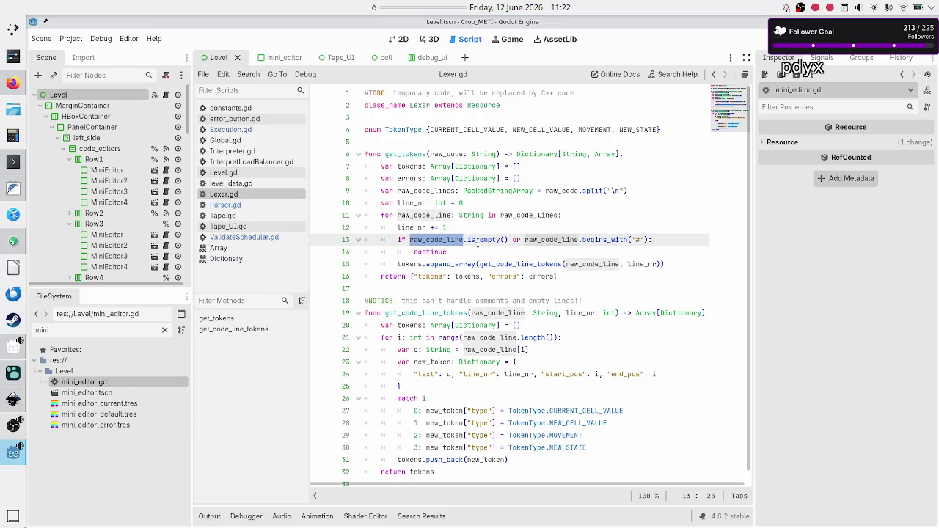
{"action": "double_click", "coordinate": [480, 241]}
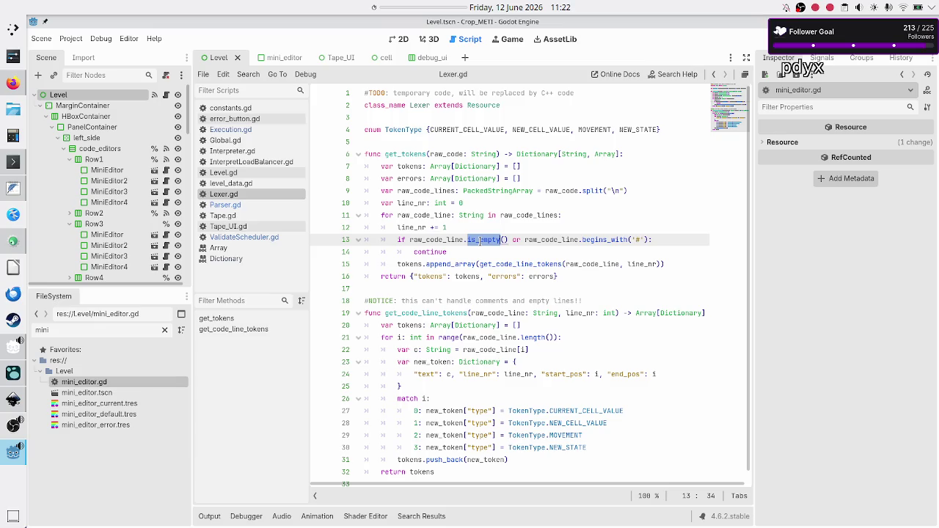
{"action": "double_click", "coordinate": [431, 252]}
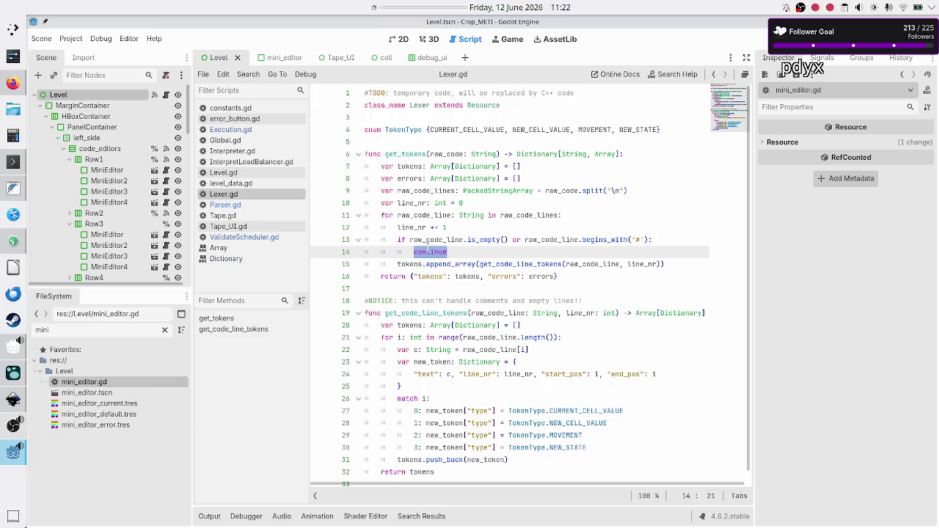
{"action": "left_click", "coordinate": [455, 251]}
{"action": "double_click", "coordinate": [400, 264]}
{"action": "left_click", "coordinate": [423, 252]}
{"action": "left_click_drag", "start_coordinate": [380, 214], "coordinate": [463, 253]}
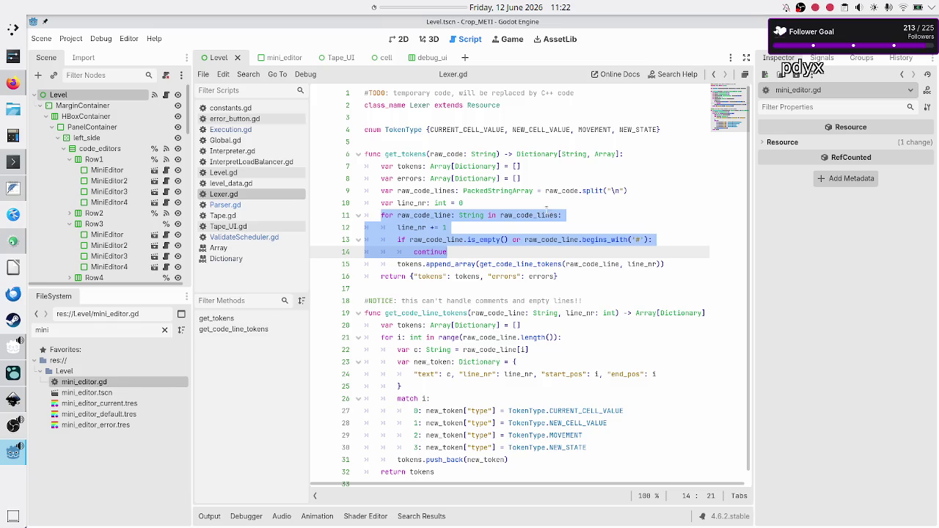
{"action": "double_click", "coordinate": [591, 191]}
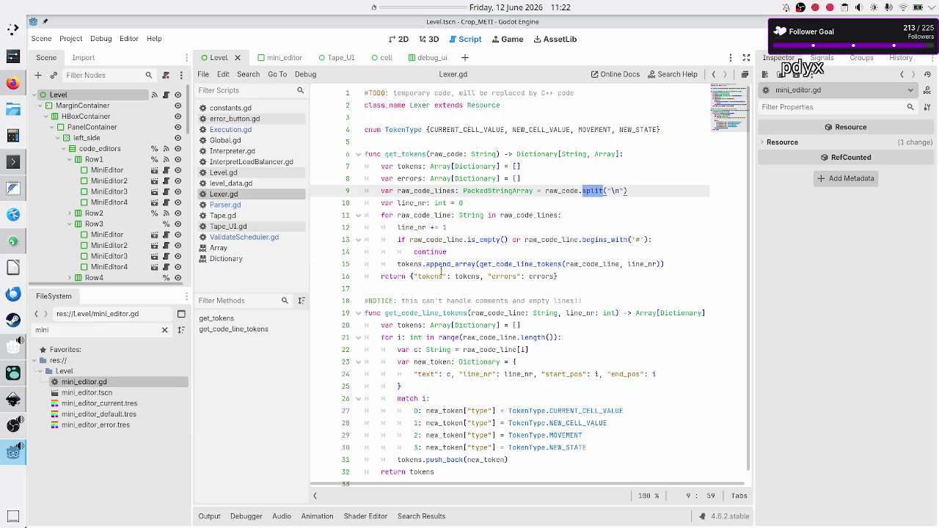
{"action": "double_click", "coordinate": [464, 276]}
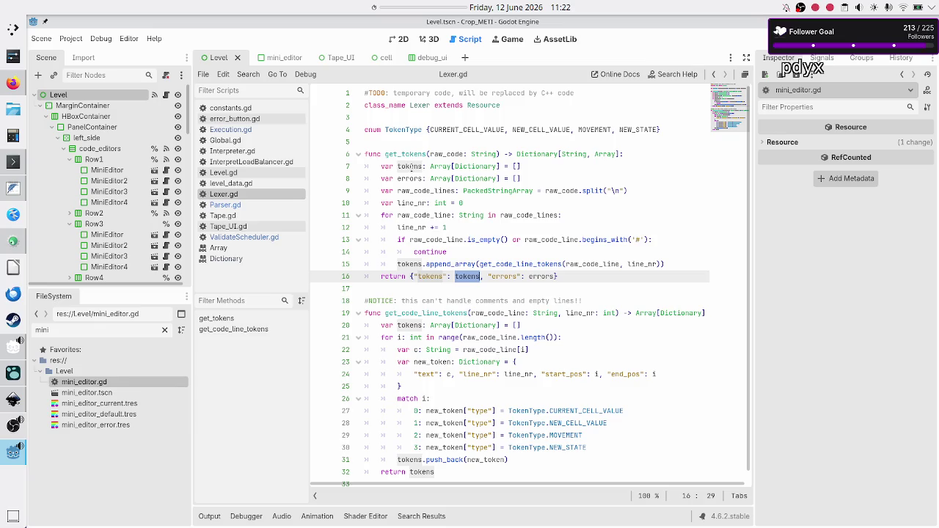
{"action": "left_click", "coordinate": [524, 166]}
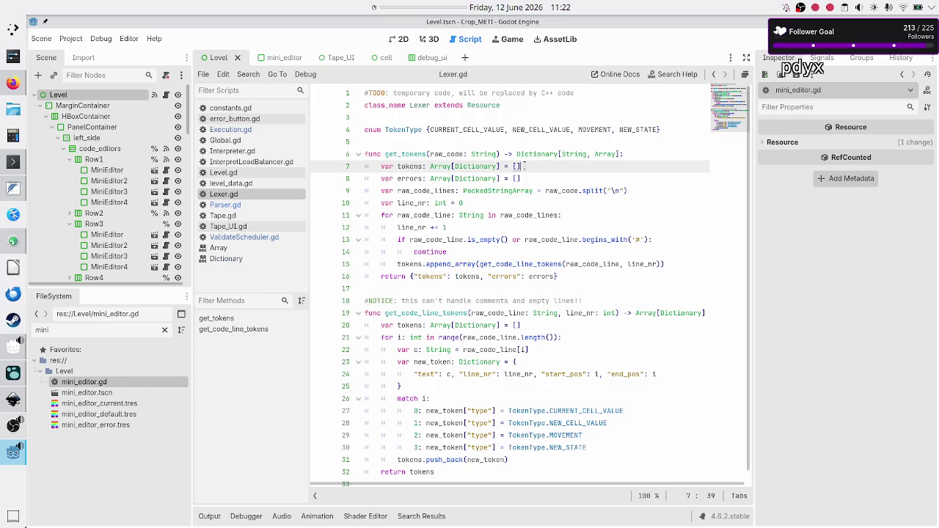
{"action": "left_click", "coordinate": [250, 209]}
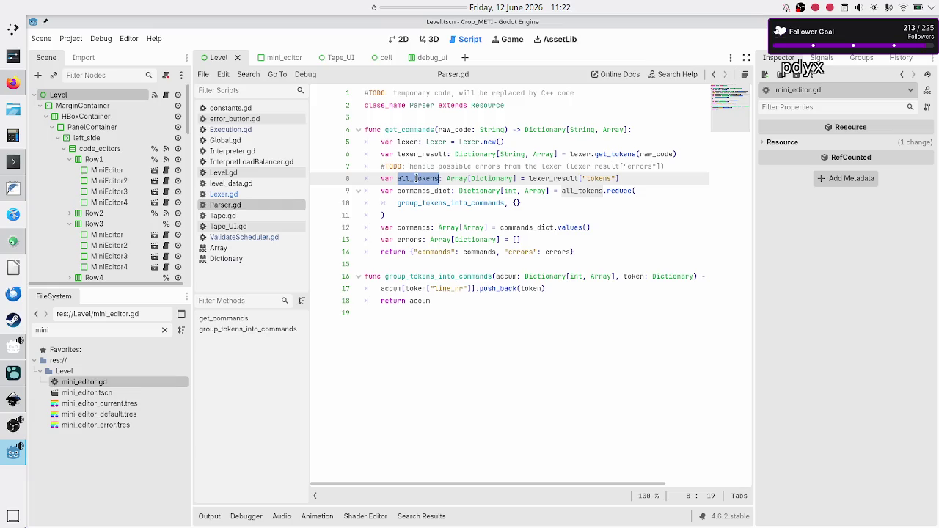
Step: Select the reduce call in get_commands and its empty {} starting dictionary
{"action": "double_click", "coordinate": [616, 190]}
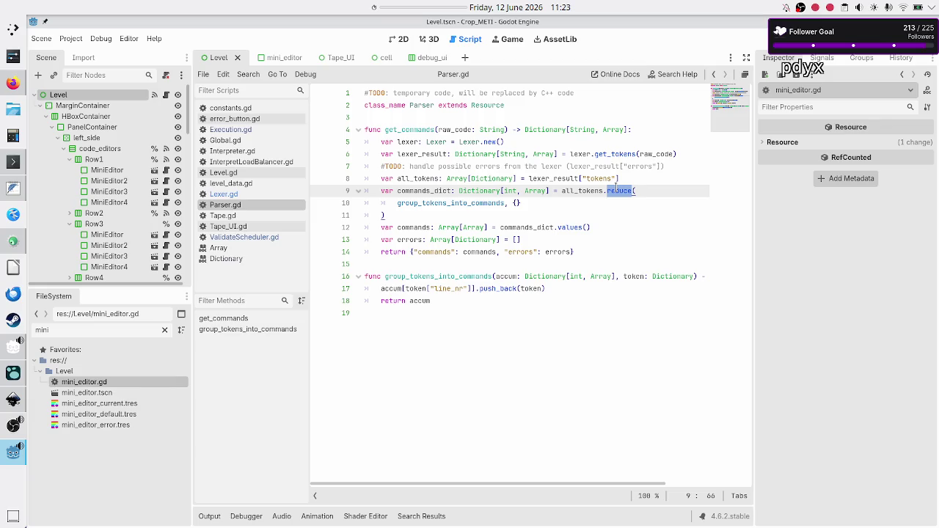
{"action": "left_click", "coordinate": [537, 206]}
{"action": "key", "text": "shift+Left"}
{"action": "key", "text": "shift+Left"}
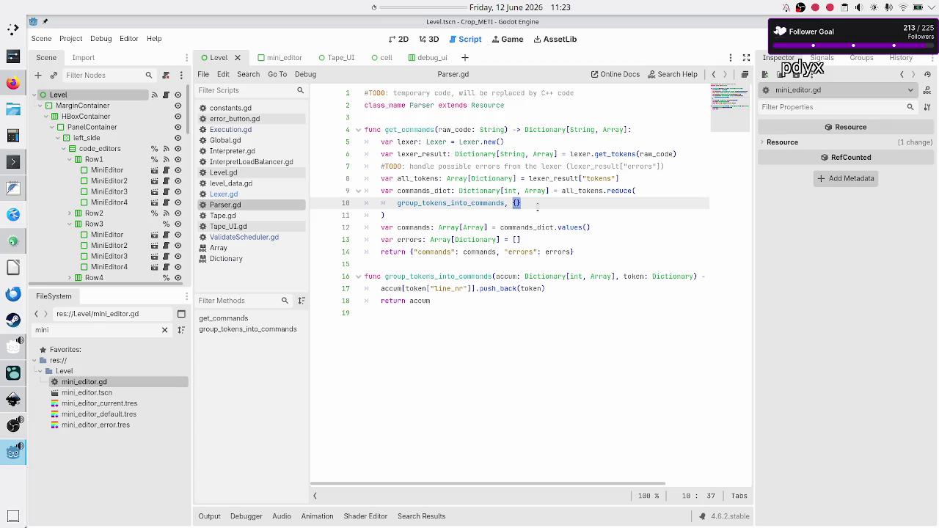
Step: Highlight commands_dict, the values call and the Array type, opening the Array class reference
{"action": "double_click", "coordinate": [421, 190]}
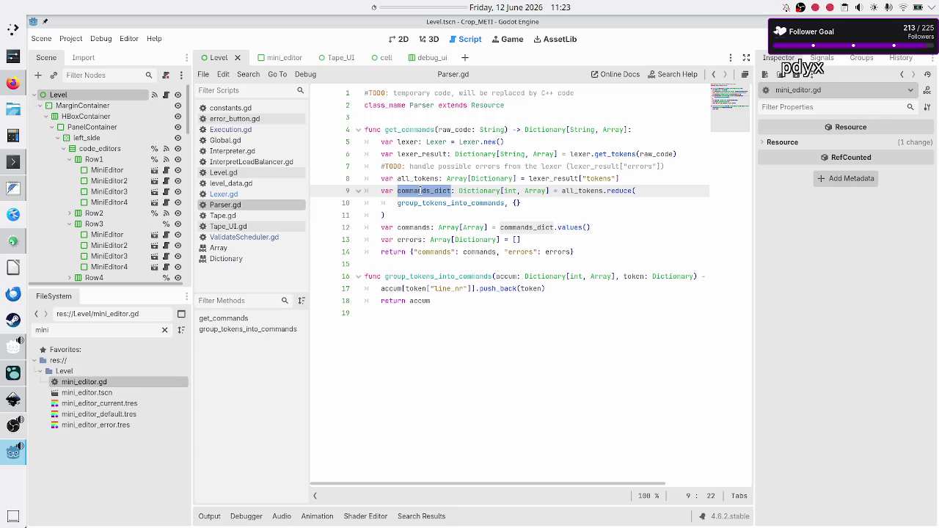
{"action": "double_click", "coordinate": [571, 227]}
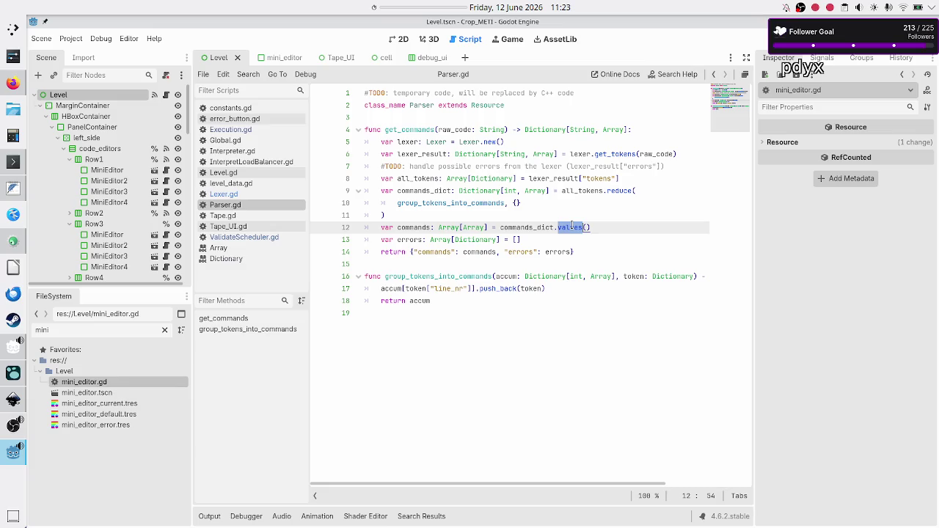
{"action": "double_click", "coordinate": [441, 227]}
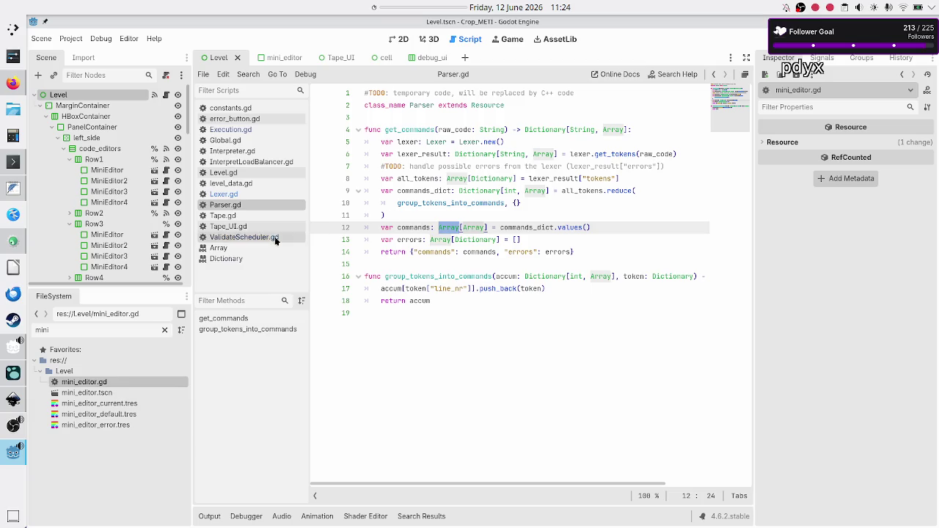
{"action": "left_click", "coordinate": [237, 252]}
Step: Find reduce in the Array reference and read its full description and examples
{"action": "key", "text": "ctrl+f"}
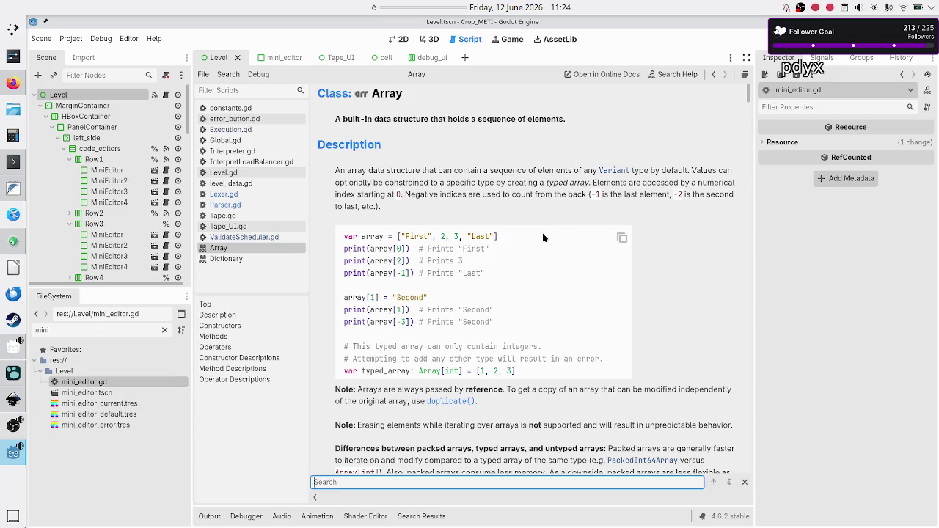
{"action": "type", "text": "reduce"}
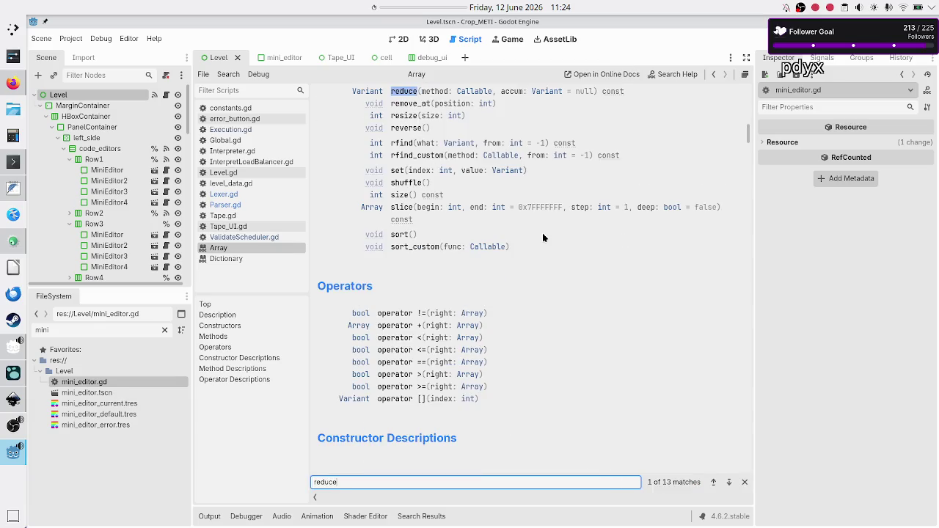
{"action": "left_click", "coordinate": [404, 93]}
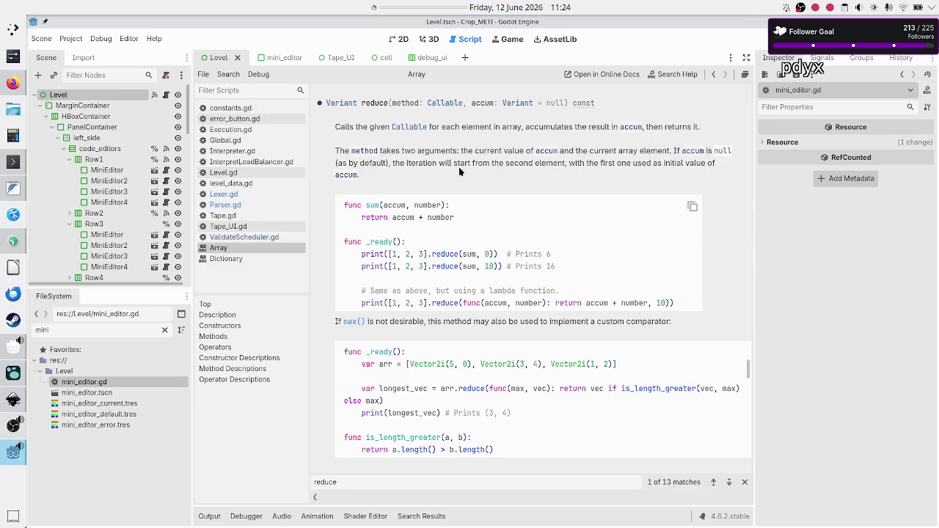
{"action": "scroll", "coordinate": [432, 204], "scroll_direction": "down", "scroll_amount": 5}
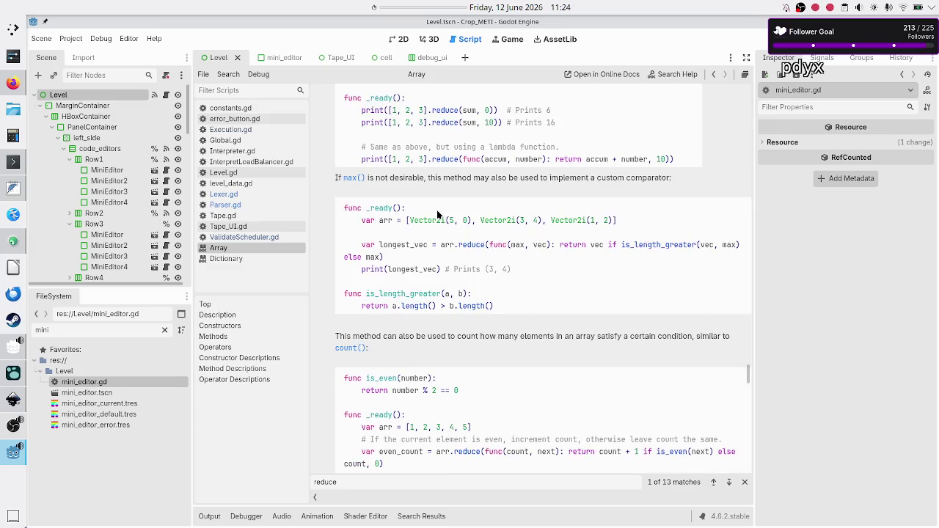
{"action": "scroll", "coordinate": [437, 210], "scroll_direction": "down", "scroll_amount": 2}
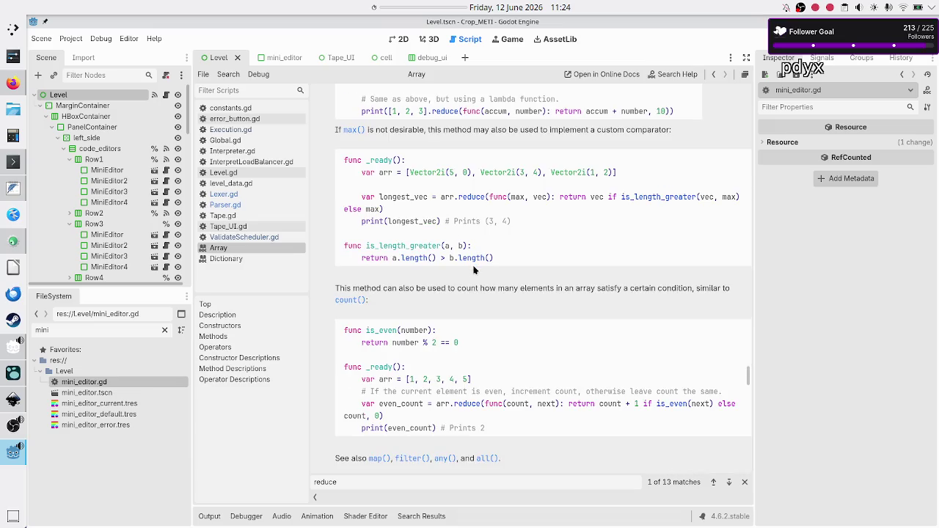
{"action": "scroll", "coordinate": [493, 292], "scroll_direction": "down", "scroll_amount": 6}
{"action": "scroll", "coordinate": [493, 292], "scroll_direction": "up", "scroll_amount": 8}
{"action": "scroll", "coordinate": [493, 291], "scroll_direction": "up", "scroll_amount": 6}
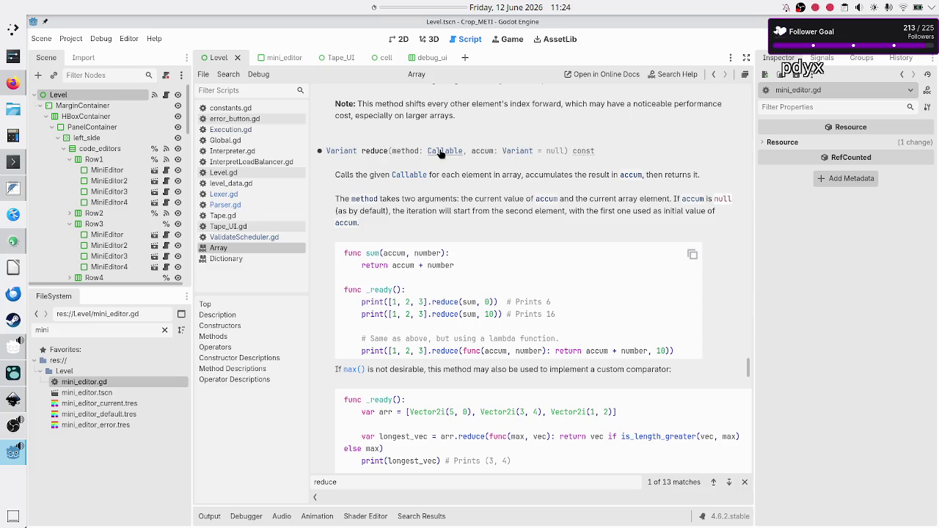
Step: Back in Parser.gd, inspect the Dictionary type, empty {} and values call, opening the Dictionary reference
{"action": "left_click", "coordinate": [245, 205]}
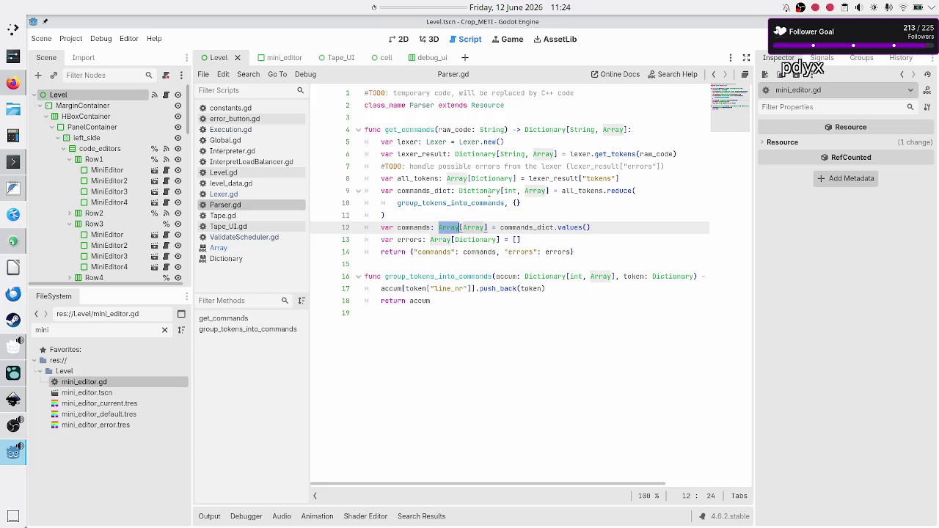
{"action": "double_click", "coordinate": [478, 191]}
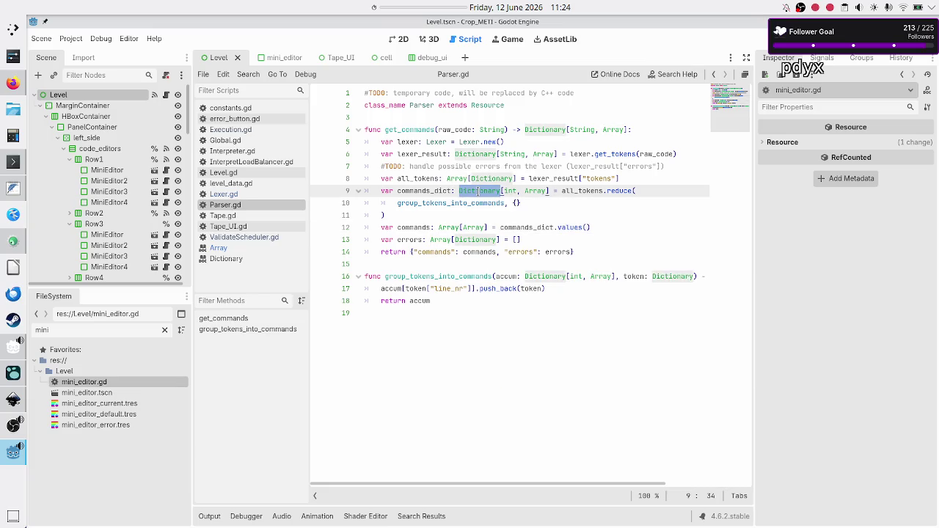
{"action": "left_click_drag", "start_coordinate": [520, 203], "coordinate": [505, 203]}
{"action": "left_click", "coordinate": [512, 204]}
{"action": "double_click", "coordinate": [569, 228]}
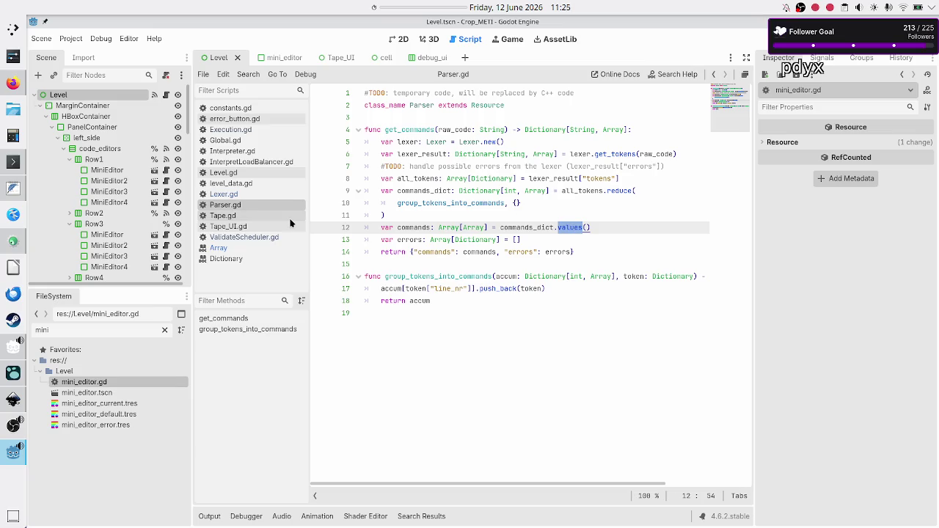
{"action": "left_click", "coordinate": [242, 258]}
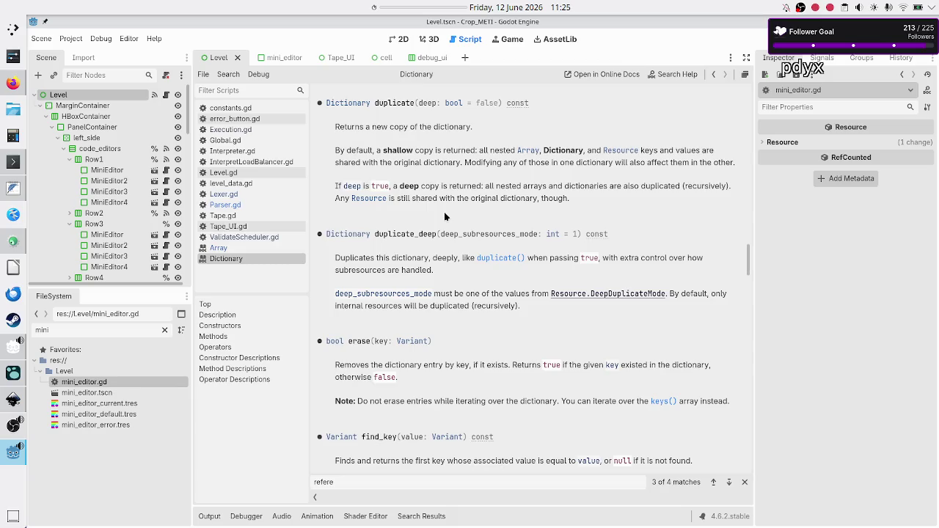
{"action": "key", "text": "ctrl+f"}
{"action": "type", "text": "values"}
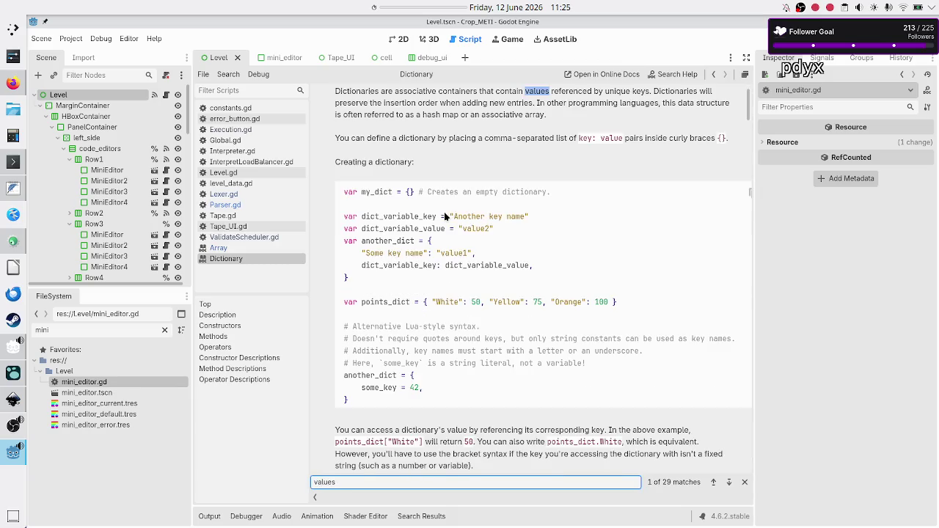
{"action": "left_click", "coordinate": [726, 485]}
{"action": "left_click", "coordinate": [727, 484]}
{"action": "left_click", "coordinate": [726, 484]}
{"action": "left_click", "coordinate": [727, 484]}
{"action": "left_click", "coordinate": [727, 484]}
{"action": "left_click", "coordinate": [726, 484]}
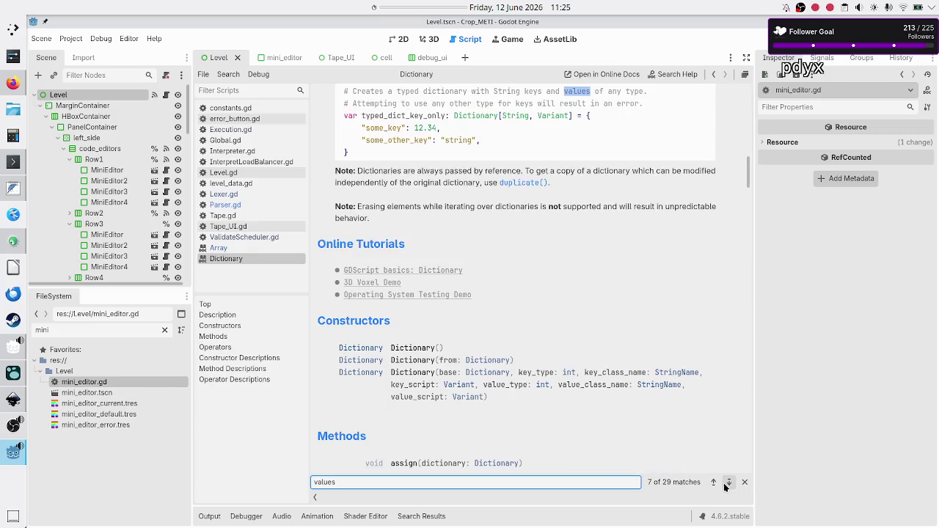
{"action": "left_click", "coordinate": [726, 484]}
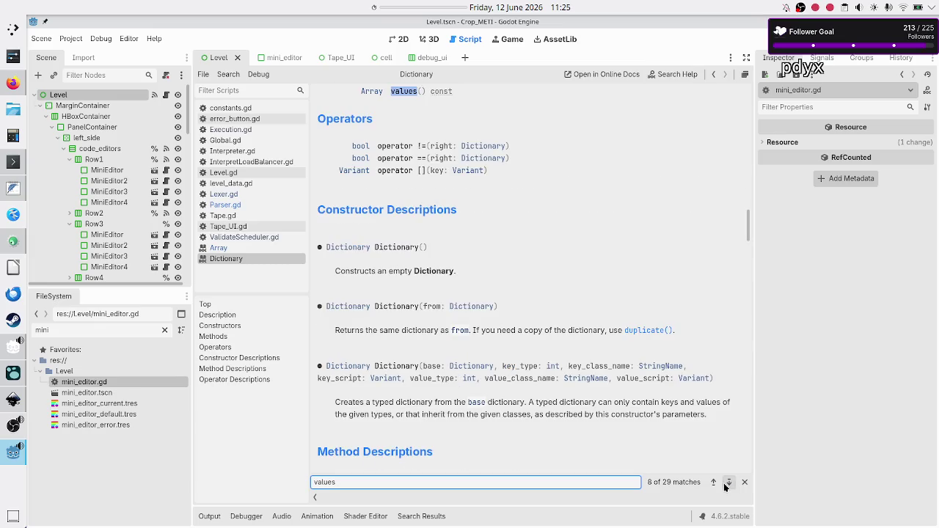
{"action": "left_click", "coordinate": [406, 96]}
{"action": "key", "text": "End"}
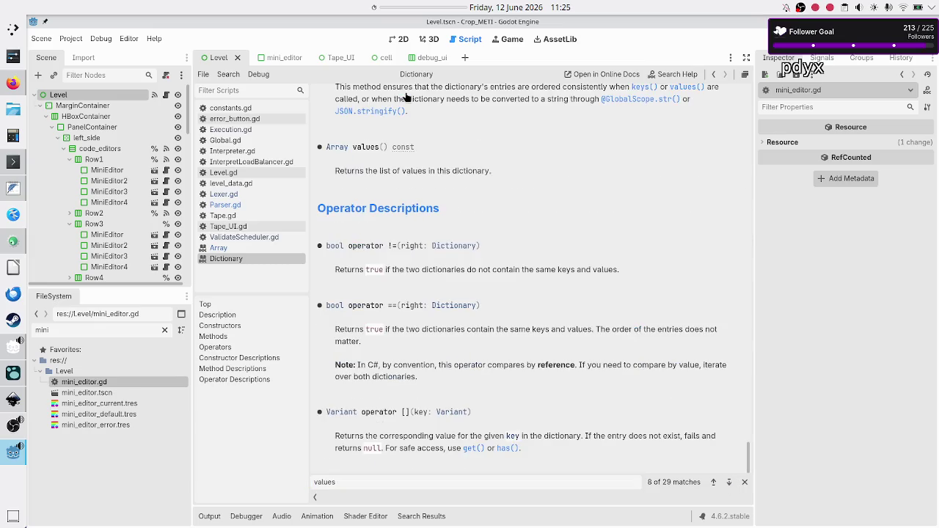
{"action": "mouse_move", "coordinate": [435, 171]}
{"action": "left_mouse_down"}
{"action": "mouse_move", "coordinate": [377, 171]}
{"action": "mouse_move", "coordinate": [491, 170]}
{"action": "left_mouse_up"}
{"action": "double_click", "coordinate": [419, 171]}
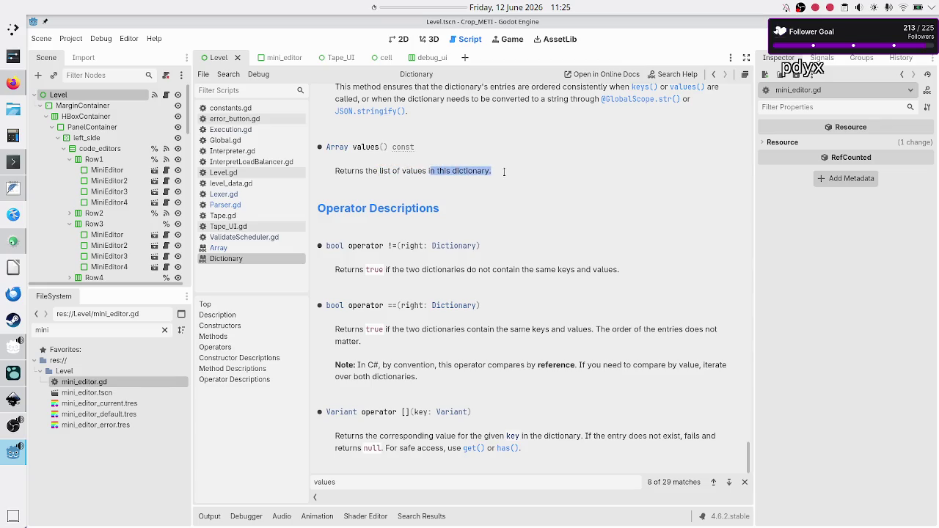
{"action": "left_click", "coordinate": [242, 204]}
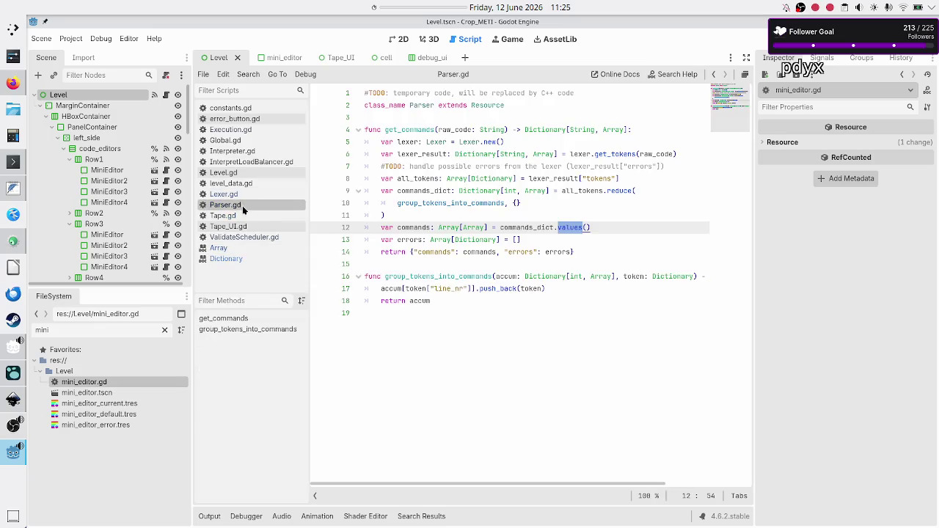
Step: Select Parser.gd's Array type, then put the cursor in ValidateScheduler.gd's line 61 comment
{"action": "double_click", "coordinate": [447, 227]}
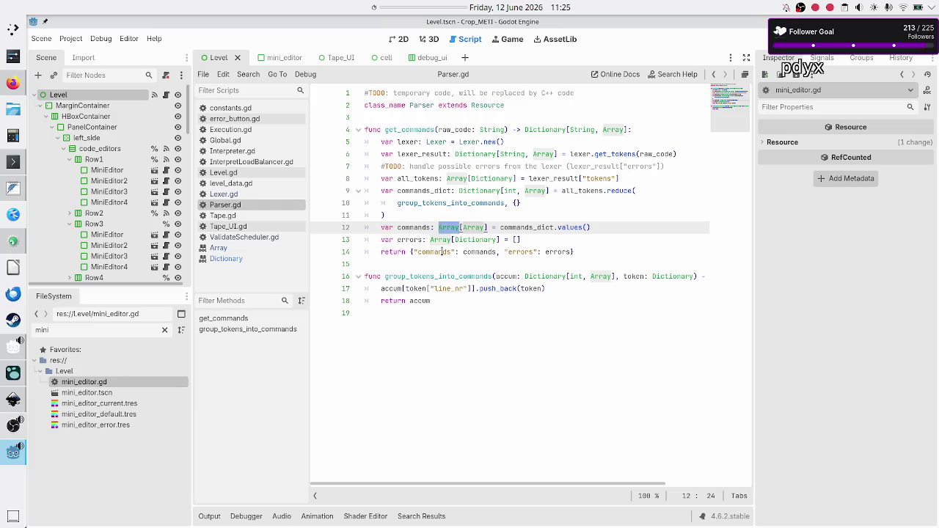
{"action": "left_click", "coordinate": [244, 237]}
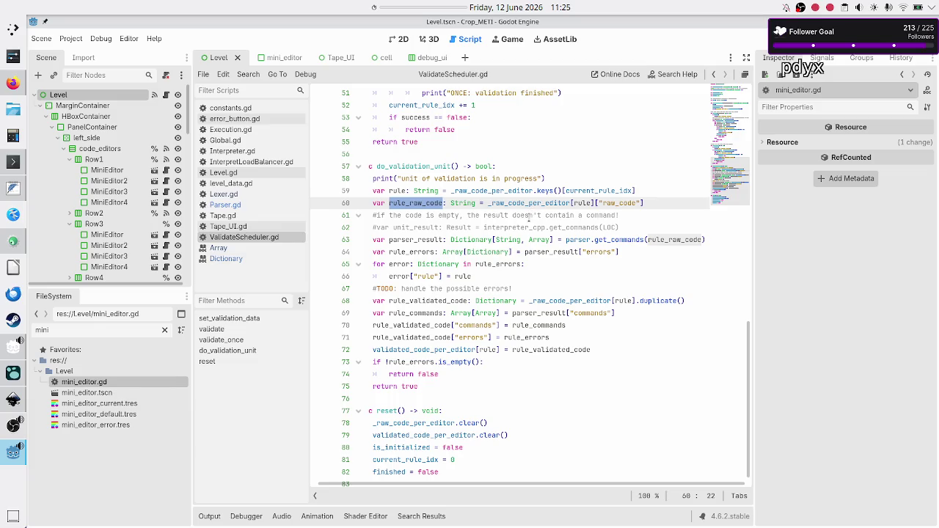
{"action": "left_click", "coordinate": [438, 215]}
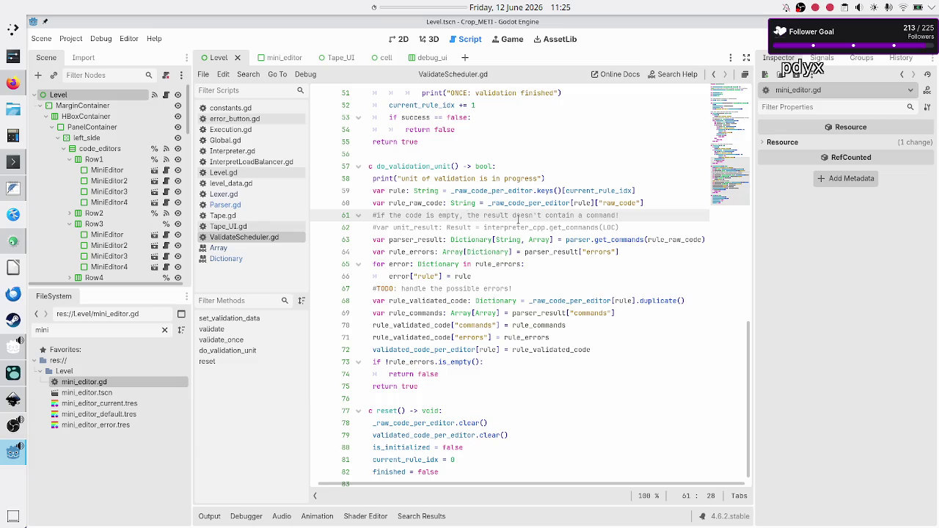
Step: Change 'code' to 'raw_code' in the line 61 empty-code comment and review the revised line
{"action": "key", "text": "Left"}
{"action": "key", "text": "Left"}
{"action": "key", "text": "Left"}
{"action": "type", "text": "raw_"}
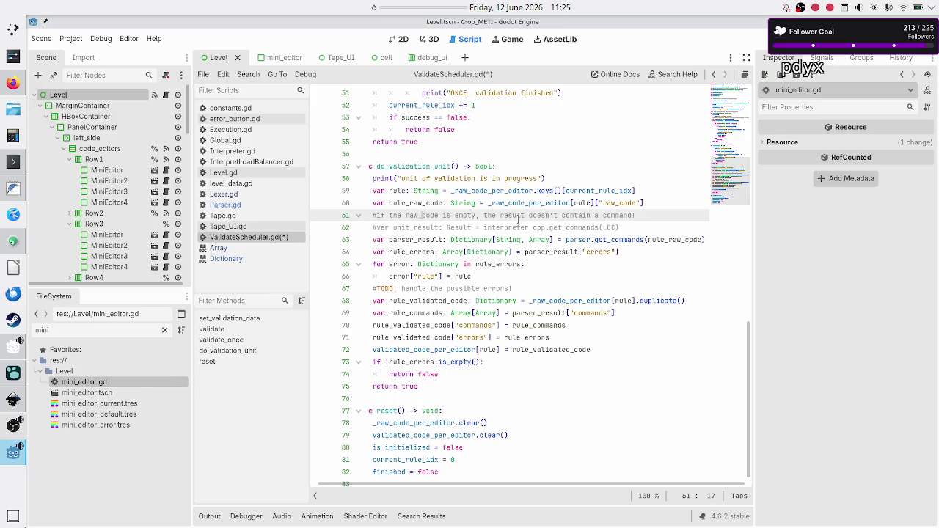
{"action": "key", "text": "Right"}
{"action": "key", "text": "Right"}
{"action": "key", "text": "Right"}
{"action": "key", "text": "Home"}
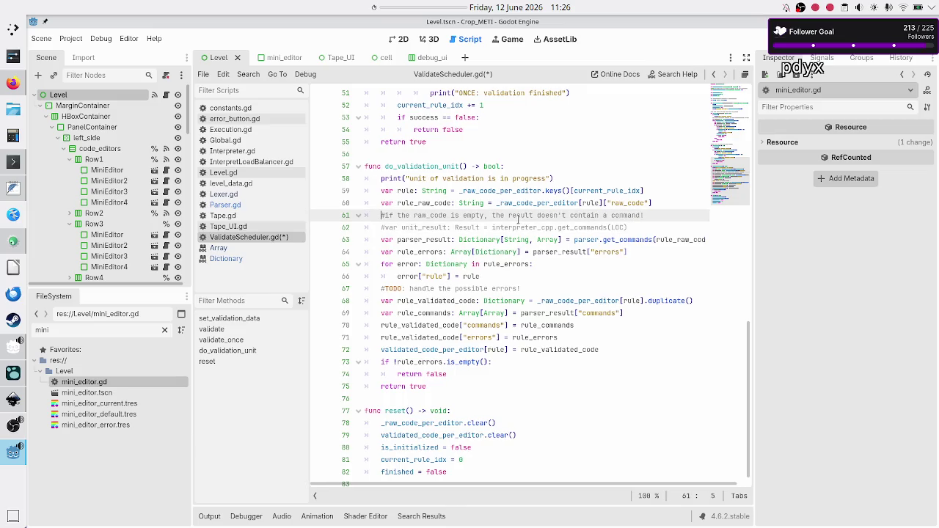
{"action": "key", "text": "shift+End"}
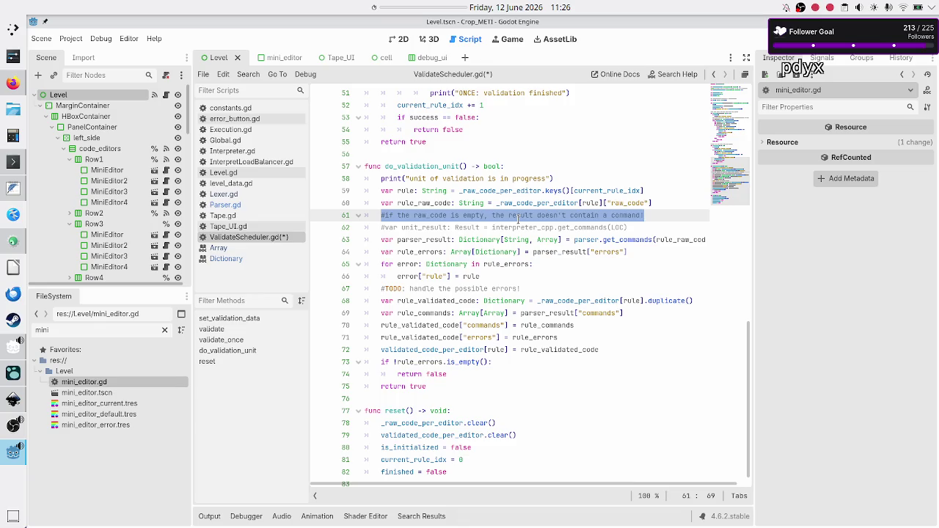
{"action": "key", "text": "Right"}
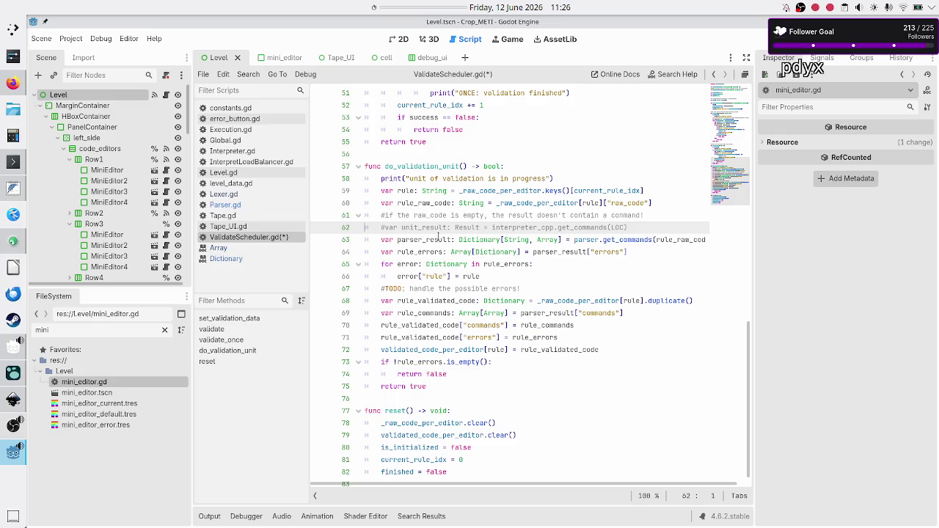
Step: Trace parser_result and rule_commands through lines 63–70, then switch to the Inkscape drawing
{"action": "double_click", "coordinate": [421, 240]}
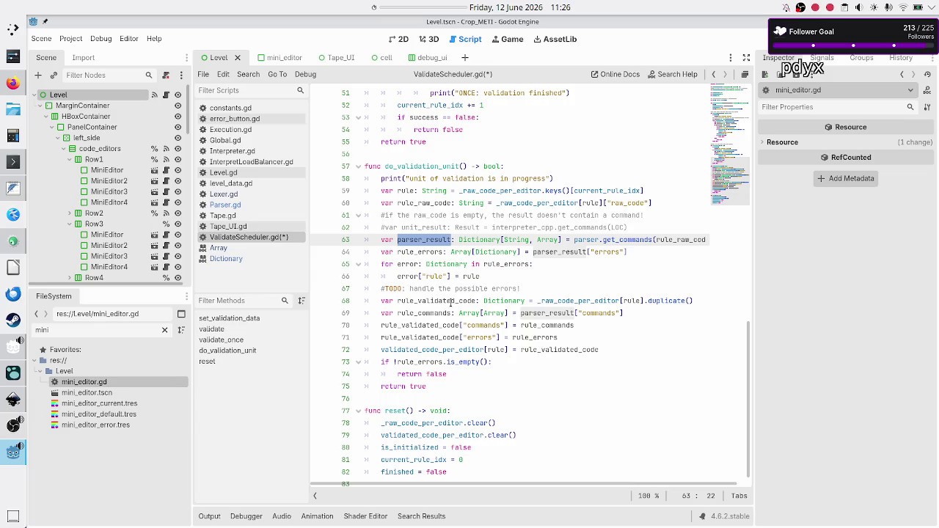
{"action": "left_click", "coordinate": [433, 312]}
{"action": "double_click", "coordinate": [434, 313]}
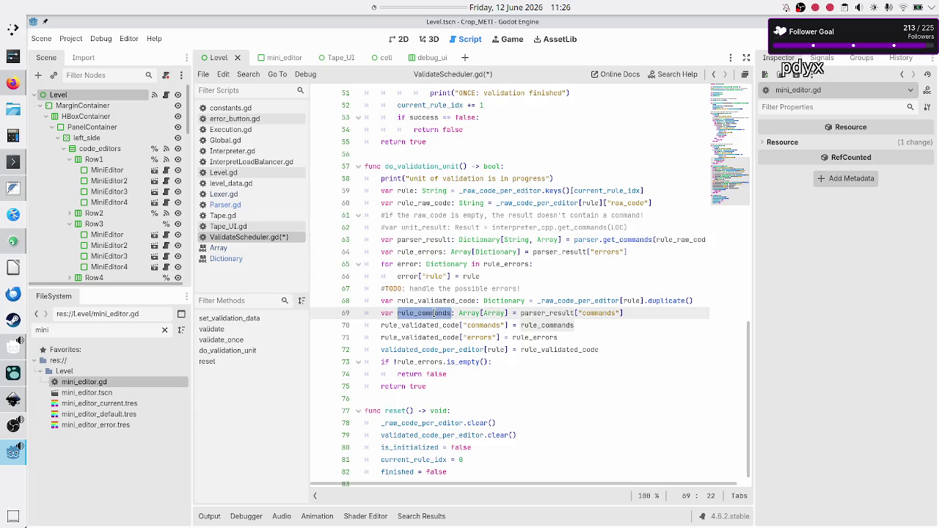
{"action": "double_click", "coordinate": [596, 313]}
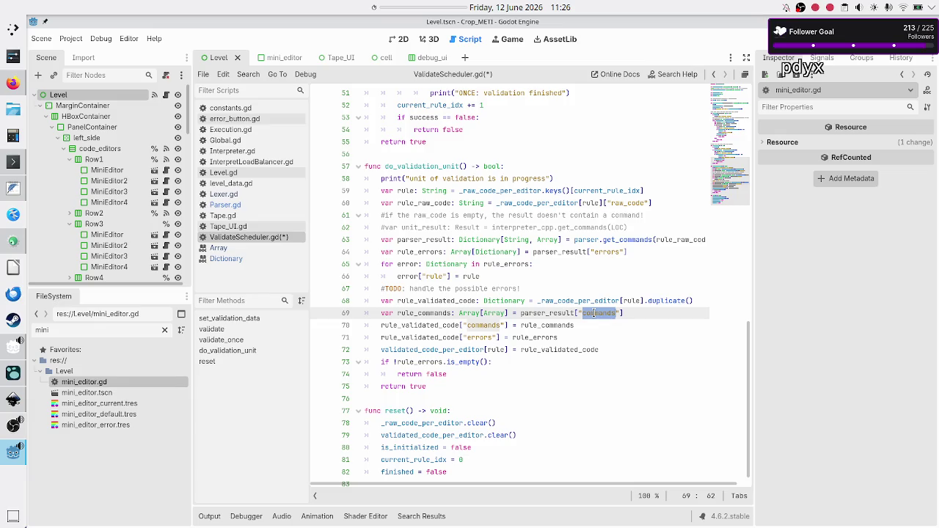
{"action": "double_click", "coordinate": [463, 313]}
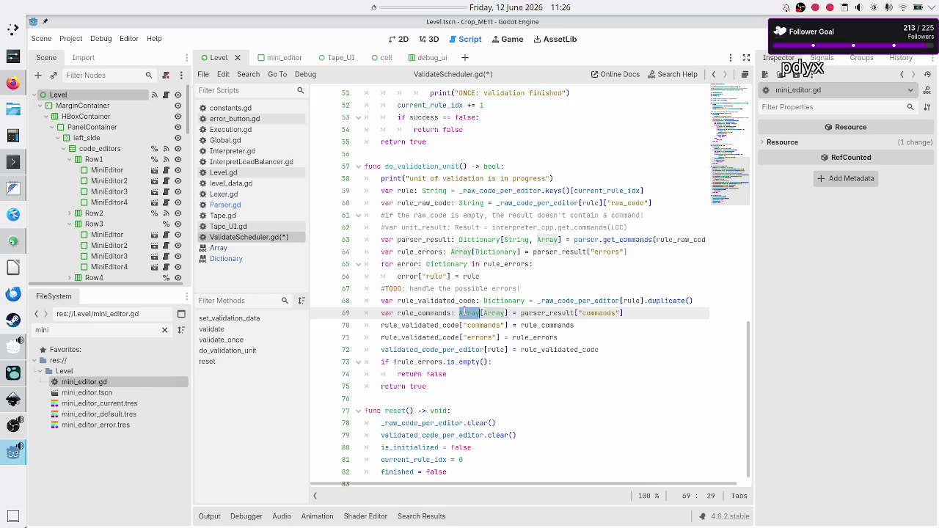
{"action": "double_click", "coordinate": [543, 325]}
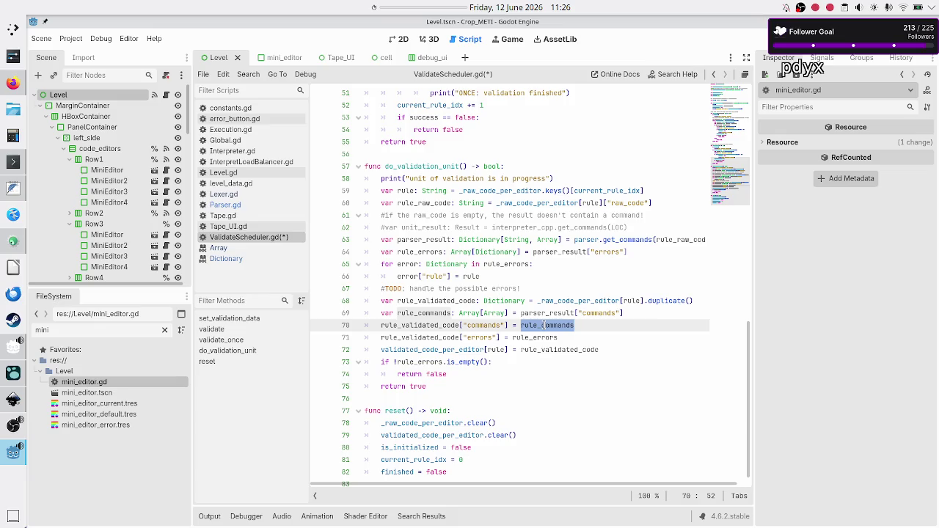
{"action": "key", "text": "alt+Tab"}
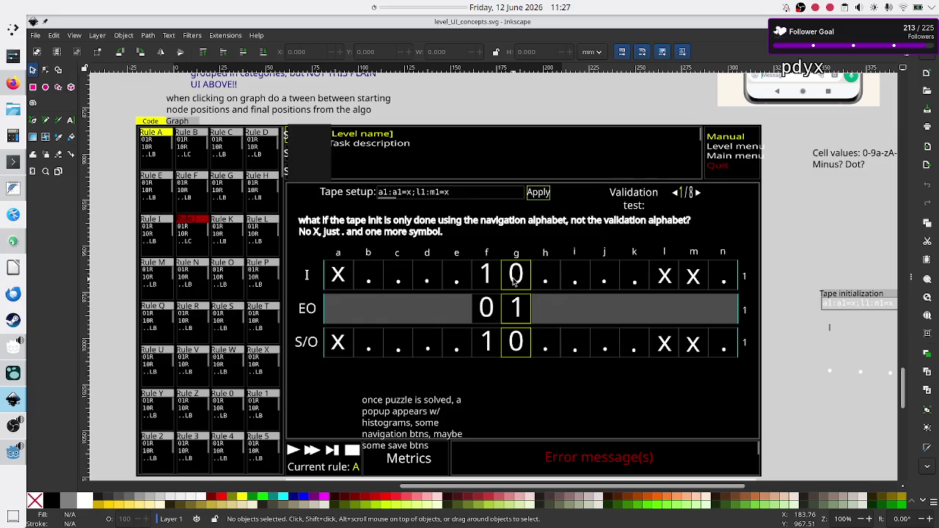
Step: Review lines 70–73 of ValidateScheduler.gd, save the do_validation_unit edits, and scroll back to the top
{"action": "key", "text": "alt+Tab"}
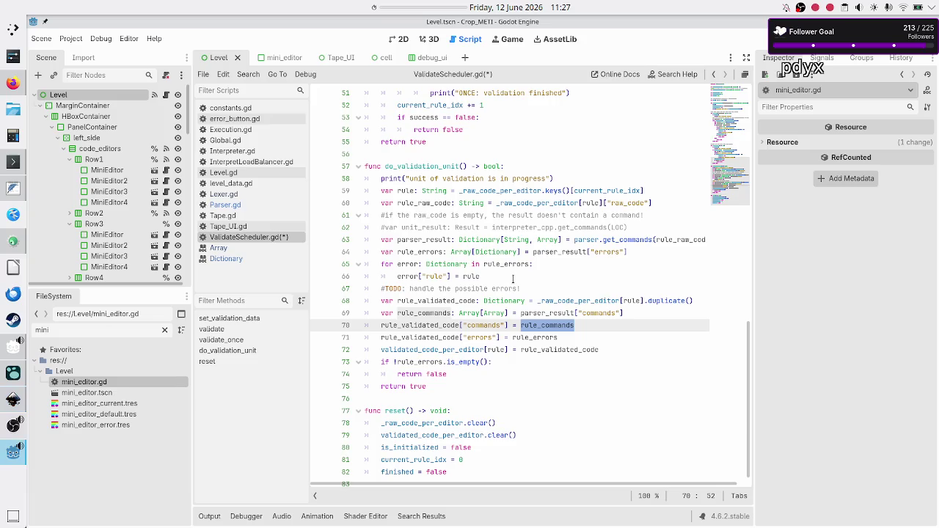
{"action": "key", "text": "Right"}
{"action": "key", "text": "Down"}
{"action": "key", "text": "Home"}
{"action": "key", "text": "Home"}
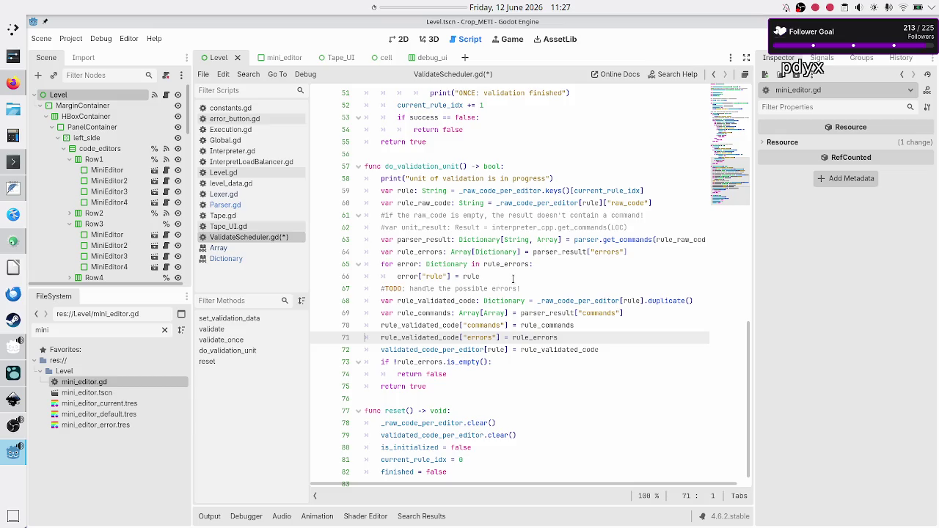
{"action": "key", "text": "Up"}
{"action": "key", "text": "Down"}
{"action": "key", "text": "Down"}
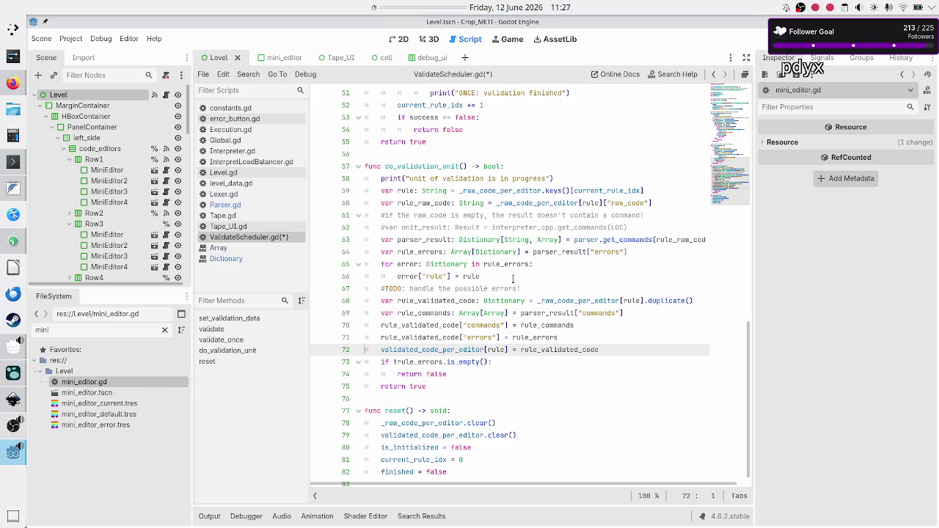
{"action": "key", "text": "shift+End"}
{"action": "key", "text": "Down"}
{"action": "key", "text": "Down"}
{"action": "key", "text": "Down"}
{"action": "key", "text": "Down"}
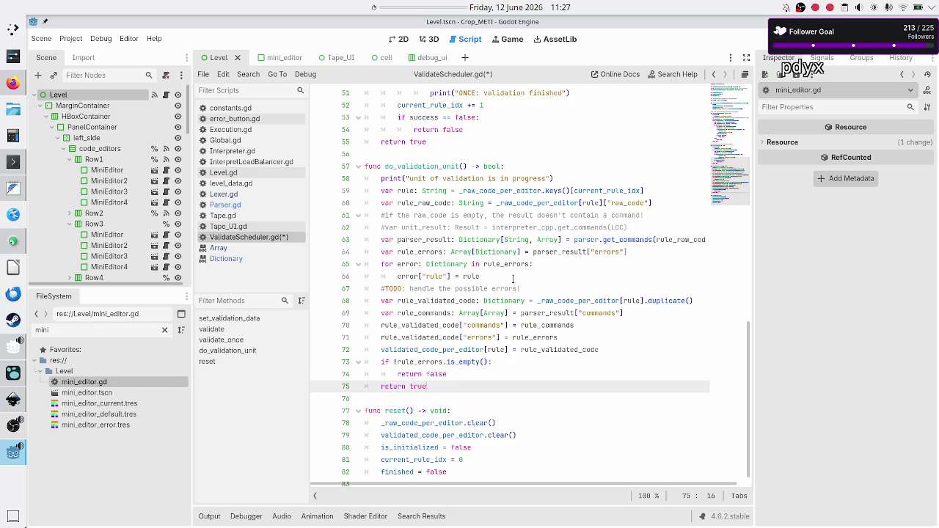
{"action": "key", "text": "ctrl+s"}
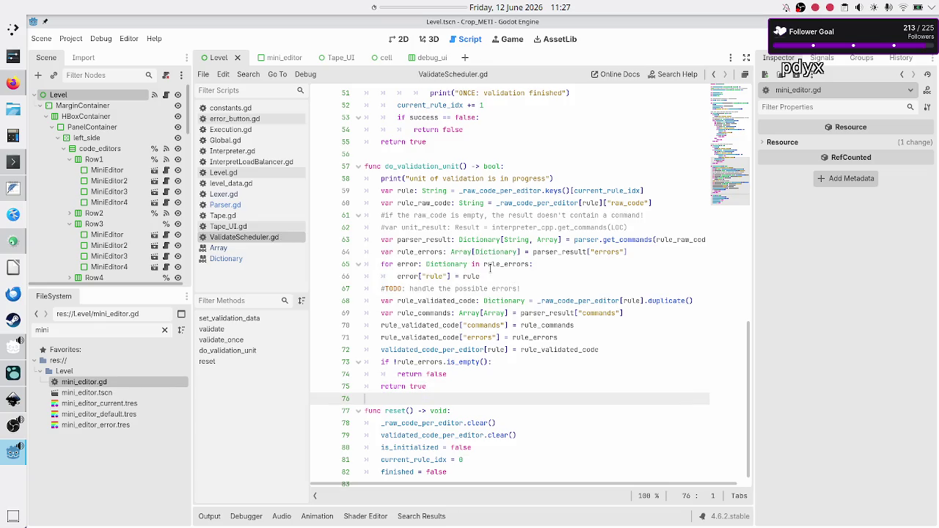
{"action": "scroll", "coordinate": [490, 268], "scroll_direction": "up", "scroll_amount": 10}
{"action": "scroll", "coordinate": [491, 269], "scroll_direction": "up", "scroll_amount": 3}
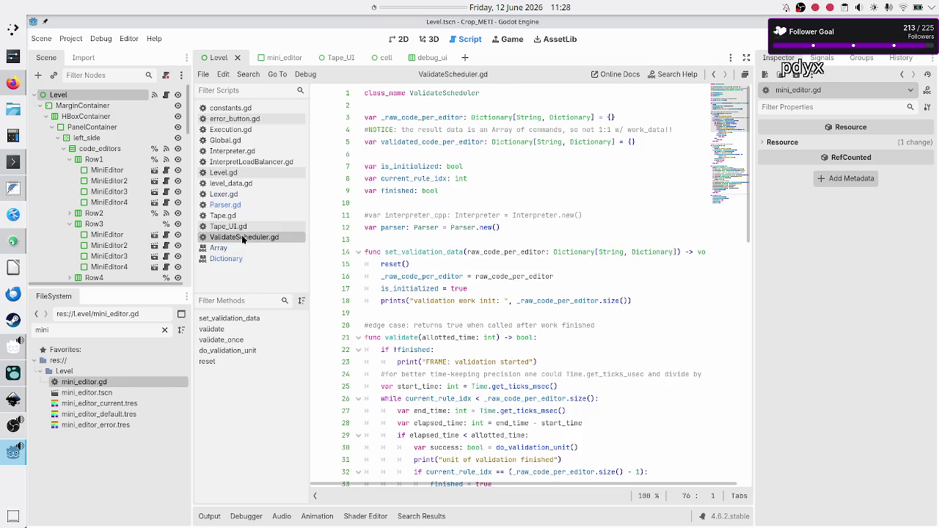
Step: Open Execution.gd and scroll down to the start_work call on line 83
{"action": "left_click", "coordinate": [245, 130]}
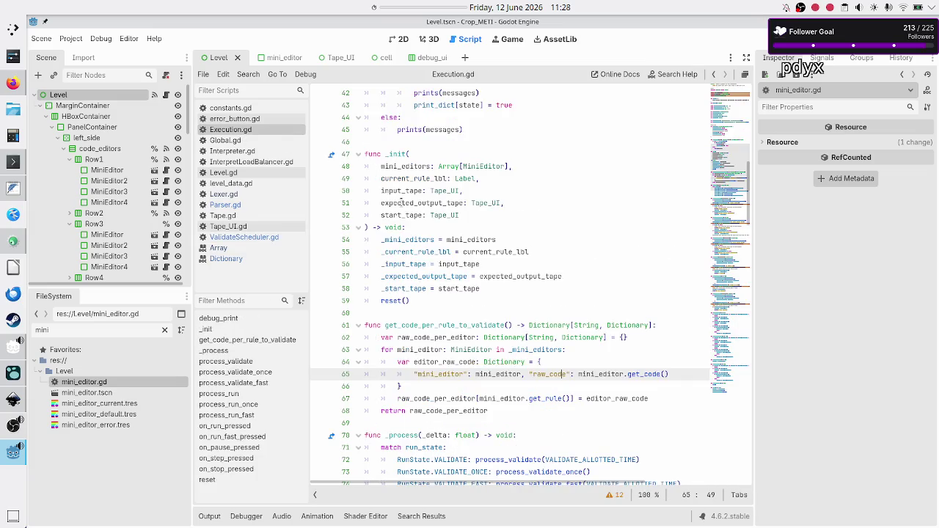
{"action": "scroll", "coordinate": [493, 347], "scroll_direction": "down", "scroll_amount": 1}
{"action": "scroll", "coordinate": [493, 347], "scroll_direction": "down", "scroll_amount": 10}
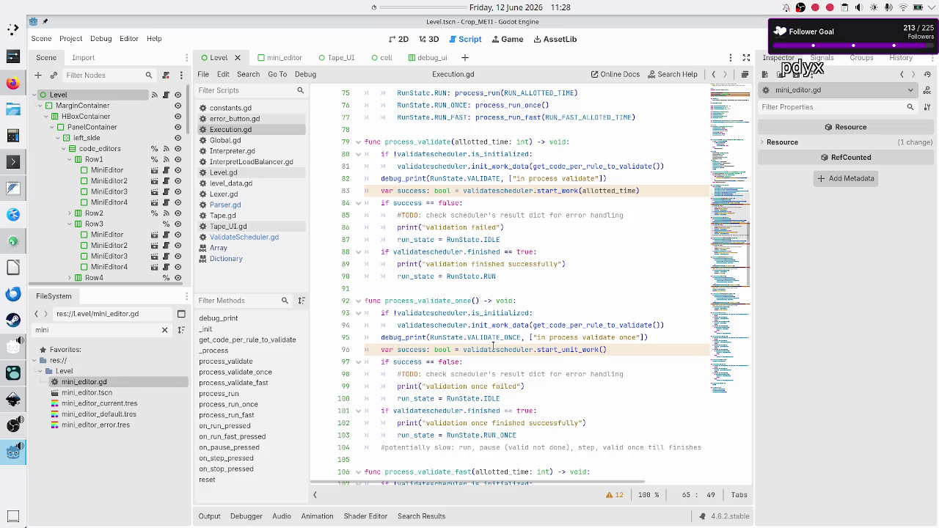
{"action": "mouse_move", "coordinate": [494, 180]}
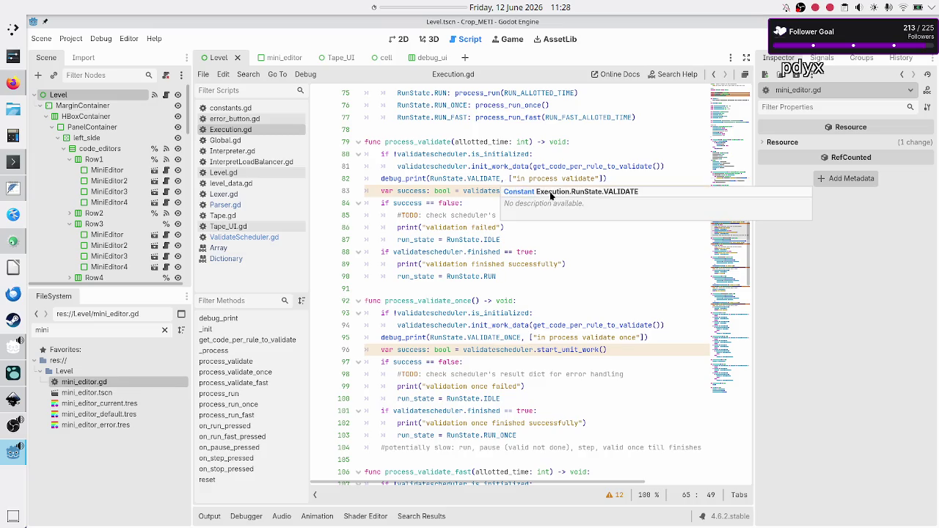
{"action": "left_click", "coordinate": [482, 190]}
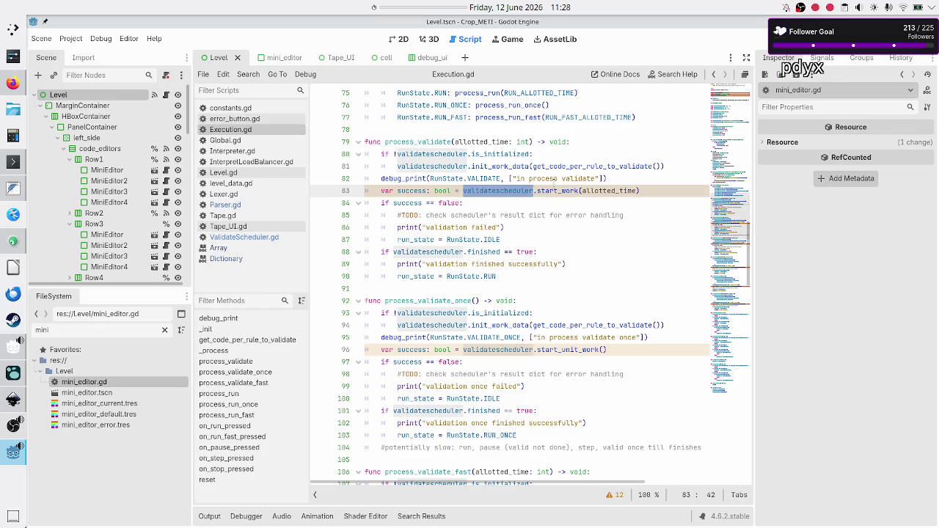
{"action": "left_click_drag", "start_coordinate": [555, 179], "coordinate": [554, 187]}
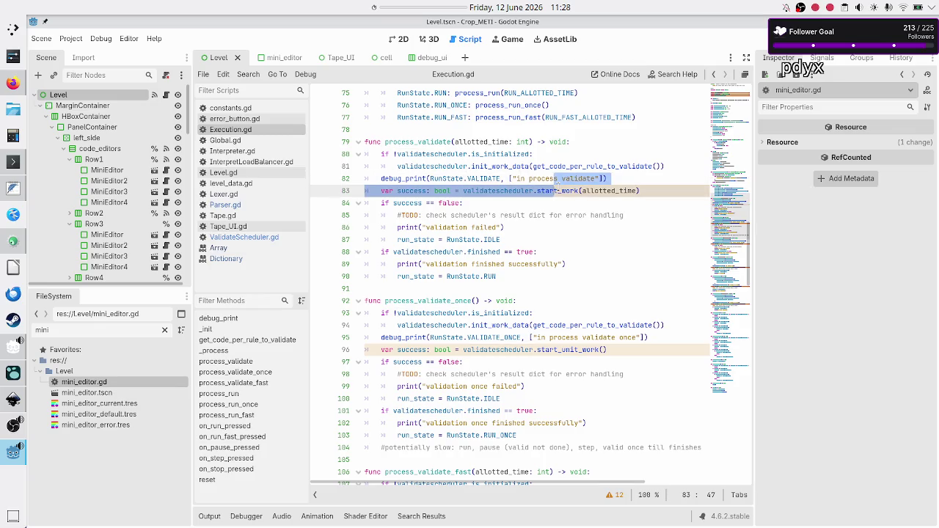
{"action": "left_click", "coordinate": [557, 191]}
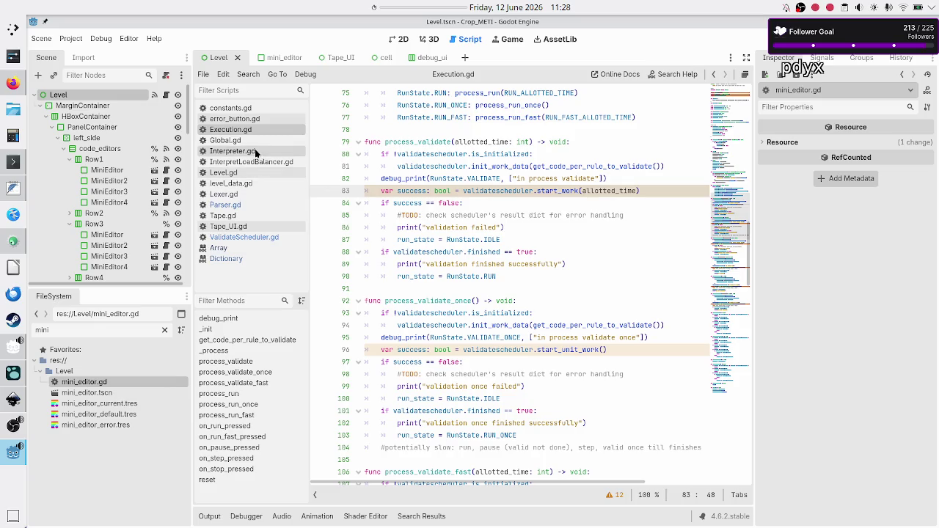
Step: Look up the validate function in ValidateScheduler.gd for comparison
{"action": "left_click", "coordinate": [239, 238]}
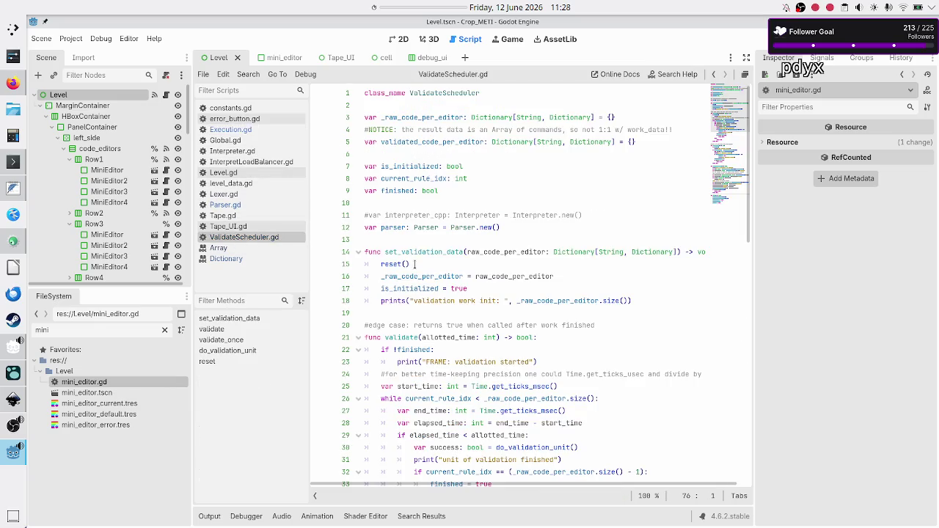
{"action": "scroll", "coordinate": [416, 263], "scroll_direction": "down", "scroll_amount": 8}
{"action": "scroll", "coordinate": [420, 263], "scroll_direction": "up", "scroll_amount": 6}
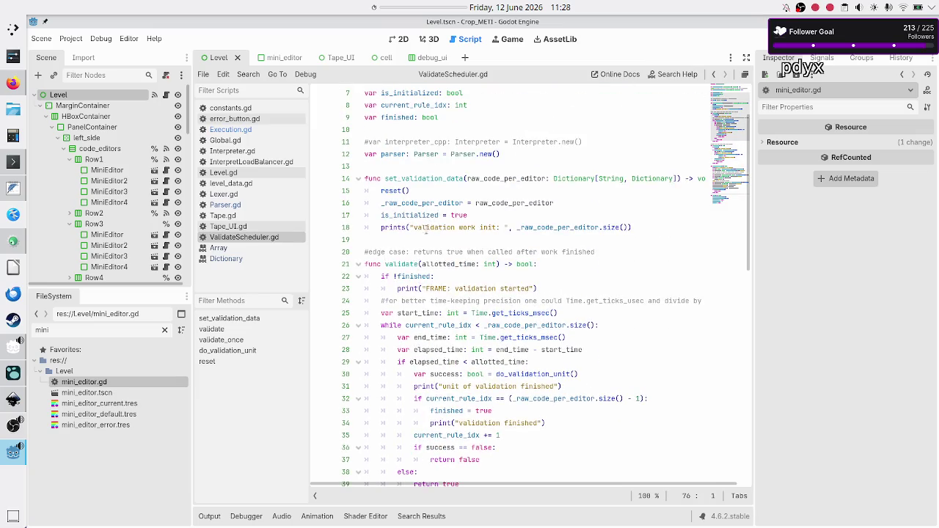
{"action": "scroll", "coordinate": [411, 276], "scroll_direction": "down", "scroll_amount": 2}
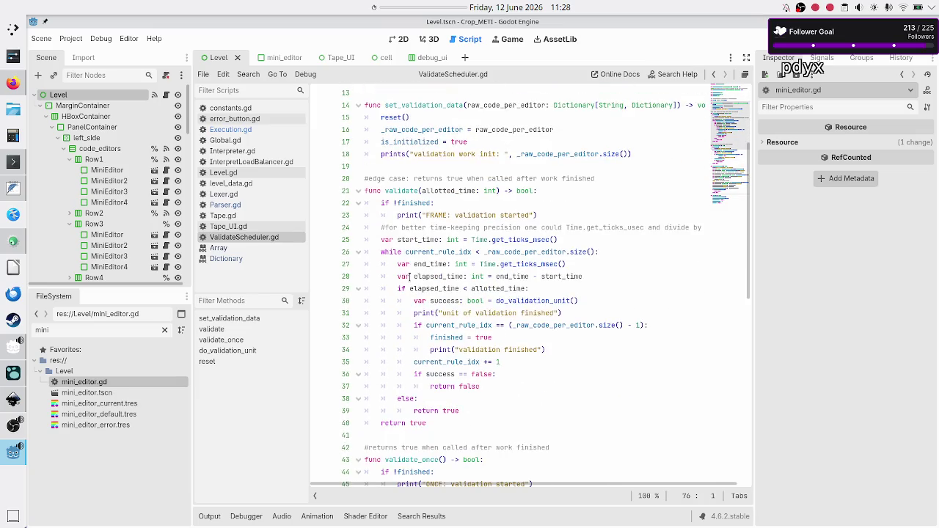
{"action": "double_click", "coordinate": [410, 190]}
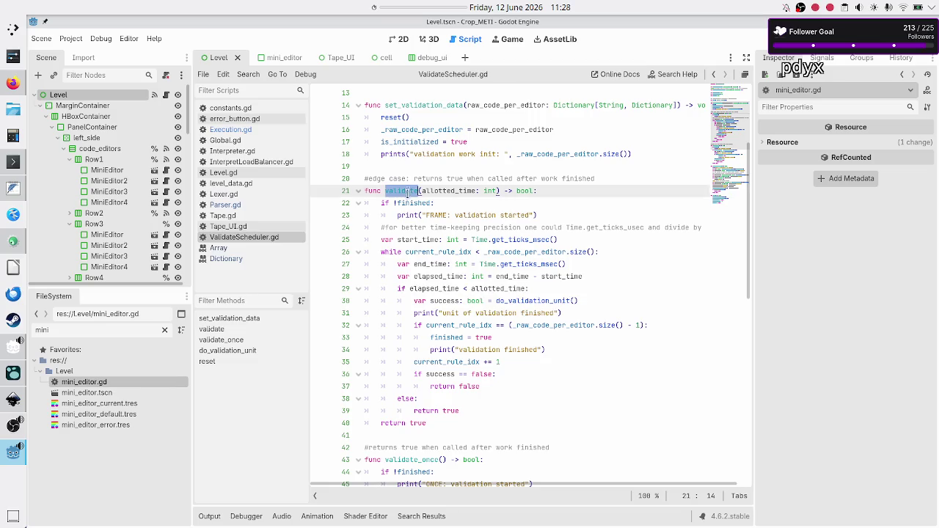
Step: Trace the validatescheduler reference in Execution.gd back to its ValidateScheduler class declaration on line 26
{"action": "left_click", "coordinate": [258, 131]}
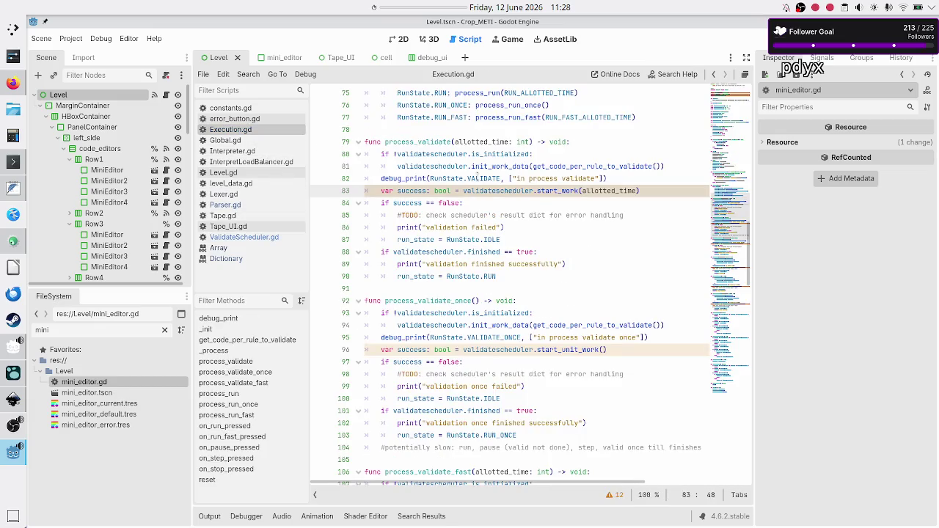
{"action": "double_click", "coordinate": [572, 190]}
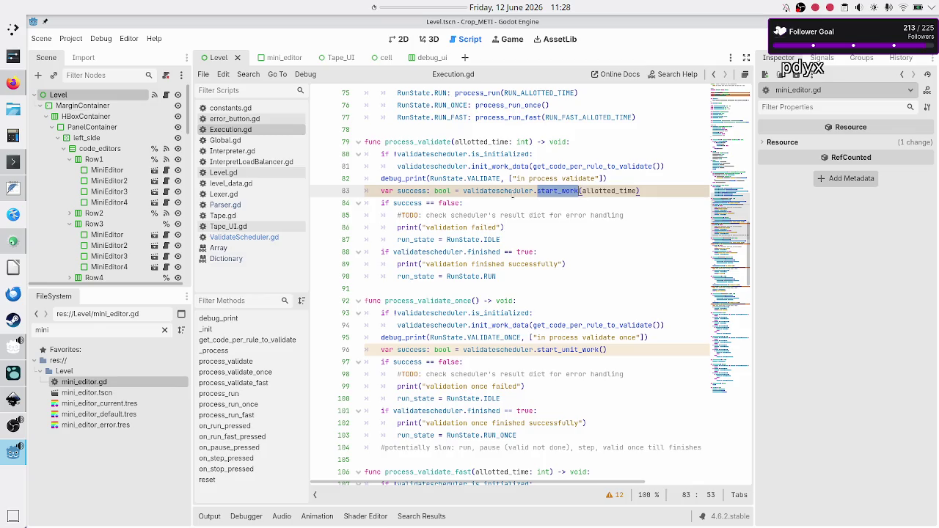
{"action": "double_click", "coordinate": [512, 192]}
{"action": "double_click", "coordinate": [558, 191]}
{"action": "double_click", "coordinate": [506, 191]}
{"action": "scroll", "coordinate": [506, 188], "scroll_direction": "up", "scroll_amount": 10}
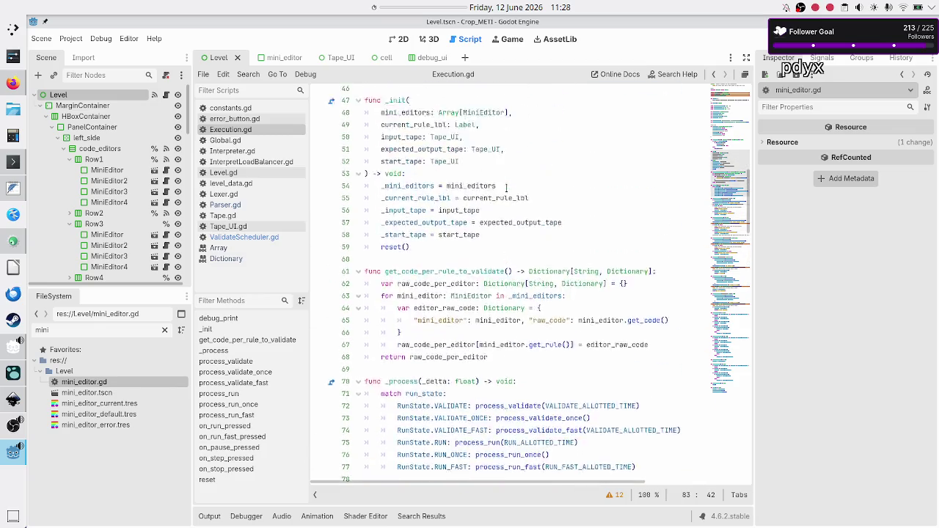
{"action": "scroll", "coordinate": [506, 188], "scroll_direction": "up", "scroll_amount": 15}
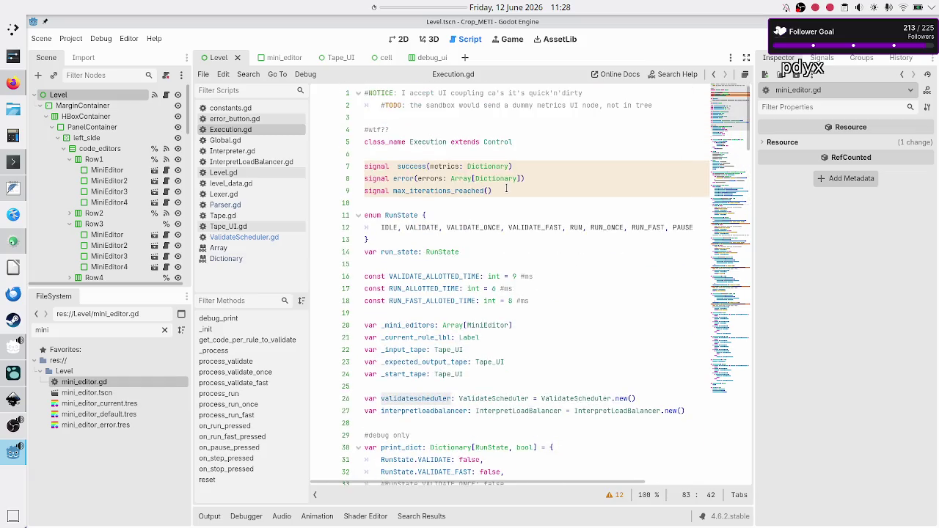
{"action": "double_click", "coordinate": [555, 398]}
Step: Return to line 83 and select the start_work method name for replacement
{"action": "scroll", "coordinate": [513, 350], "scroll_direction": "down", "scroll_amount": 15}
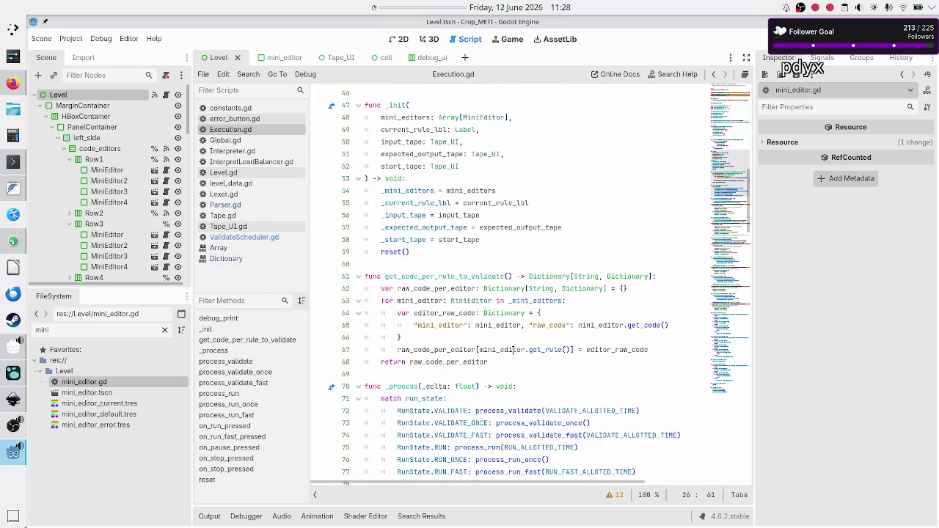
{"action": "scroll", "coordinate": [513, 350], "scroll_direction": "down", "scroll_amount": 4}
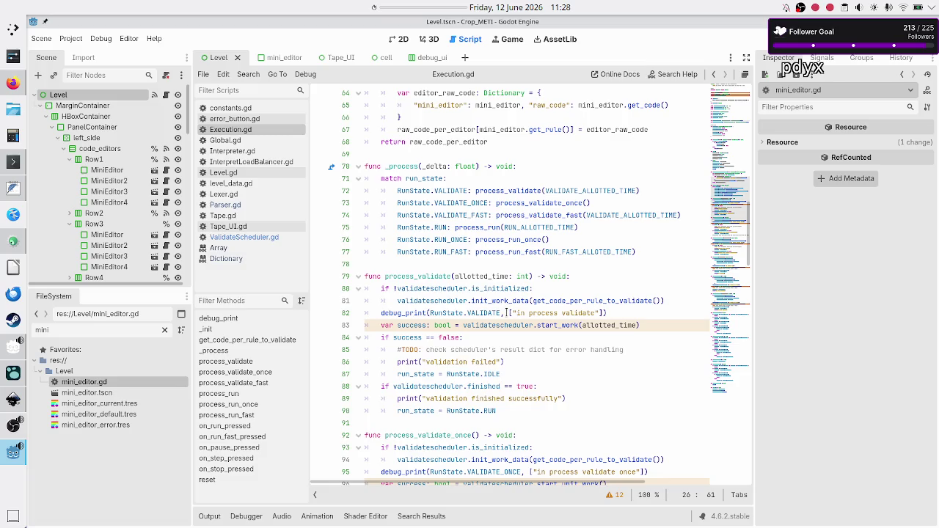
{"action": "scroll", "coordinate": [576, 200], "scroll_direction": "down", "scroll_amount": 4}
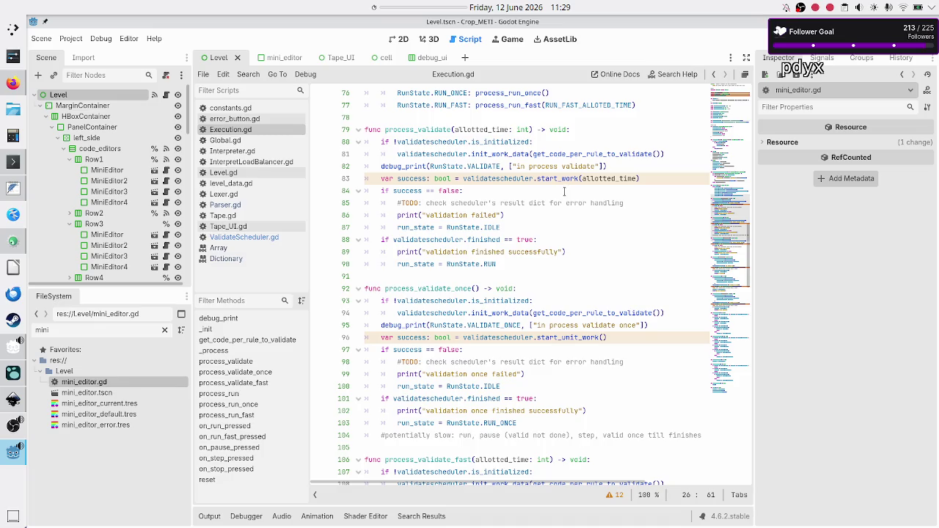
{"action": "double_click", "coordinate": [564, 178]}
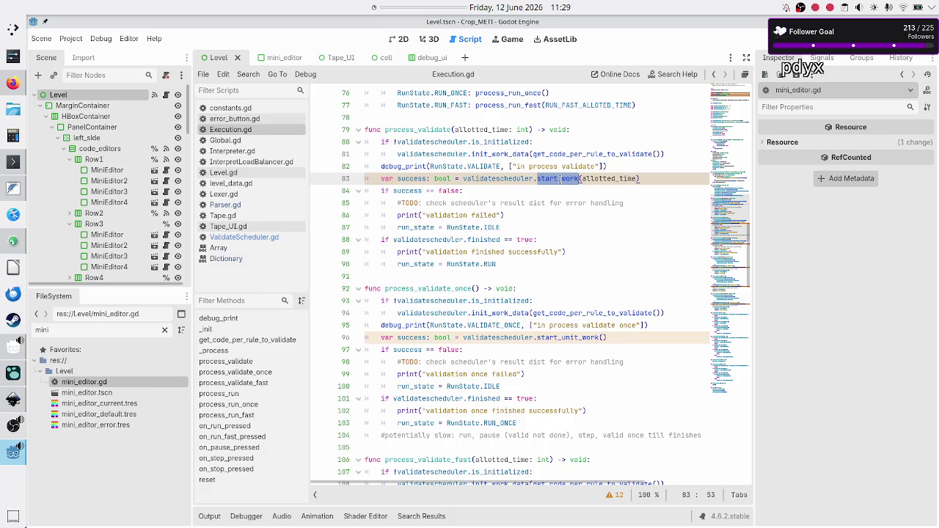
{"action": "left_click", "coordinate": [648, 179]}
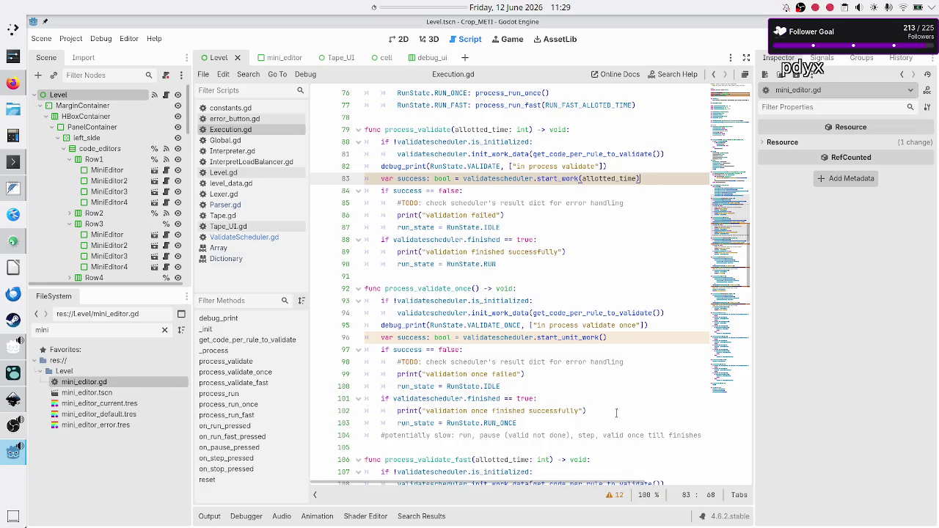
{"action": "double_click", "coordinate": [546, 179]}
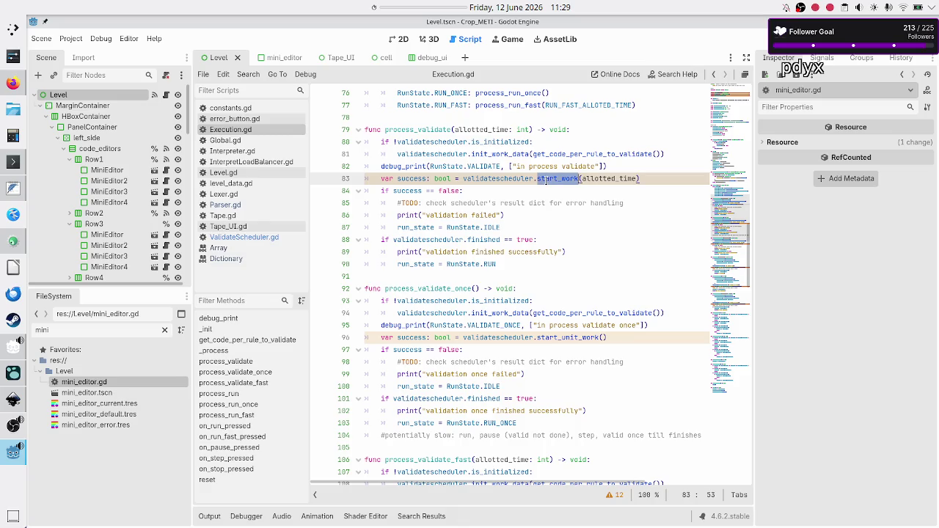
{"action": "key", "text": "BackSpace"}
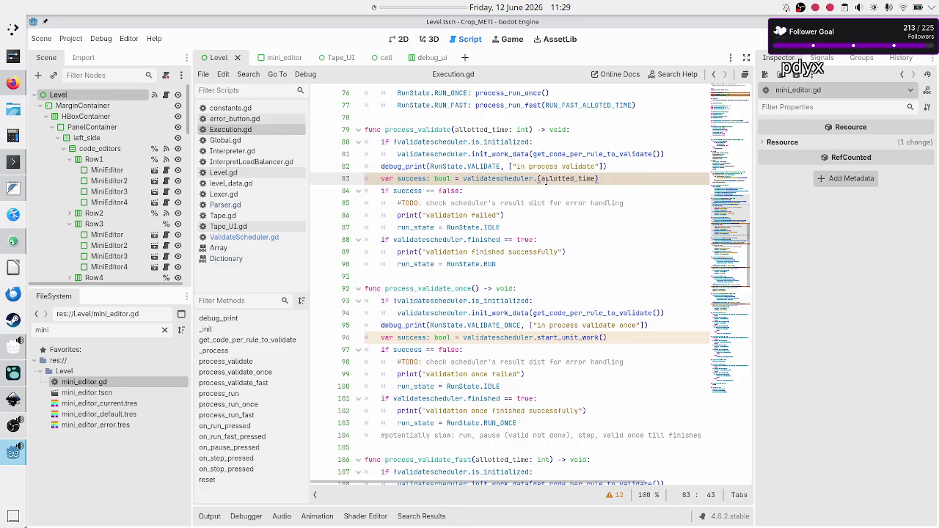
{"action": "type", "text": "val"}
{"action": "key", "text": "Return"}
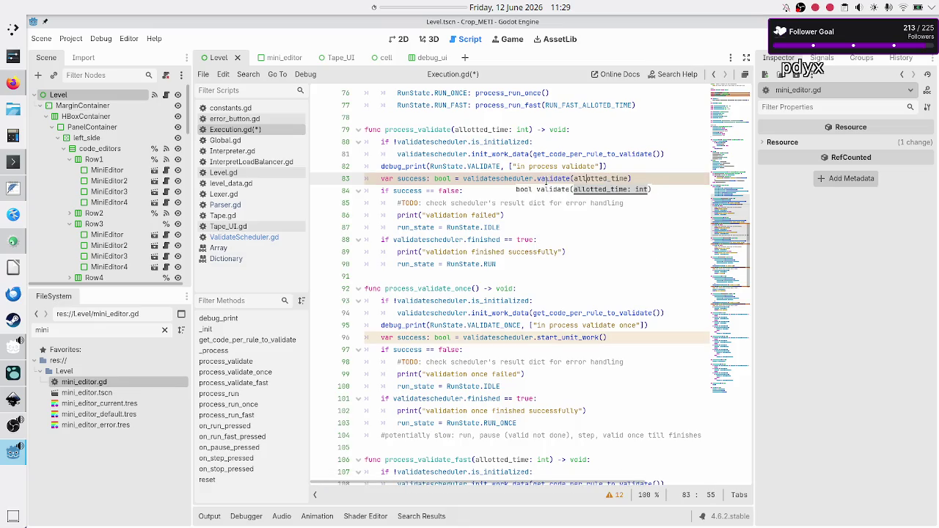
{"action": "key", "text": "Escape"}
{"action": "key", "text": "Down"}
{"action": "key", "text": "Down"}
{"action": "key", "text": "Down"}
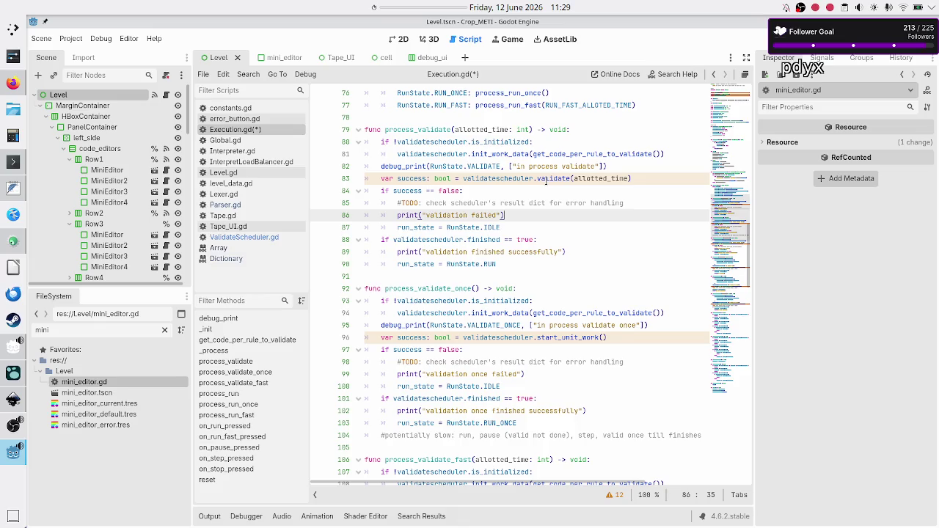
{"action": "key", "text": "Up"}
{"action": "key", "text": "Up"}
{"action": "key", "text": "Up"}
{"action": "key", "text": "Down"}
{"action": "key", "text": "Down"}
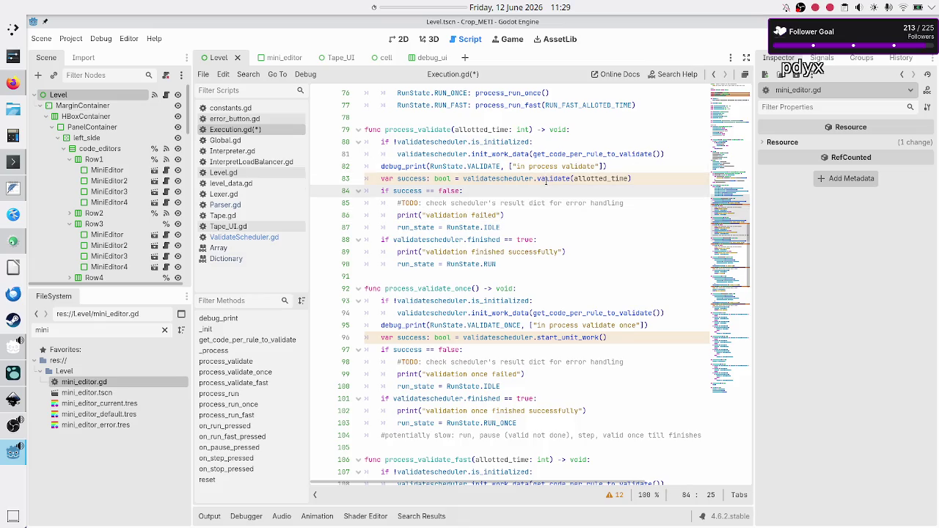
{"action": "key", "text": "Down"}
{"action": "key", "text": "Down"}
{"action": "key", "text": "Home"}
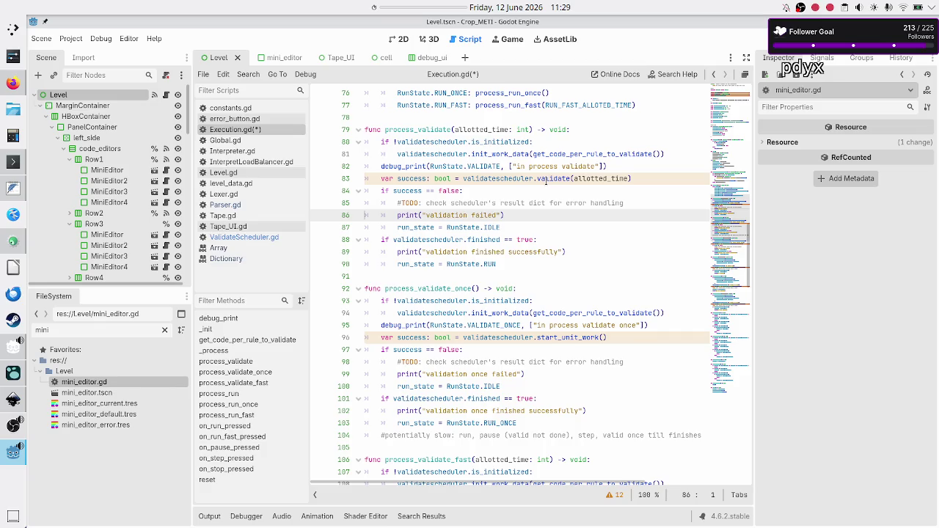
{"action": "key", "text": "Up"}
{"action": "key", "text": "Up"}
{"action": "key", "text": "shift+End"}
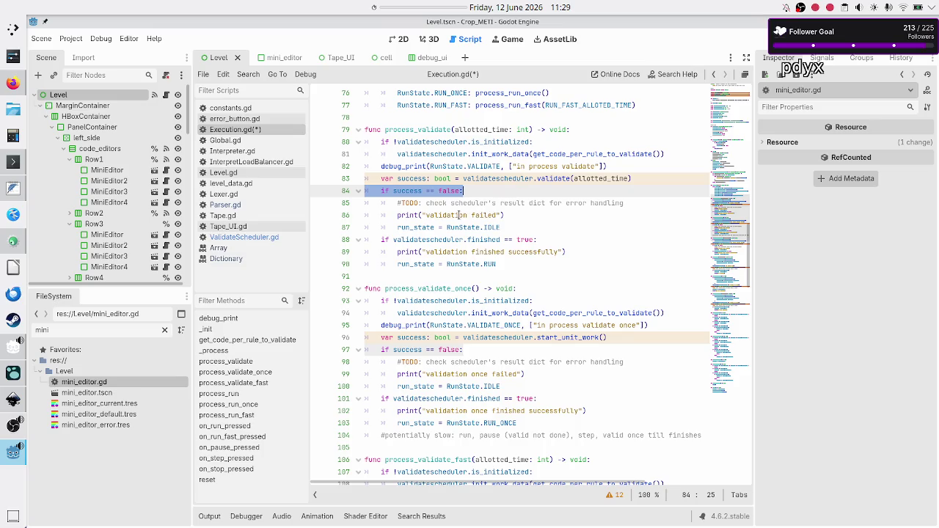
{"action": "left_click", "coordinate": [542, 215]}
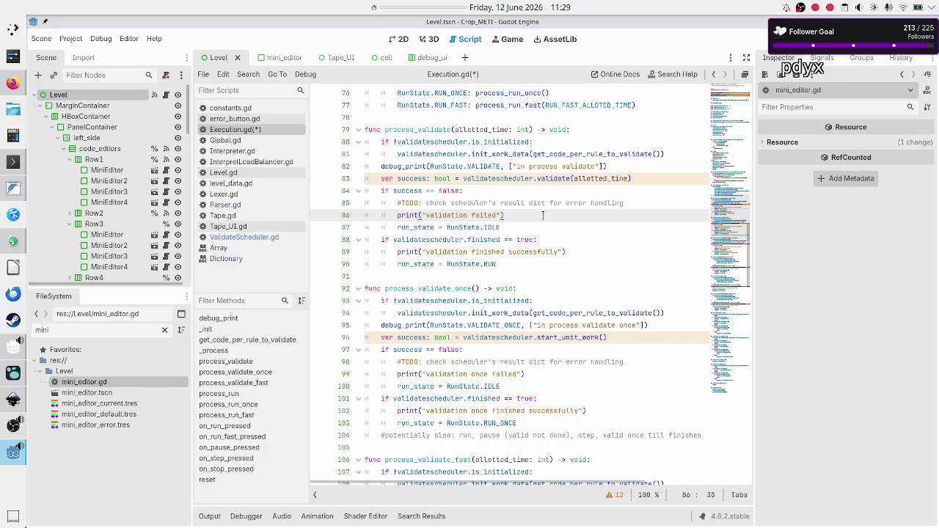
{"action": "key", "text": "Up"}
{"action": "key", "text": "shift+Right"}
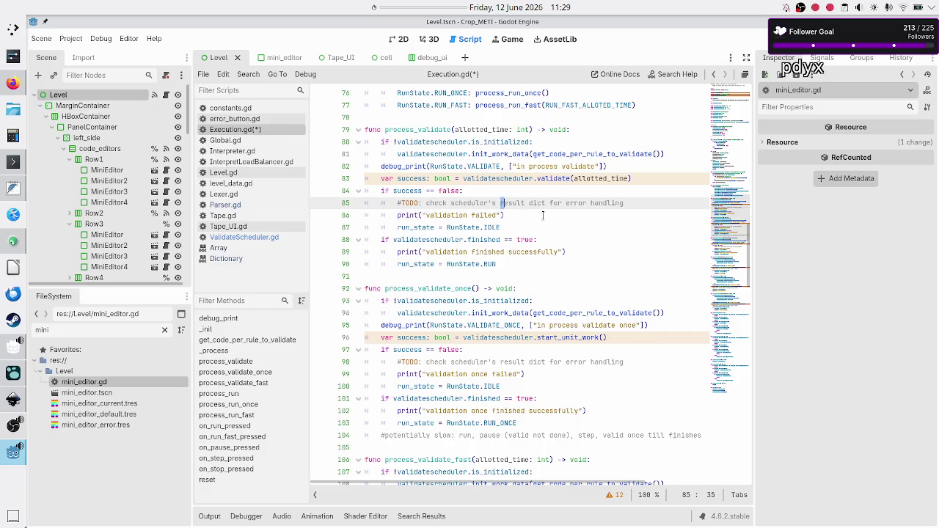
Step: Look up the validated_code_per_editor Dictionary declaration on line 5 of ValidateScheduler.gd
{"action": "key", "text": "shift+Right"}
{"action": "key", "text": "shift+Right"}
{"action": "key", "text": "shift+Right"}
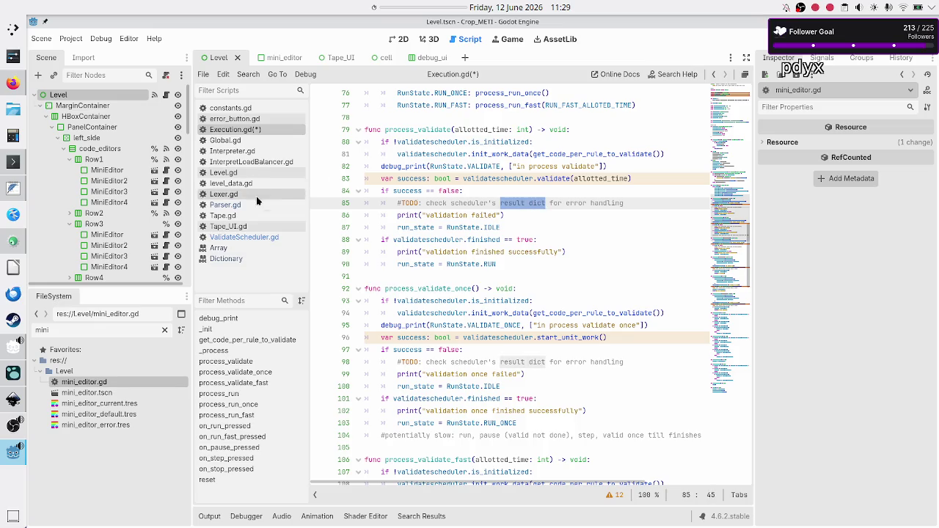
{"action": "left_click", "coordinate": [239, 237]}
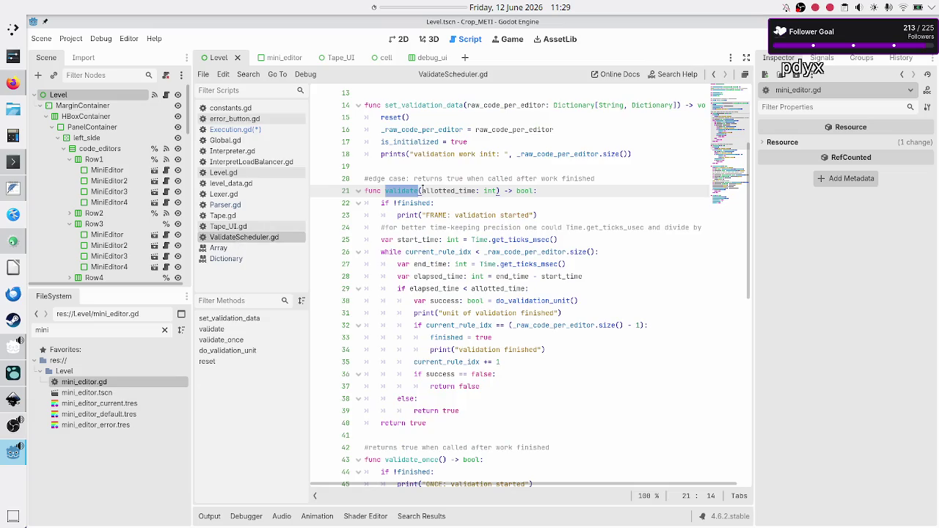
{"action": "scroll", "coordinate": [422, 189], "scroll_direction": "up", "scroll_amount": 4}
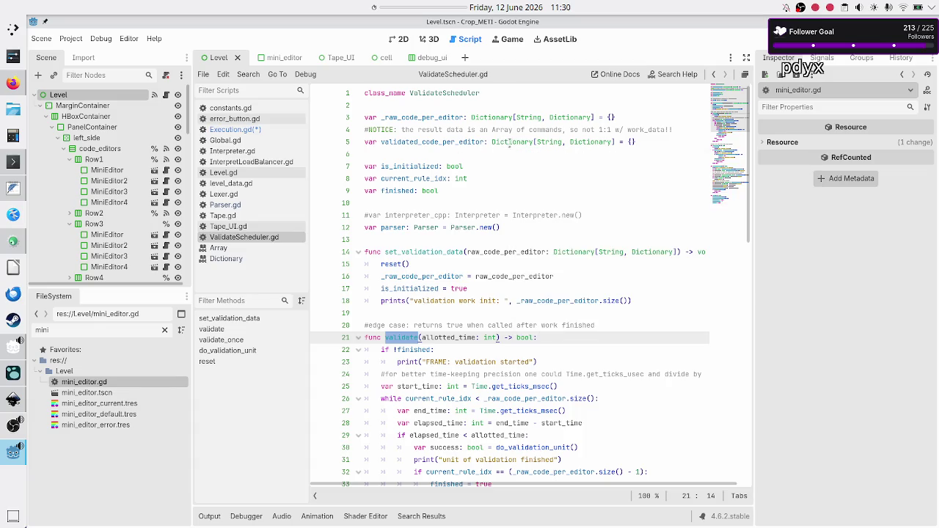
{"action": "double_click", "coordinate": [515, 141]}
{"action": "left_click", "coordinate": [437, 152]}
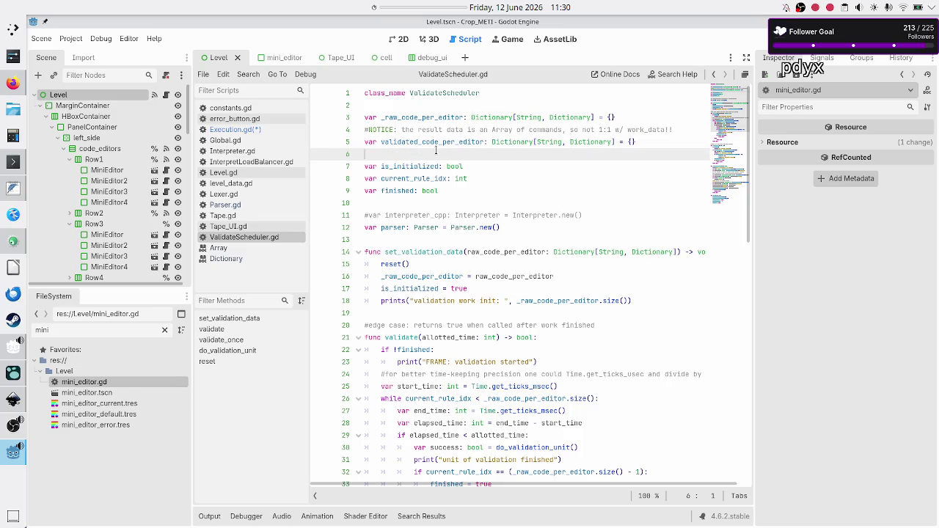
{"action": "left_click", "coordinate": [259, 131]}
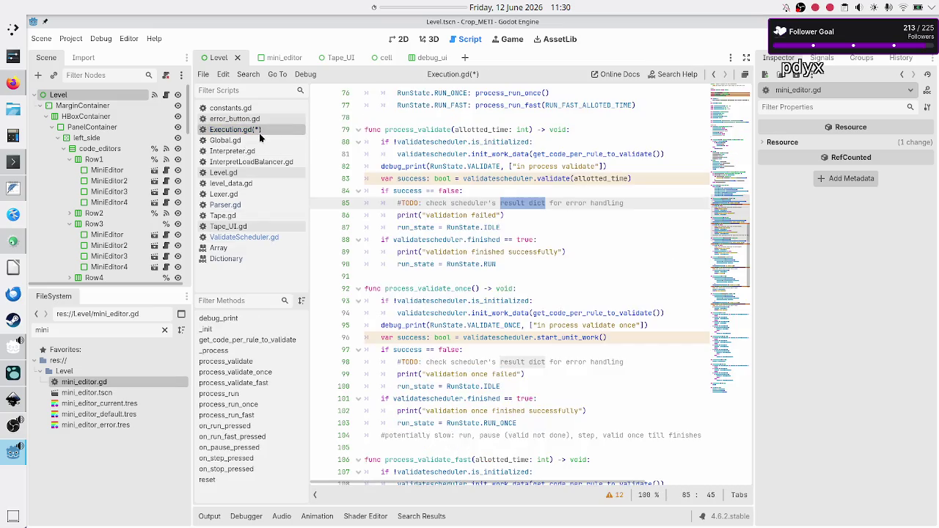
{"action": "left_click", "coordinate": [528, 202]}
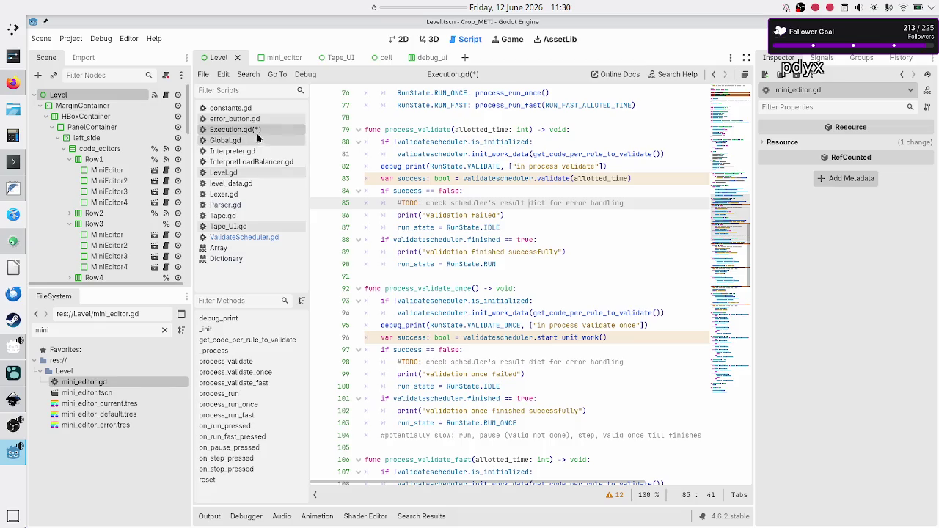
{"action": "left_click", "coordinate": [254, 236]}
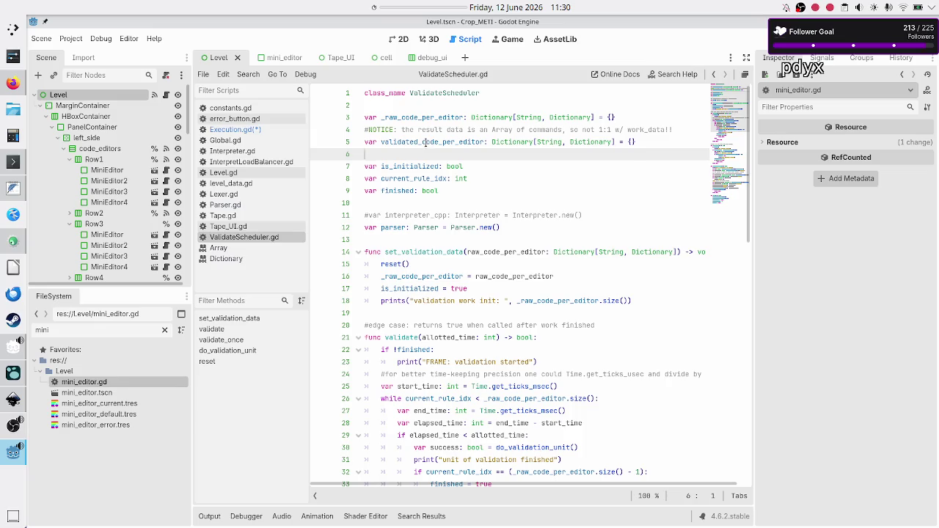
{"action": "double_click", "coordinate": [425, 142]}
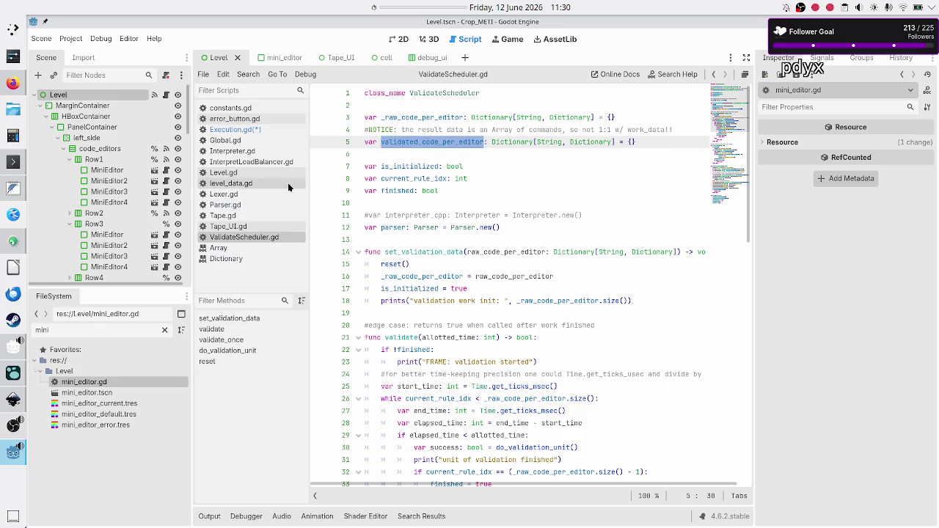
{"action": "left_click", "coordinate": [258, 131]}
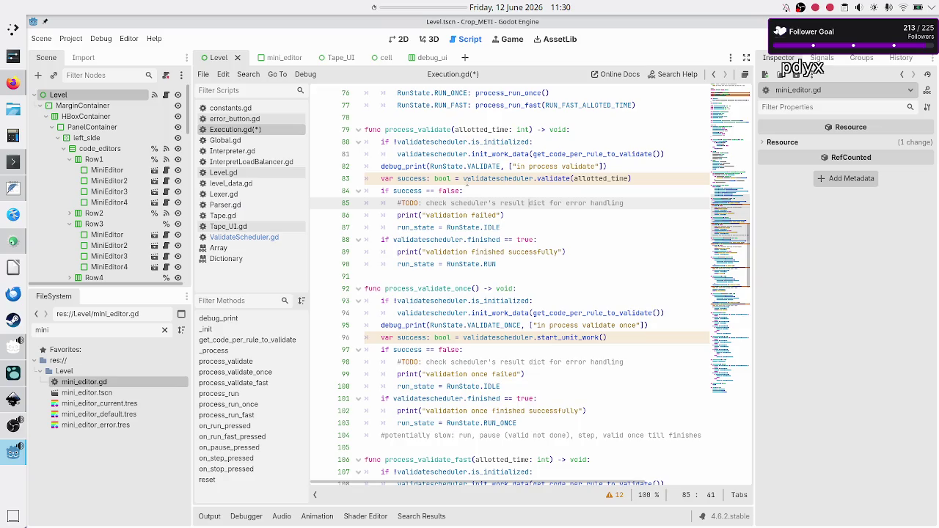
Step: Replace 'result dict' in the line 85 TODO comment with validated_code_per_editor
{"action": "left_click", "coordinate": [415, 190]}
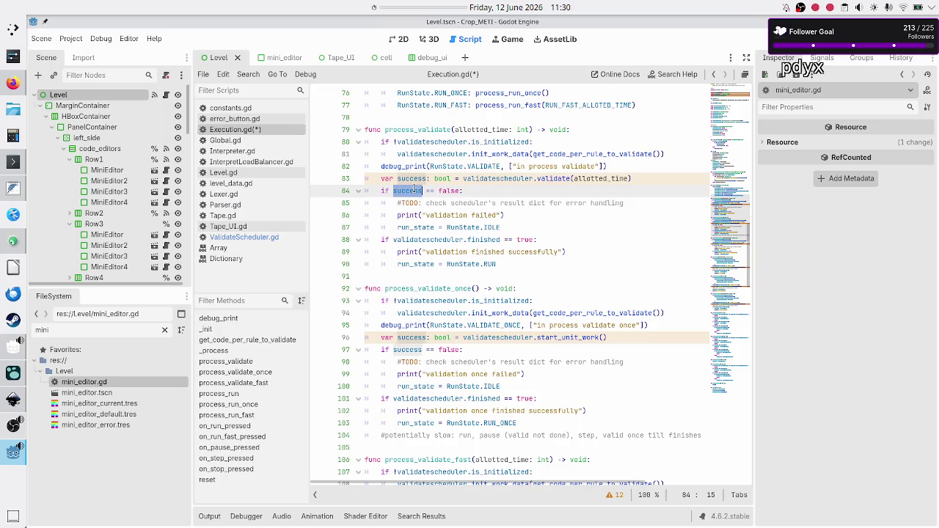
{"action": "left_click", "coordinate": [497, 203]}
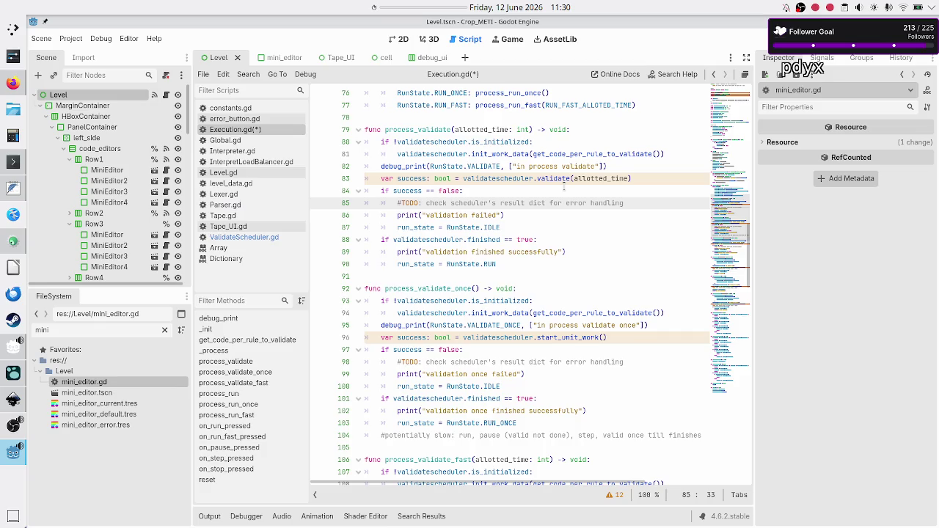
{"action": "key", "text": "Right"}
{"action": "key", "text": "Right"}
{"action": "key", "text": "Right"}
{"action": "key", "text": "BackSpace"}
{"action": "key", "text": "BackSpace"}
{"action": "key", "text": "BackSpace"}
{"action": "type", "text": "validated_code_per_editor"}
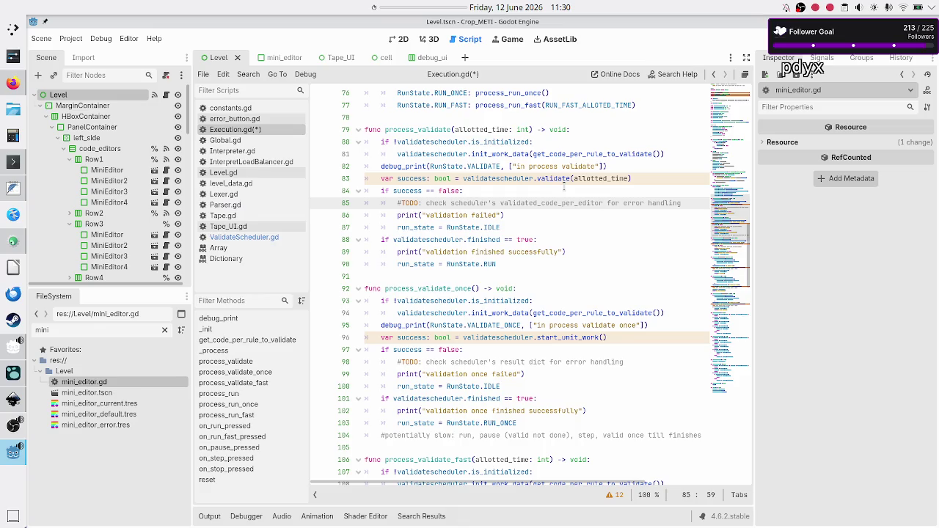
{"action": "key", "text": "Right"}
{"action": "key", "text": "Right"}
{"action": "key", "text": "Right"}
{"action": "key", "text": "Right"}
{"action": "double_click", "coordinate": [527, 204]}
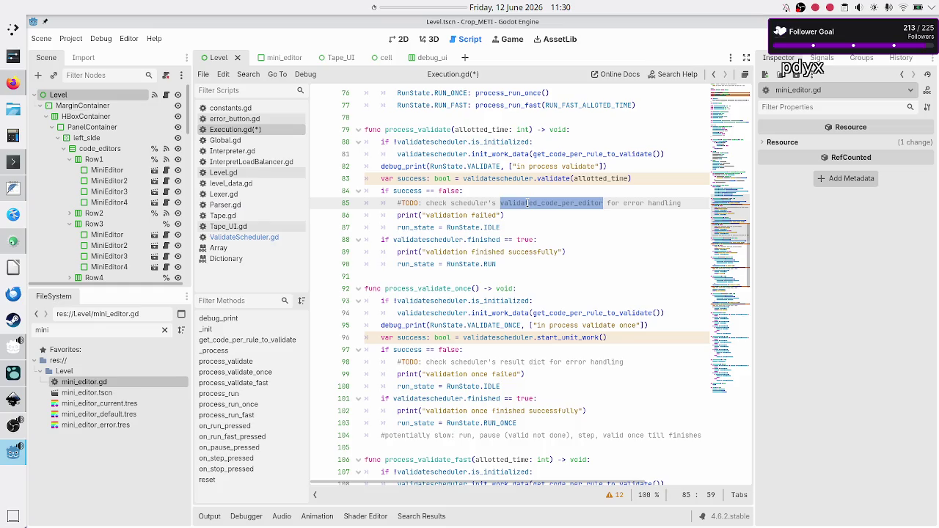
Step: Glance at the Inkscape UI concept drawing, then return to the Godot script editor
{"action": "key", "text": "alt+Tab"}
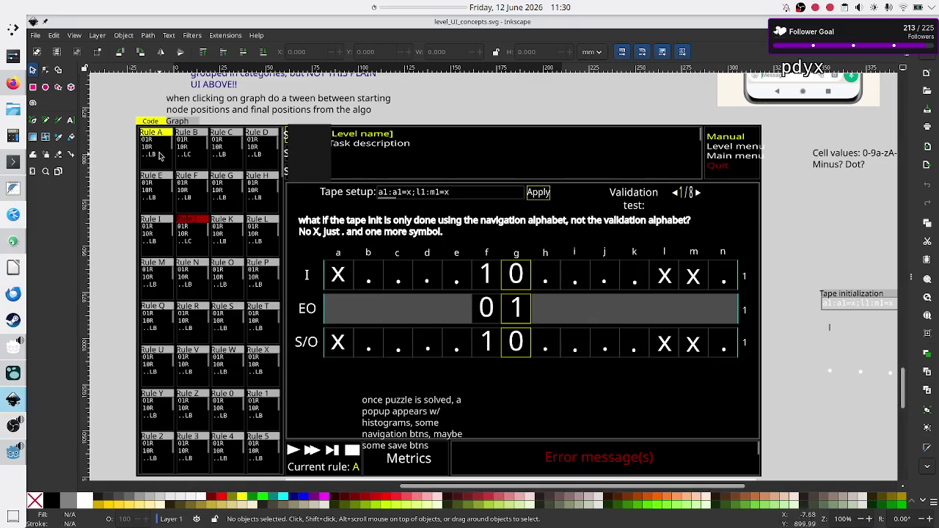
{"action": "key", "text": "alt"}
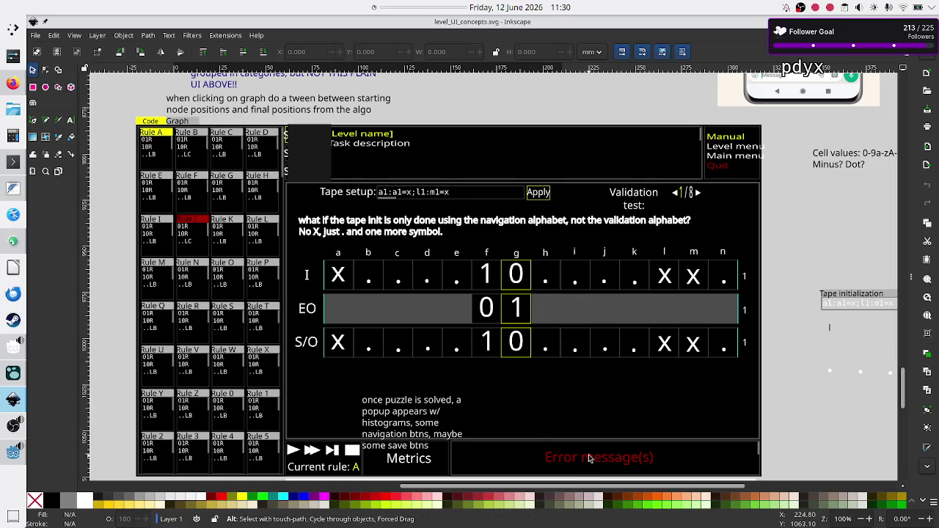
{"action": "key", "text": "alt+Tab"}
{"action": "left_click", "coordinate": [628, 201]}
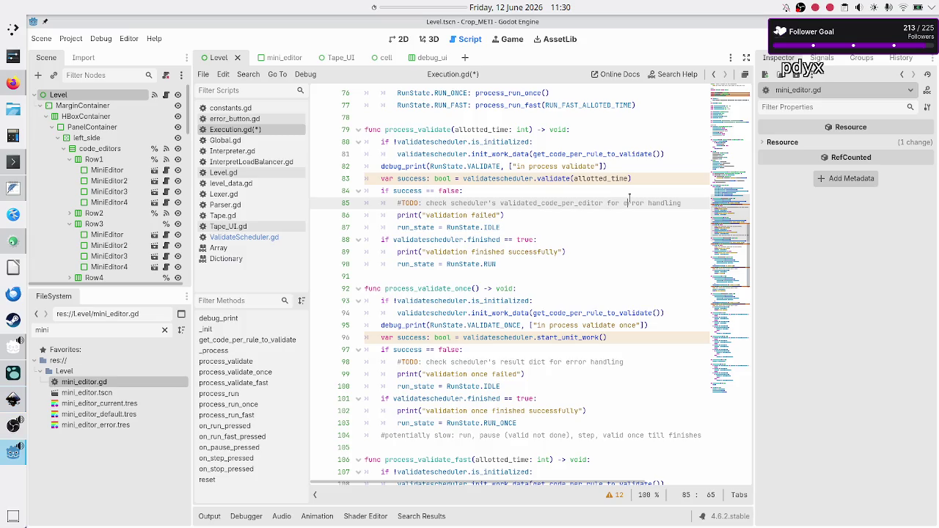
Step: Review the TODO comment and validation-failed lines 85–88 in process_validate
{"action": "key", "text": "Down"}
{"action": "key", "text": "Down"}
{"action": "key", "text": "Home"}
{"action": "key", "text": "Home"}
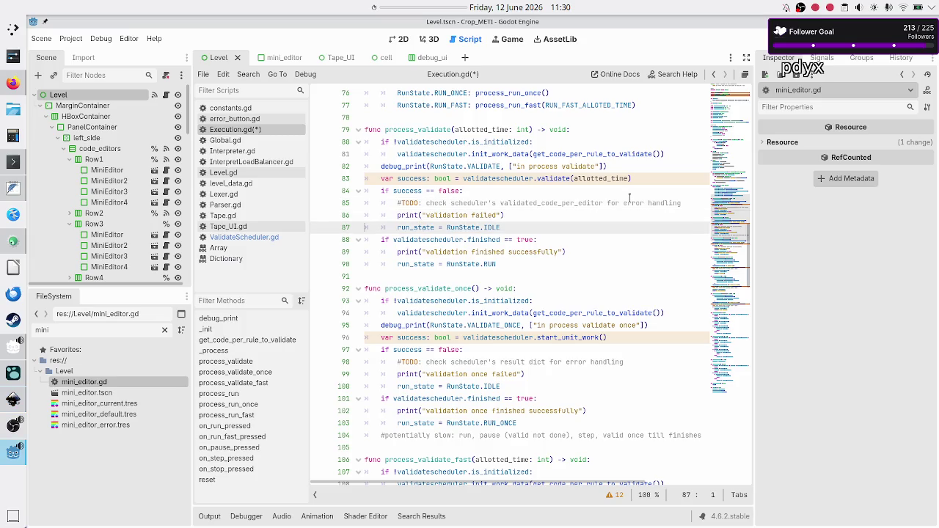
{"action": "key", "text": "End"}
{"action": "key", "text": "shift+Left"}
{"action": "key", "text": "shift+Left"}
{"action": "key", "text": "shift+Left"}
{"action": "key", "text": "Down"}
{"action": "key", "text": "Home"}
{"action": "key", "text": "Home"}
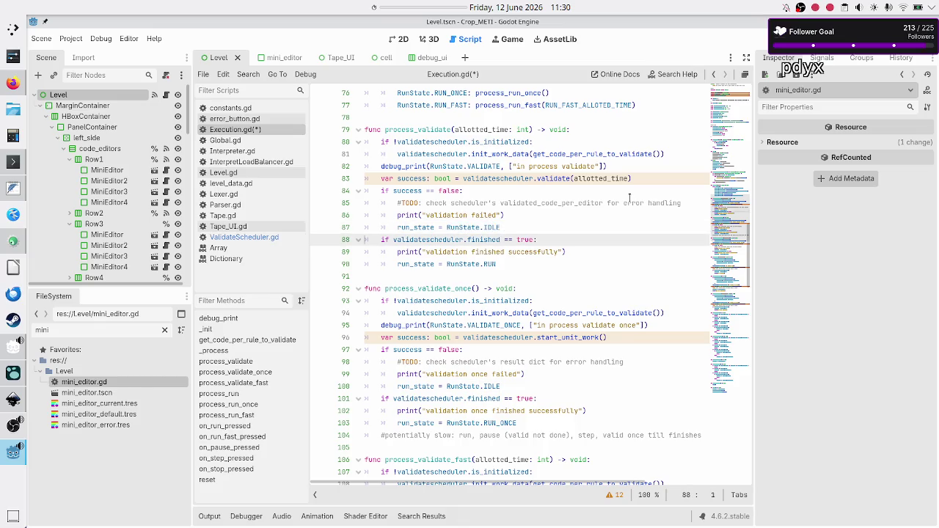
{"action": "key", "text": "Left"}
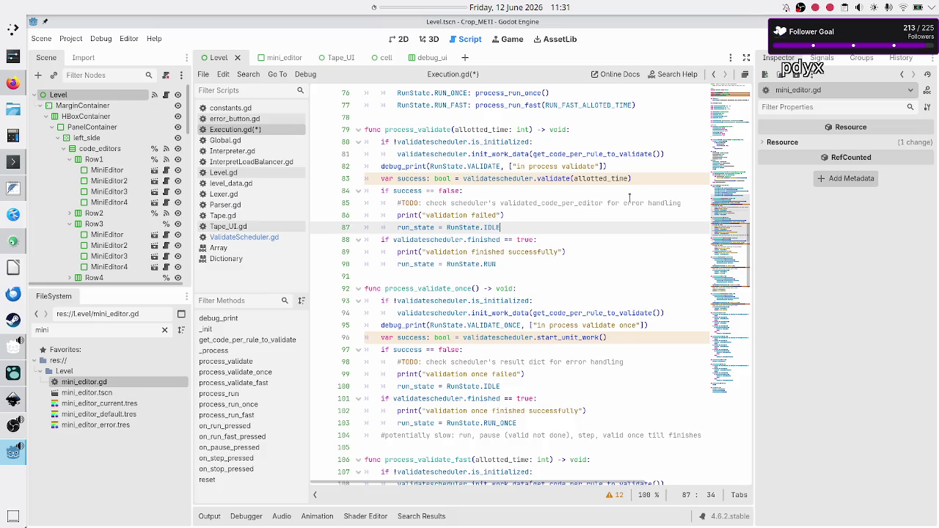
{"action": "key", "text": "Up"}
{"action": "key", "text": "Up"}
{"action": "key", "text": "Home"}
{"action": "key", "text": "Home"}
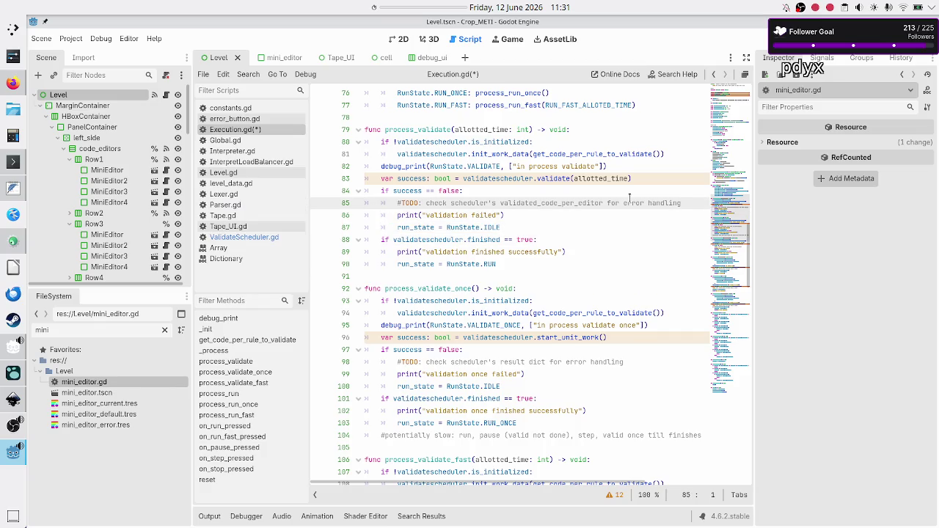
{"action": "key", "text": "shift+Down"}
{"action": "key", "text": "shift+End"}
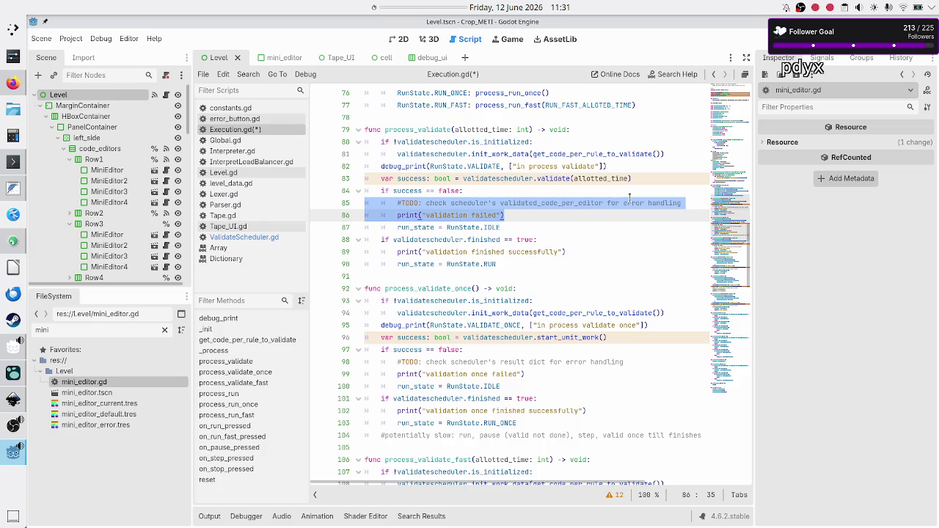
{"action": "key", "text": "Right"}
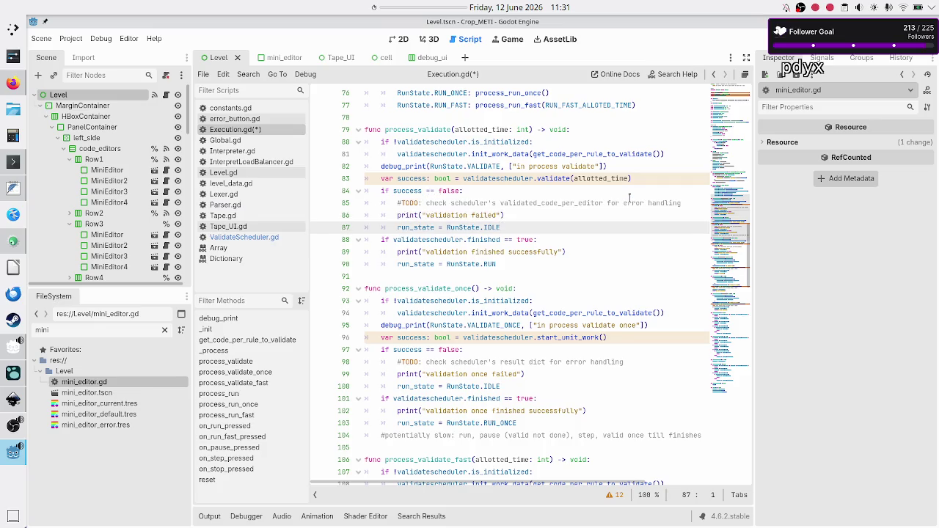
Step: Erase the start_unit_work method name from the validatescheduler call on line 96
{"action": "key", "text": "Down"}
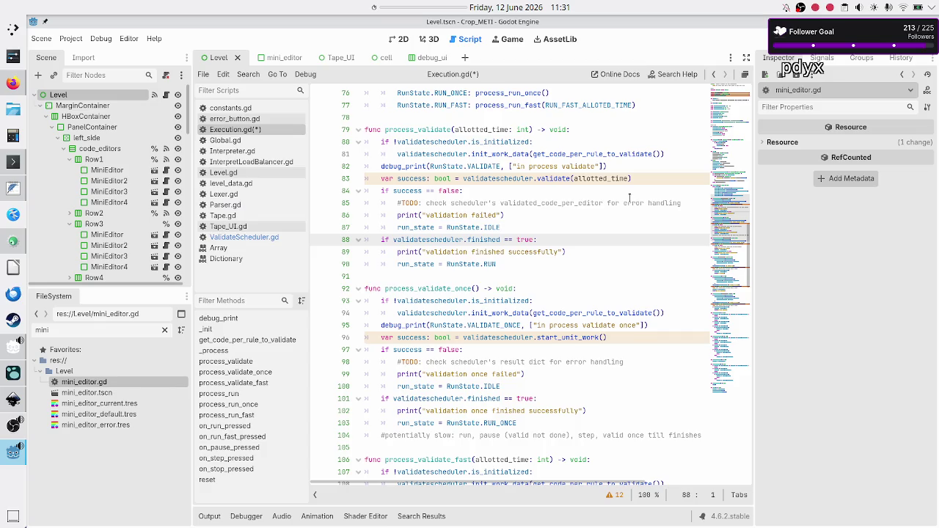
{"action": "key", "text": "Down"}
{"action": "key", "text": "Down"}
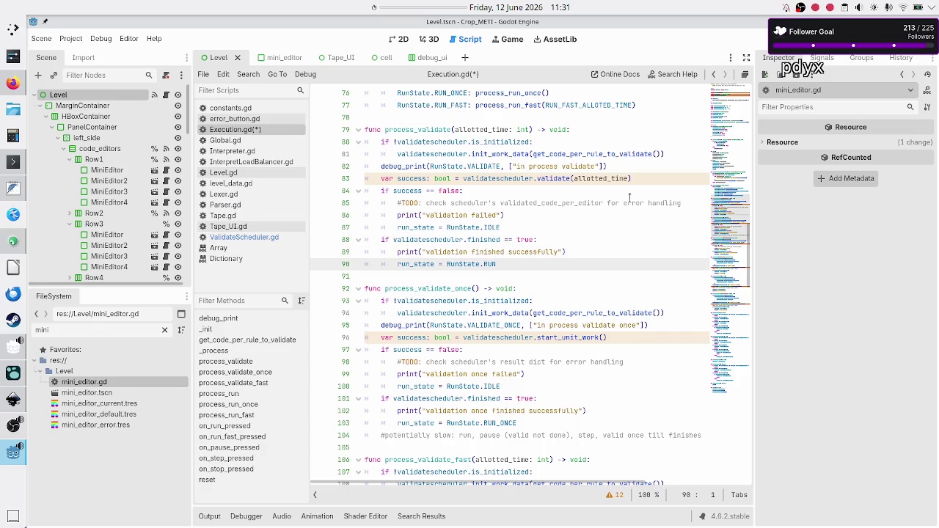
{"action": "key", "text": "Down"}
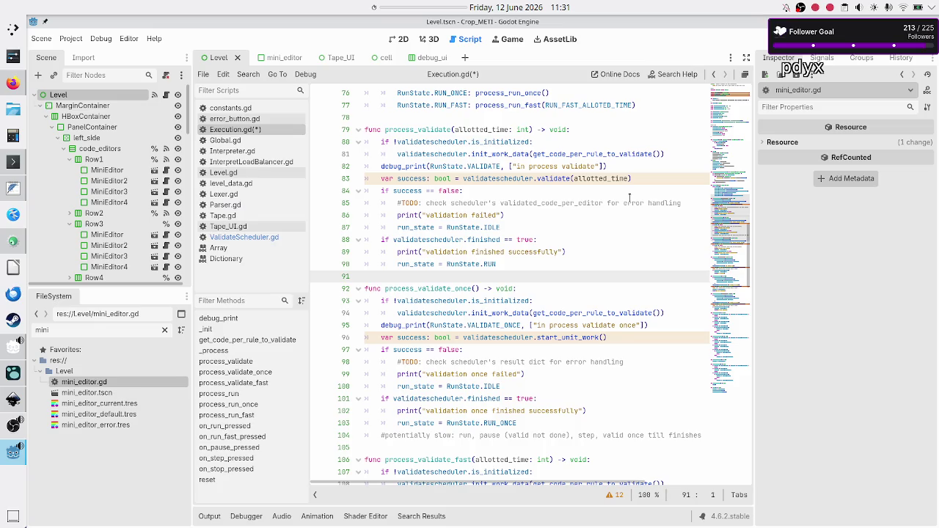
{"action": "key", "text": "Left"}
{"action": "key", "text": "shift+Left"}
{"action": "key", "text": "shift+Left"}
{"action": "key", "text": "shift+Left"}
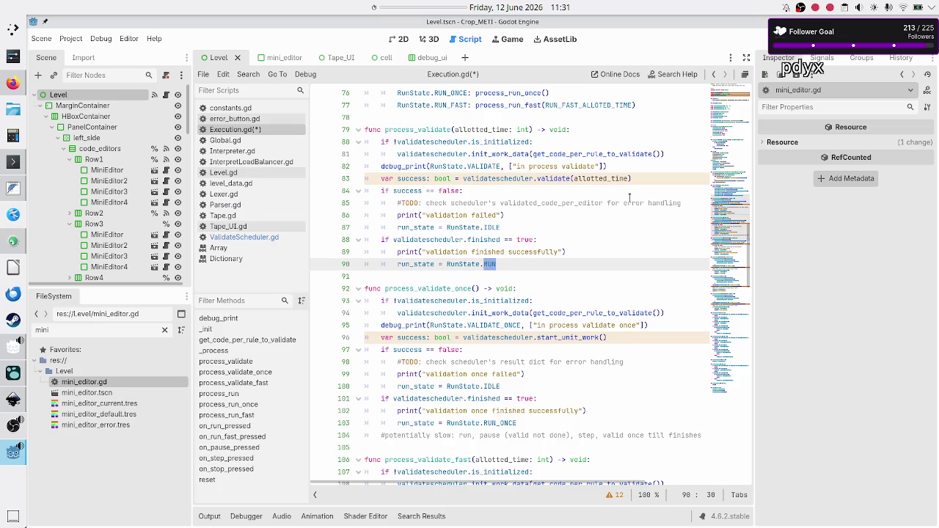
{"action": "key", "text": "Down"}
{"action": "key", "text": "Down"}
{"action": "key", "text": "Home"}
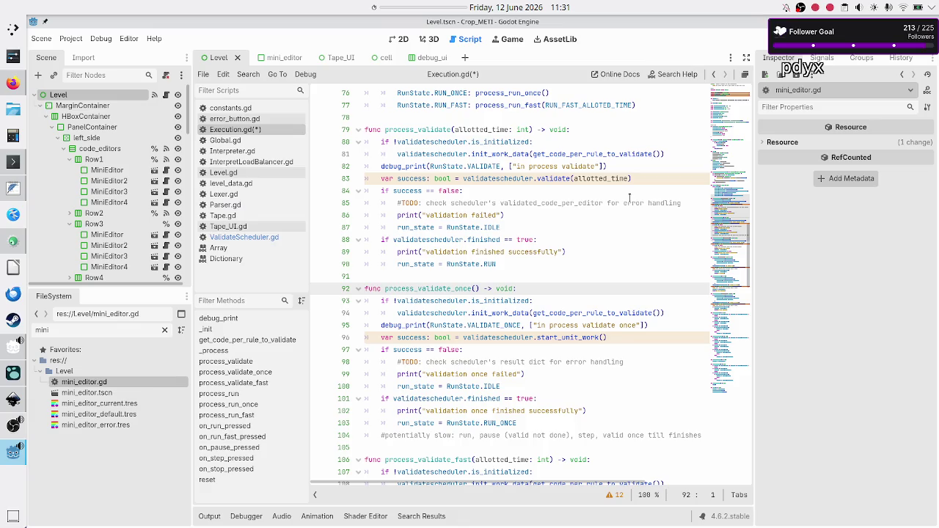
{"action": "key", "text": "Down"}
{"action": "key", "text": "Down"}
{"action": "key", "text": "Down"}
{"action": "key", "text": "Down"}
{"action": "key", "text": "End"}
{"action": "key", "text": "Left"}
{"action": "key", "text": "Left"}
{"action": "key", "text": "Left"}
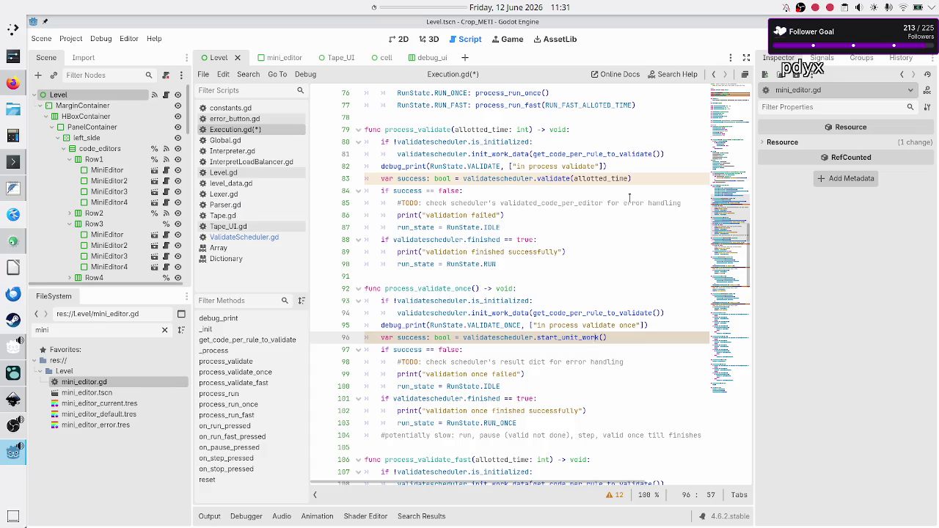
{"action": "key", "text": "BackSpace"}
{"action": "key", "text": "BackSpace"}
{"action": "key", "text": "BackSpace"}
{"action": "key", "text": "BackSpace"}
{"action": "left_click", "coordinate": [250, 238]}
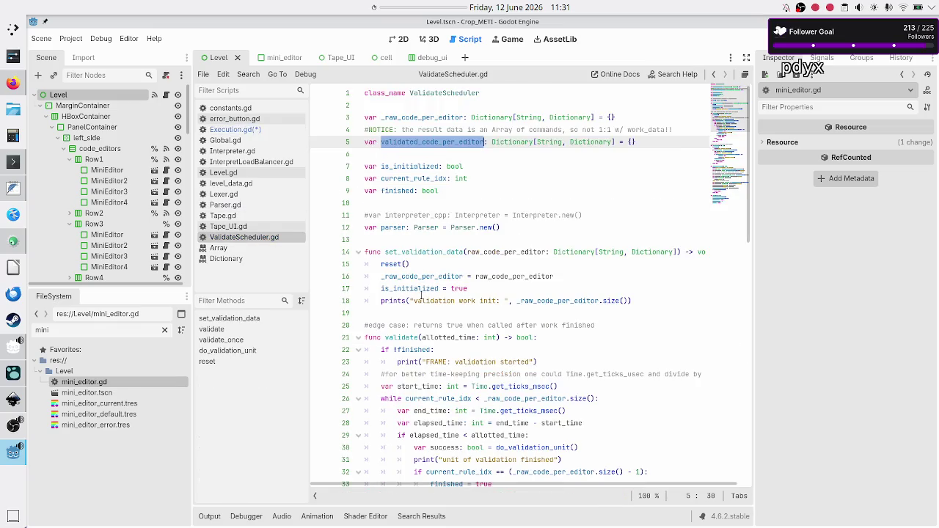
Step: Insert validate_once from ValidateScheduler.gd into the scheduler call on line 96
{"action": "scroll", "coordinate": [420, 296], "scroll_direction": "down", "scroll_amount": 3}
{"action": "scroll", "coordinate": [420, 296], "scroll_direction": "down", "scroll_amount": 4}
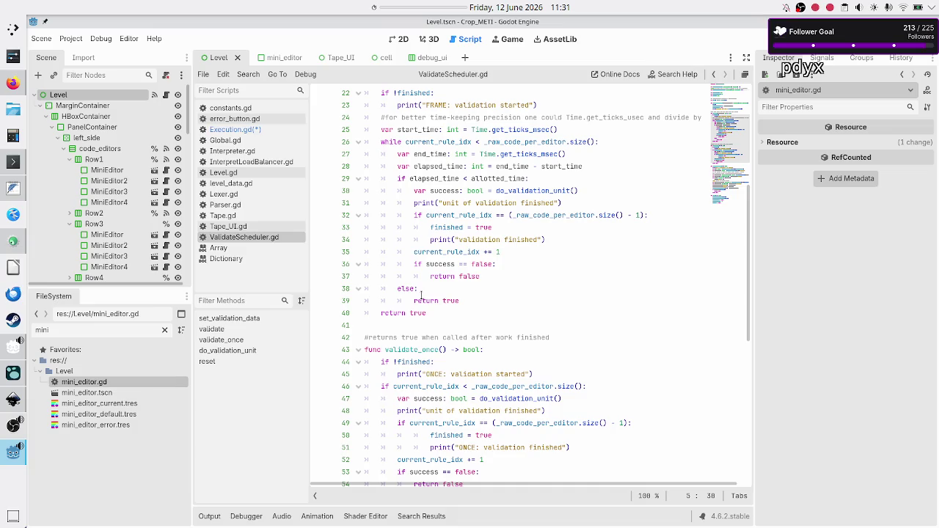
{"action": "double_click", "coordinate": [410, 350]}
{"action": "key", "text": "ctrl+c"}
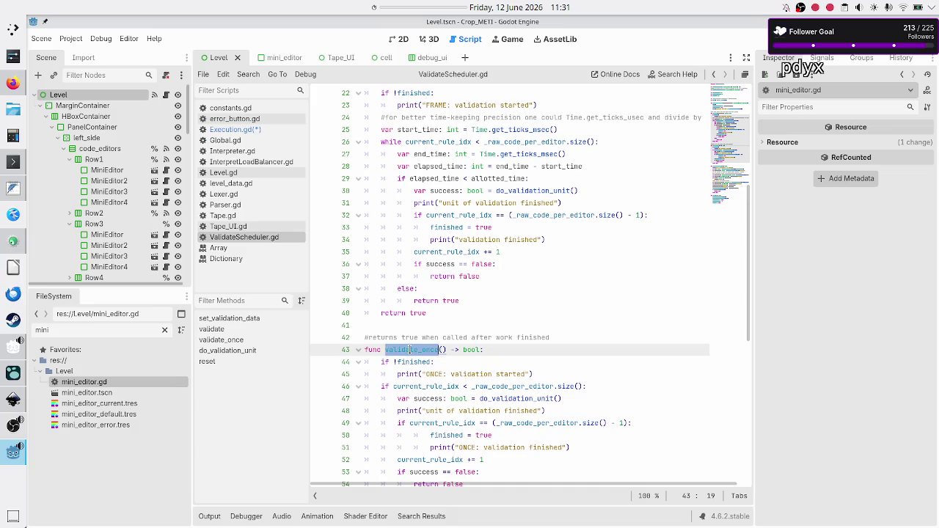
{"action": "left_click", "coordinate": [253, 130]}
{"action": "key", "text": "ctrl+v"}
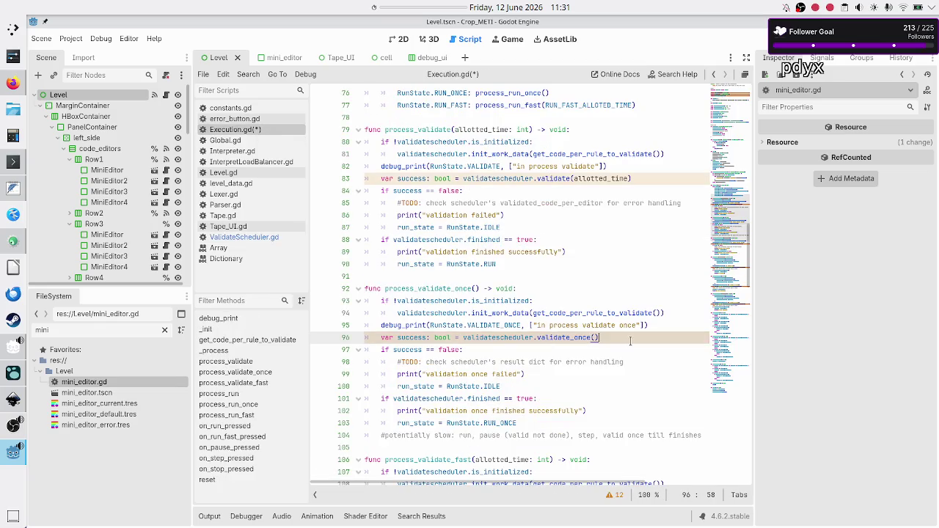
{"action": "key", "text": "Right"}
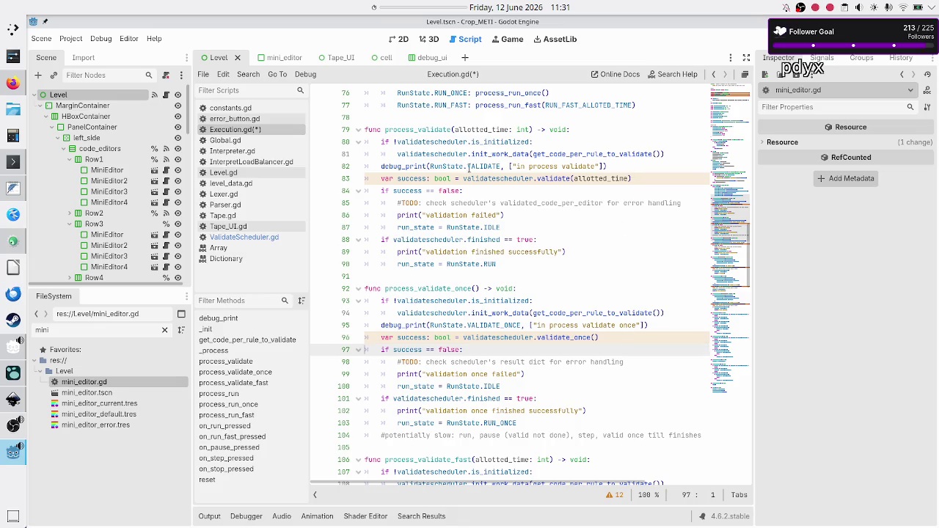
Step: Replace 'result dict' in the line 98 TODO comment with validated_code_per_editor
{"action": "left_click", "coordinate": [511, 203]}
{"action": "double_click", "coordinate": [511, 203]}
{"action": "key", "text": "ctrl+c"}
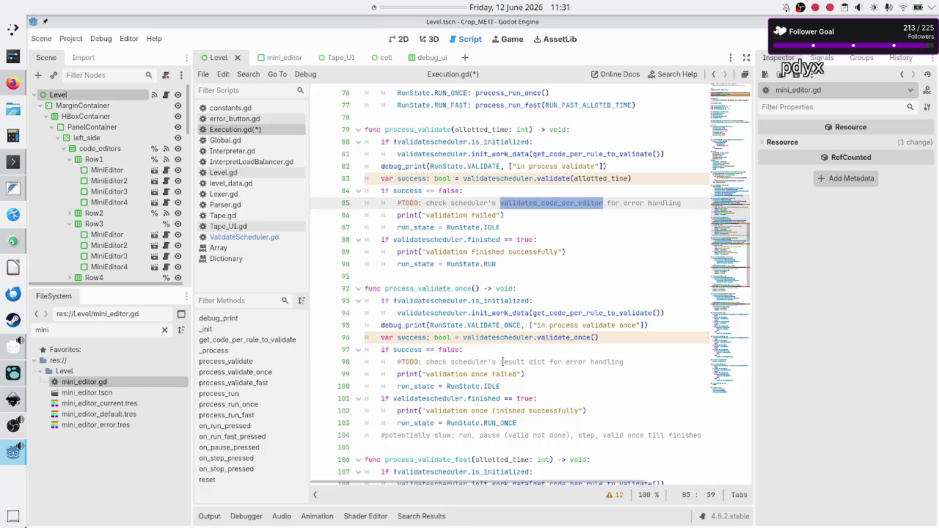
{"action": "left_click", "coordinate": [506, 361]}
{"action": "double_click", "coordinate": [505, 362]}
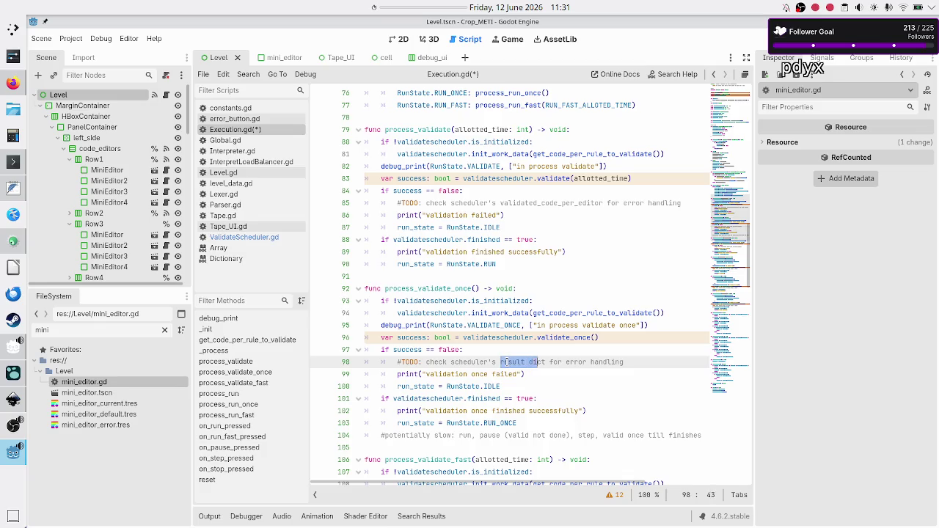
{"action": "key", "text": "ctrl+v"}
{"action": "key", "text": "Up"}
{"action": "key", "text": "Home"}
{"action": "key", "text": "Down"}
{"action": "key", "text": "Down"}
{"action": "key", "text": "Down"}
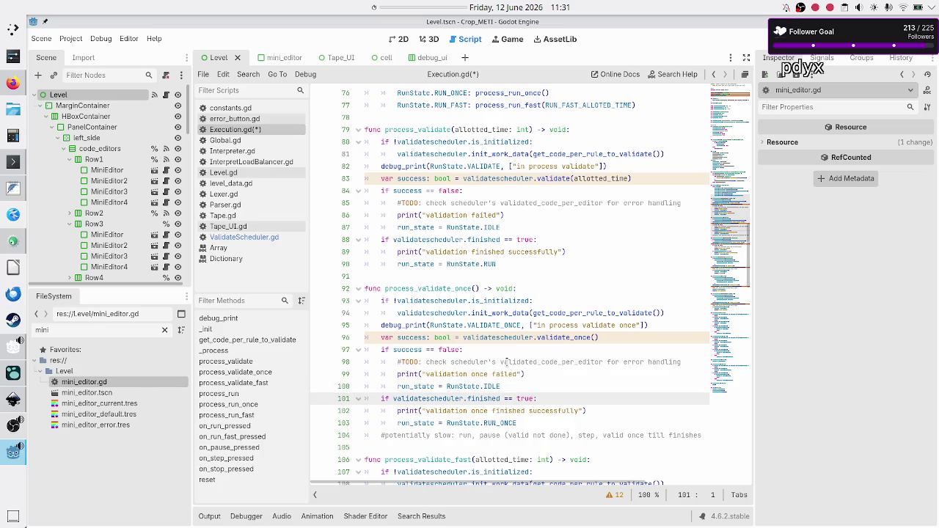
{"action": "key", "text": "Down"}
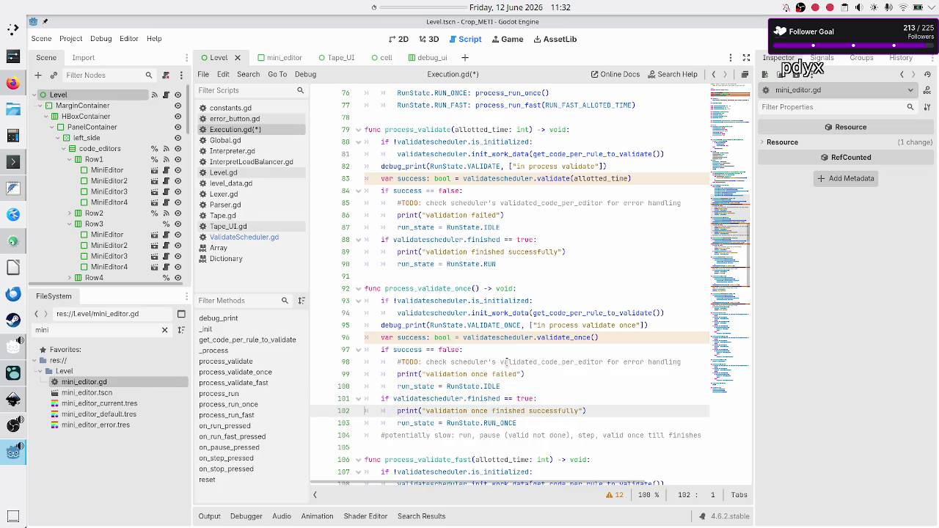
{"action": "key", "text": "Down"}
{"action": "key", "text": "Down"}
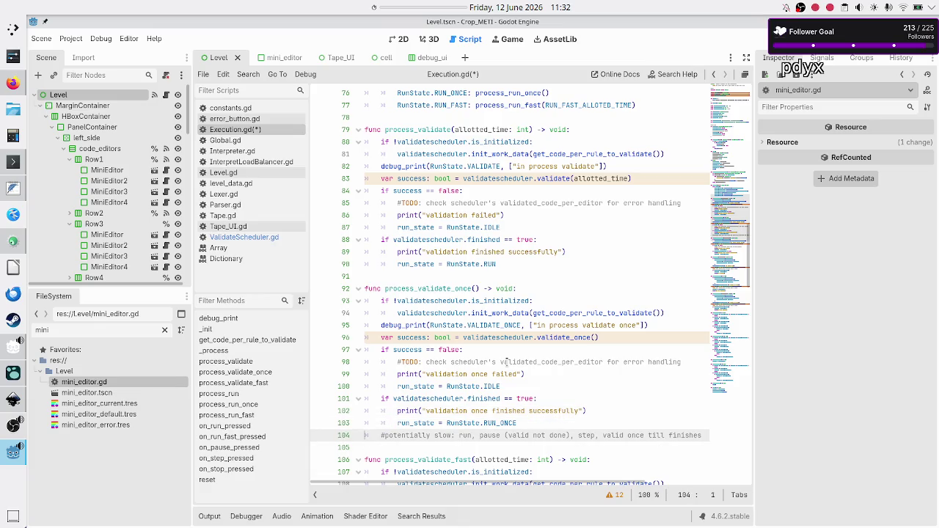
Step: Change the line 110 scheduler call from start_work to validate(allotted_time)
{"action": "key", "text": "Down"}
{"action": "key", "text": "Down"}
{"action": "key", "text": "Down"}
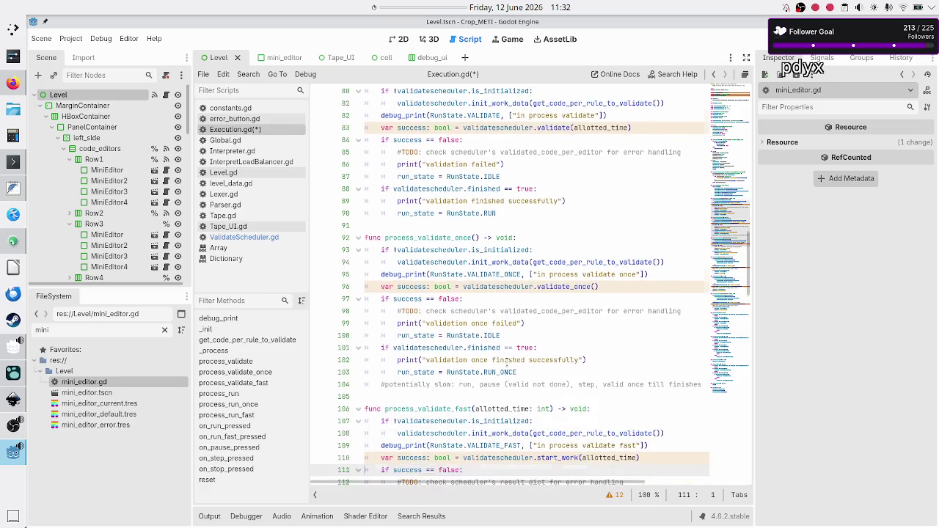
{"action": "key", "text": "Up"}
{"action": "key", "text": "Up"}
{"action": "key", "text": "Up"}
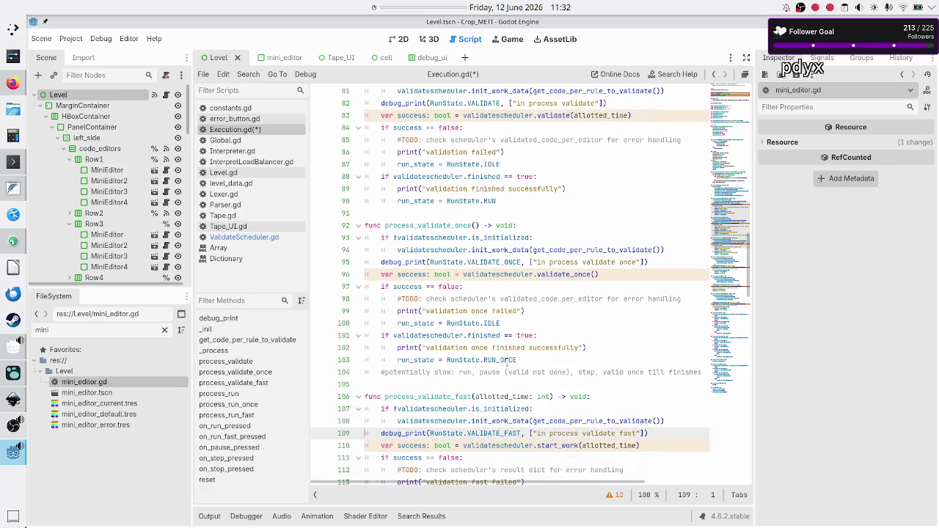
{"action": "key", "text": "Up"}
{"action": "key", "text": "Up"}
{"action": "key", "text": "Down"}
{"action": "key", "text": "Down"}
{"action": "key", "text": "Down"}
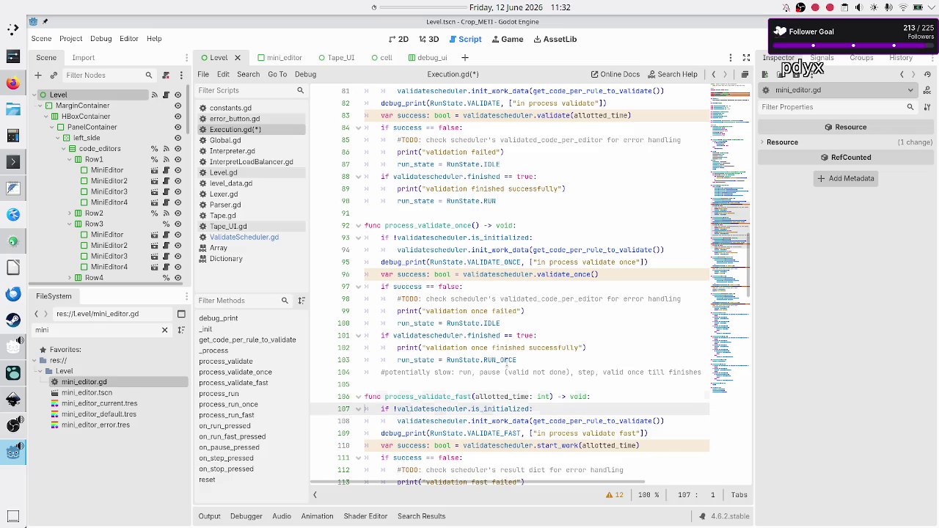
{"action": "key", "text": "Up"}
{"action": "key", "text": "Up"}
{"action": "key", "text": "Up"}
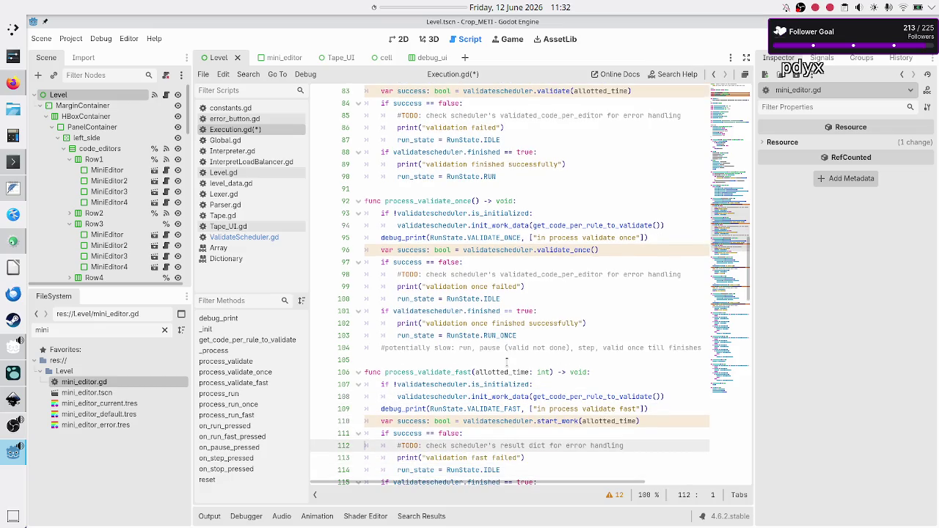
{"action": "key", "text": "Left"}
{"action": "key", "text": "Left"}
{"action": "key", "text": "Left"}
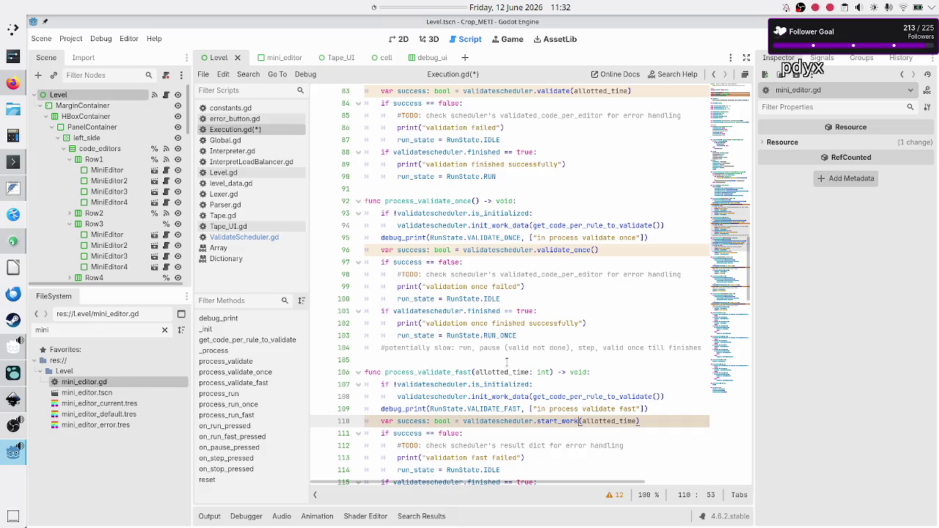
{"action": "key", "text": "BackSpace"}
{"action": "key", "text": "BackSpace"}
{"action": "key", "text": "BackSpace"}
{"action": "type", "text": "validate"}
{"action": "key", "text": "Right"}
{"action": "key", "text": "Right"}
{"action": "key", "text": "Right"}
{"action": "key", "text": "Right"}
{"action": "key", "text": "Right"}
{"action": "key", "text": "Right"}
Step: Replace 'result dict' in the line 112 TODO with validated_code_per_editor and save Execution.gd
{"action": "key", "text": "Down"}
{"action": "key", "text": "Home"}
{"action": "key", "text": "Down"}
{"action": "key", "text": "Down"}
{"action": "key", "text": "Down"}
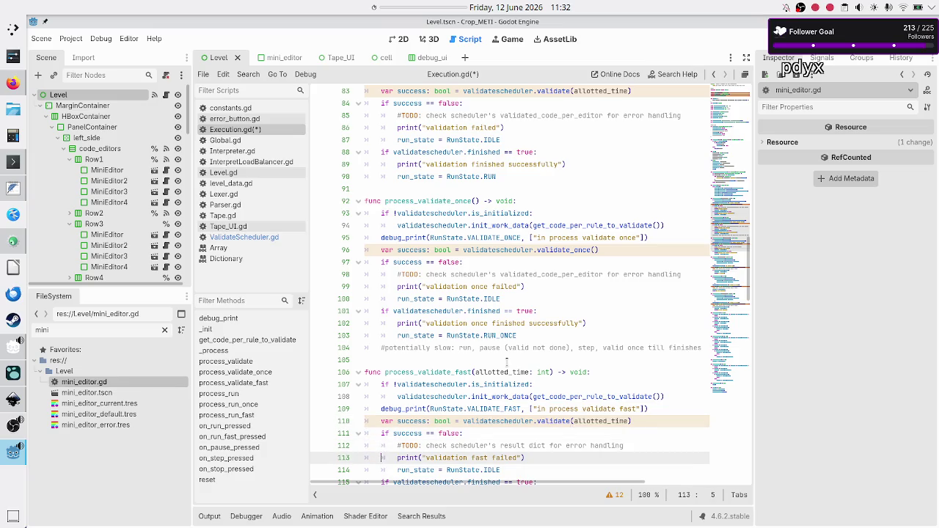
{"action": "key", "text": "Up"}
{"action": "key", "text": "Up"}
{"action": "key", "text": "Up"}
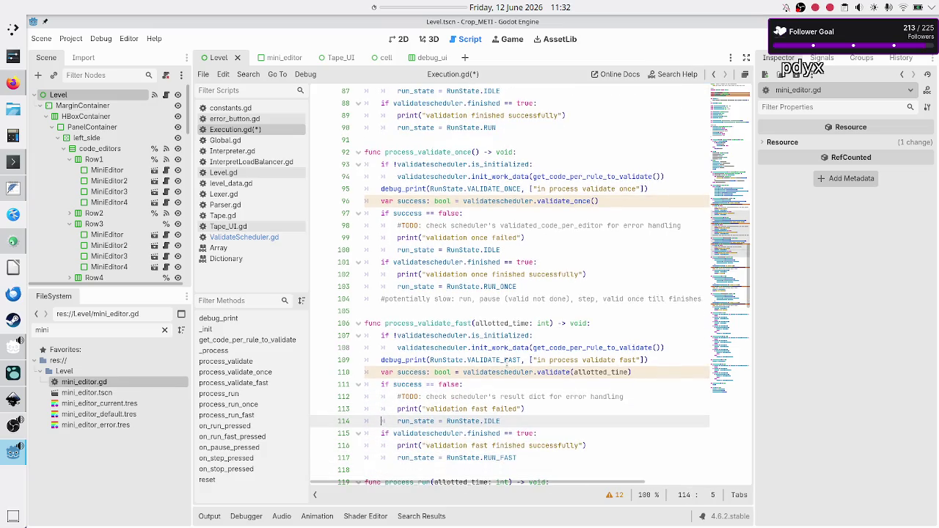
{"action": "key", "text": "Right"}
{"action": "key", "text": "Right"}
{"action": "key", "text": "Right"}
{"action": "left_click", "coordinate": [501, 396]}
{"action": "key", "text": "shift+Right"}
{"action": "key", "text": "shift+Right"}
{"action": "key", "text": "shift+Right"}
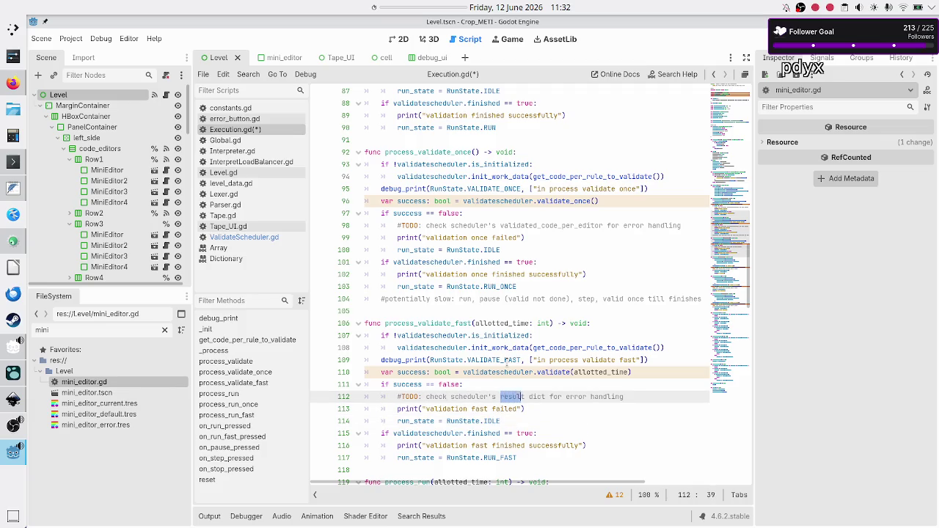
{"action": "key", "text": "ctrl+v"}
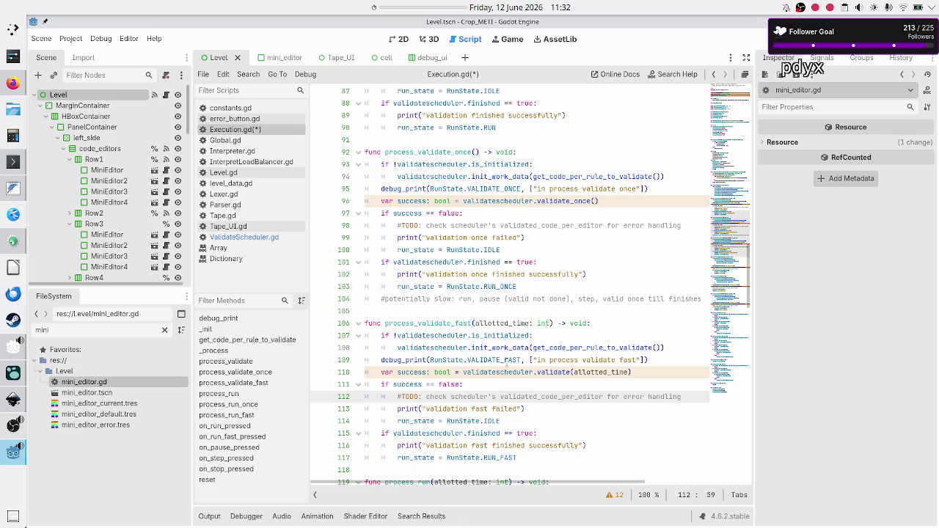
{"action": "key", "text": "Down"}
{"action": "key", "text": "Down"}
{"action": "key", "text": "Down"}
{"action": "key", "text": "Down"}
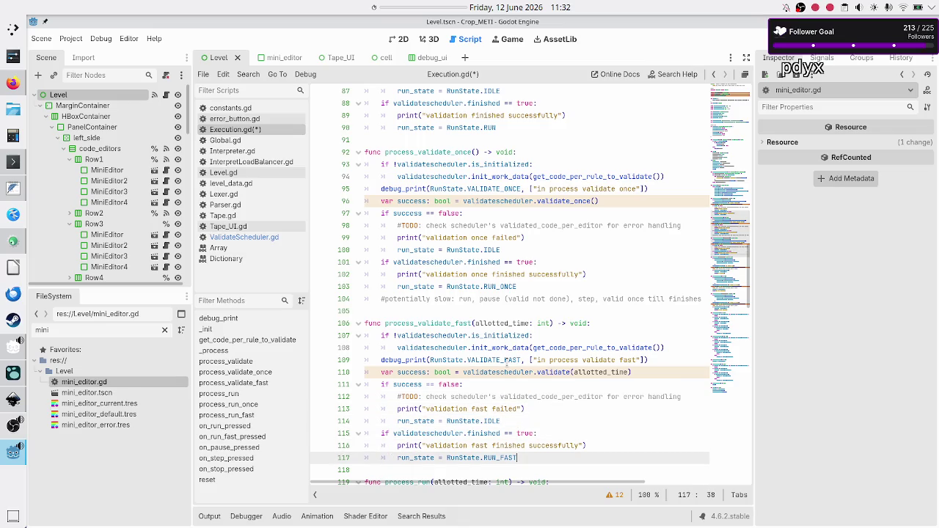
{"action": "key", "text": "Down"}
{"action": "scroll", "coordinate": [507, 364], "scroll_direction": "down", "scroll_amount": 1}
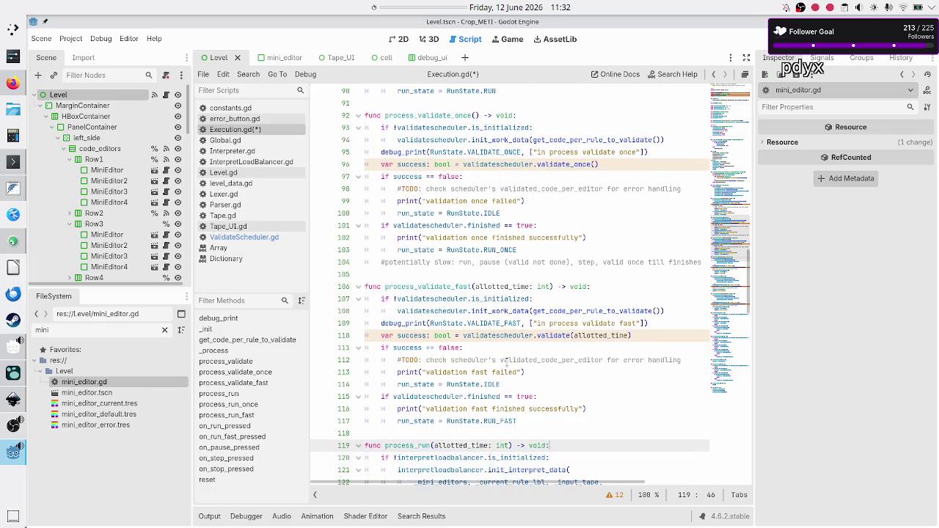
{"action": "key", "text": "ctrl+s"}
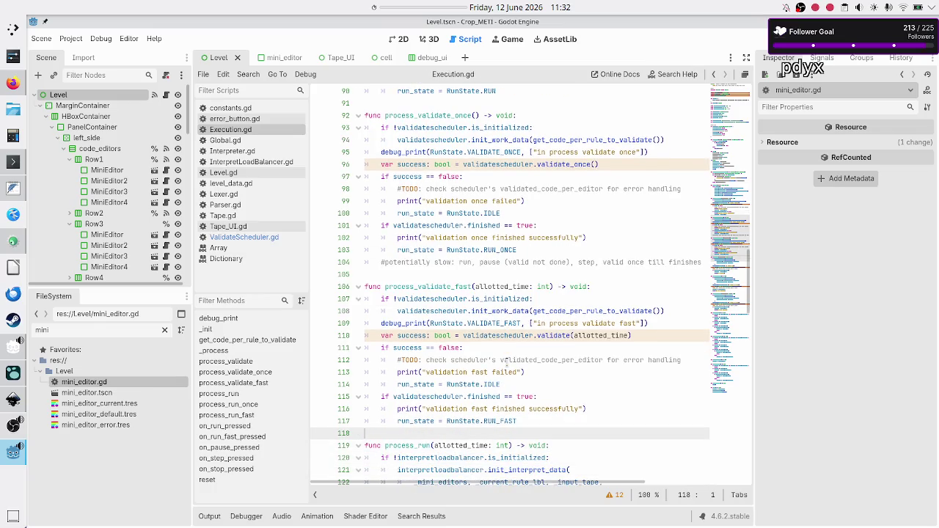
Step: Inspect process_run's interpretloadbalancer.init_interpret_data call on lines 120–121
{"action": "key", "text": "Down"}
{"action": "key", "text": "Down"}
{"action": "key", "text": "Down"}
{"action": "scroll", "coordinate": [455, 308], "scroll_direction": "down", "scroll_amount": 6}
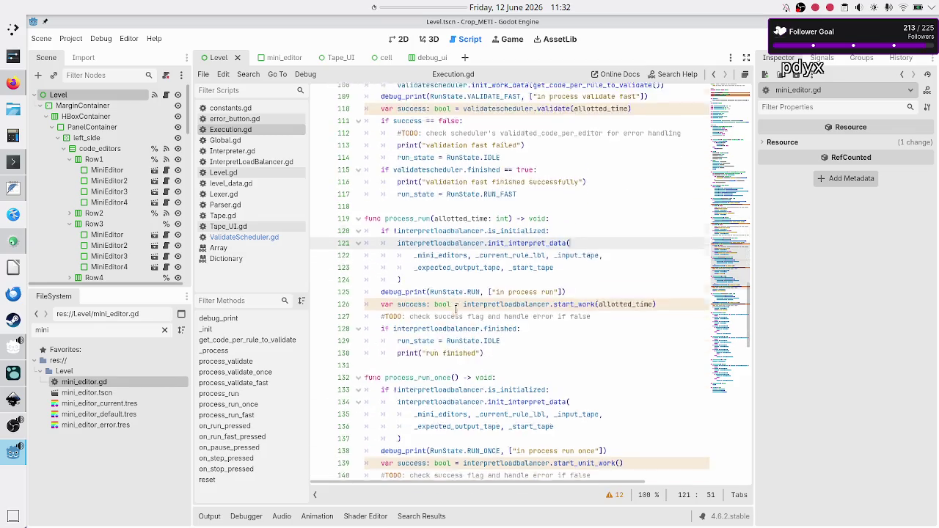
{"action": "double_click", "coordinate": [419, 188]}
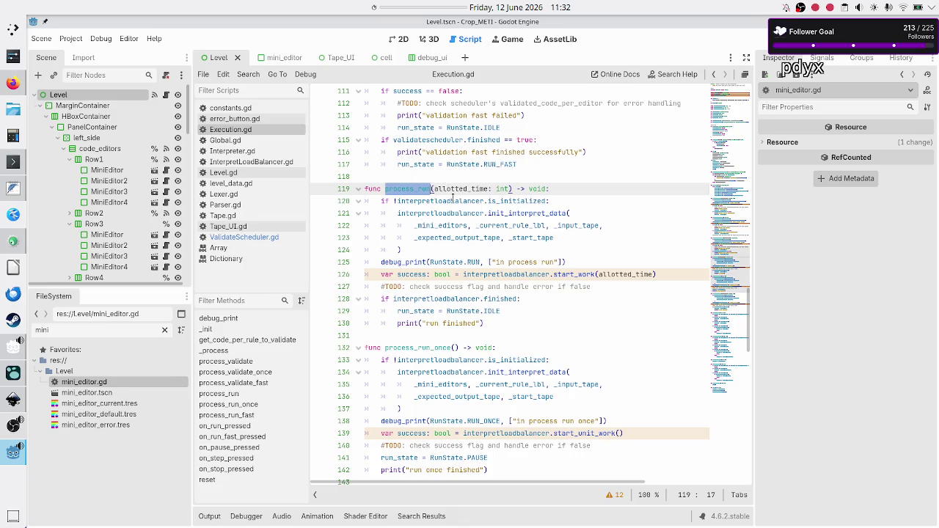
{"action": "double_click", "coordinate": [453, 200]}
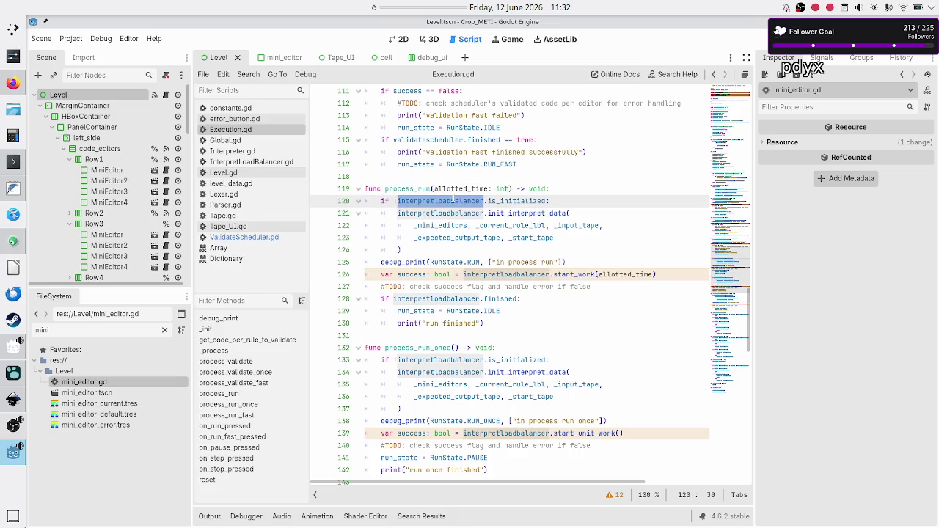
{"action": "double_click", "coordinate": [520, 214]}
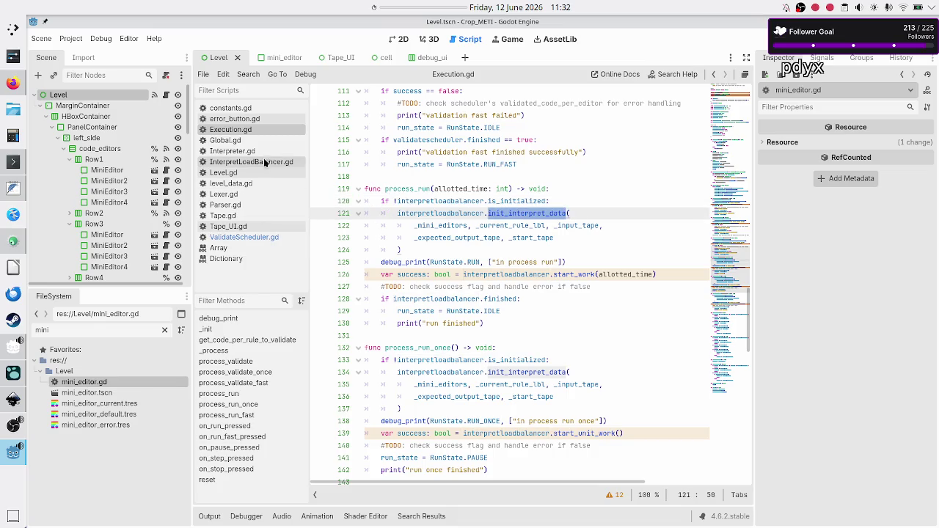
Step: Select the commented dictionary block on lines 7–9 of InterpretLoadBalancer.gd
{"action": "left_click", "coordinate": [245, 238]}
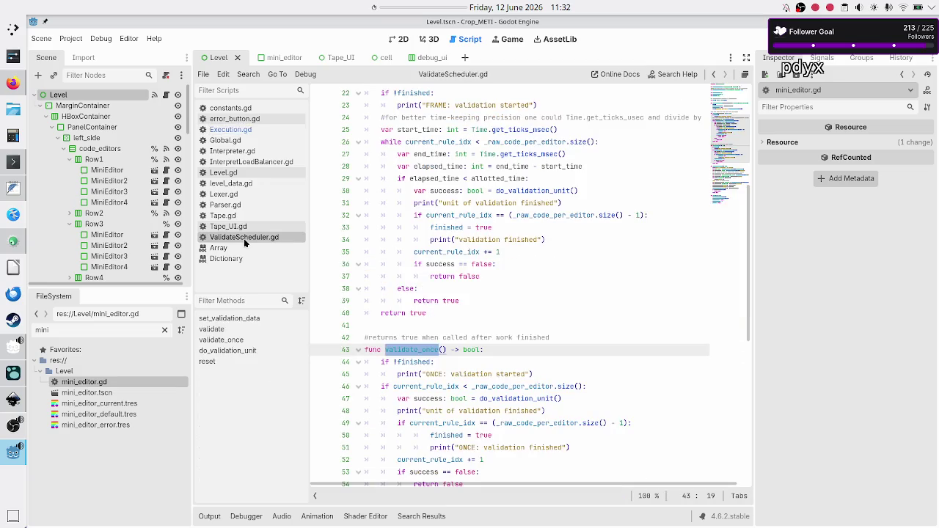
{"action": "left_click", "coordinate": [253, 166]}
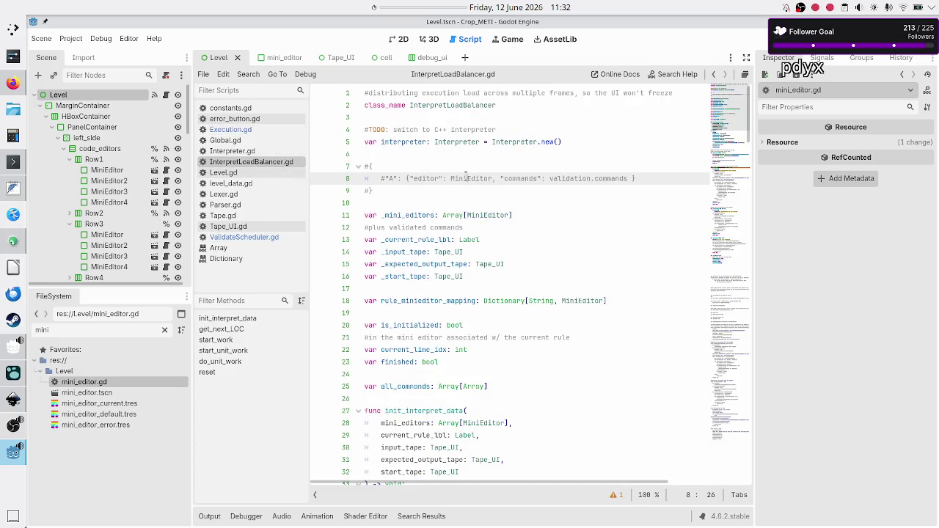
{"action": "left_click", "coordinate": [441, 204]}
{"action": "key", "text": "Up"}
{"action": "key", "text": "Up"}
{"action": "key", "text": "Up"}
{"action": "key", "text": "Up"}
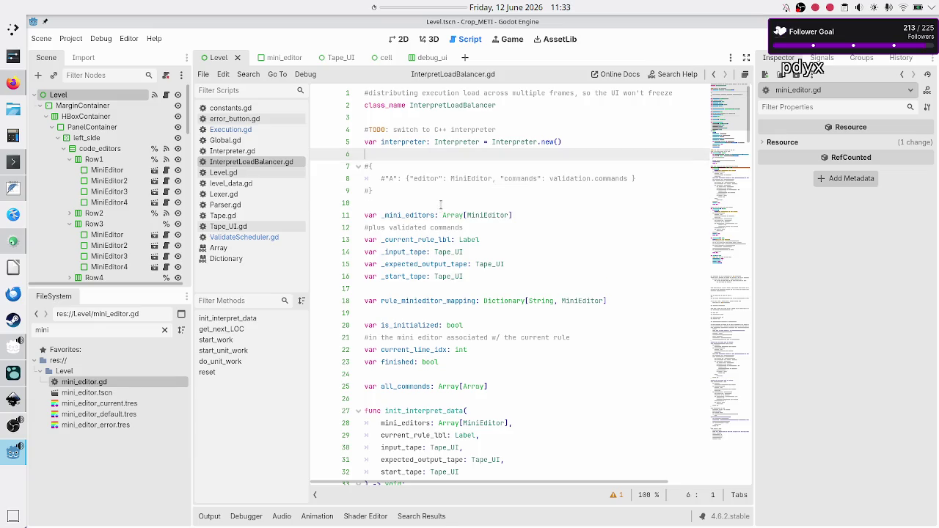
{"action": "key", "text": "Down"}
{"action": "key", "text": "shift+Down"}
{"action": "key", "text": "shift+Down"}
{"action": "key", "text": "shift+Down"}
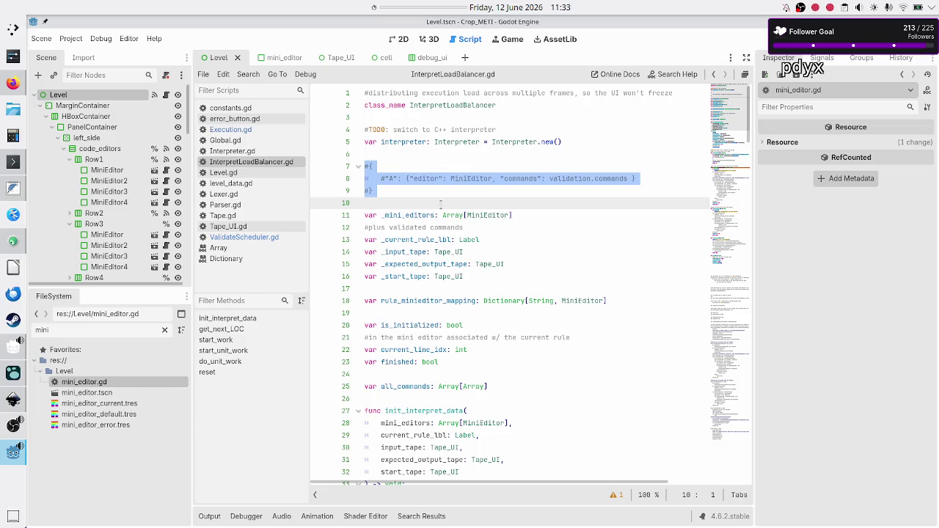
Step: Copy the validated_code_per_editor declaration from line 5 of ValidateScheduler.gd into InterpretLoadBalancer.gd
{"action": "left_click", "coordinate": [259, 237]}
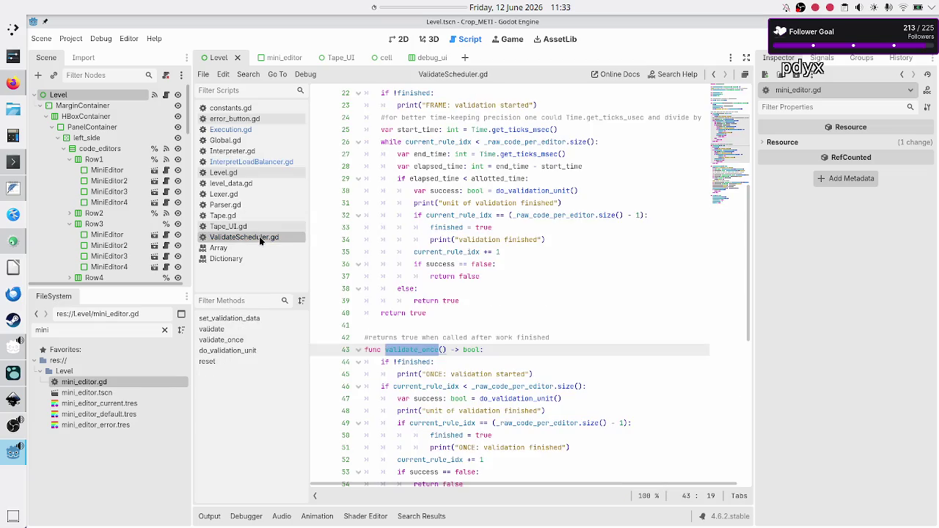
{"action": "scroll", "coordinate": [443, 200], "scroll_direction": "up", "scroll_amount": 7}
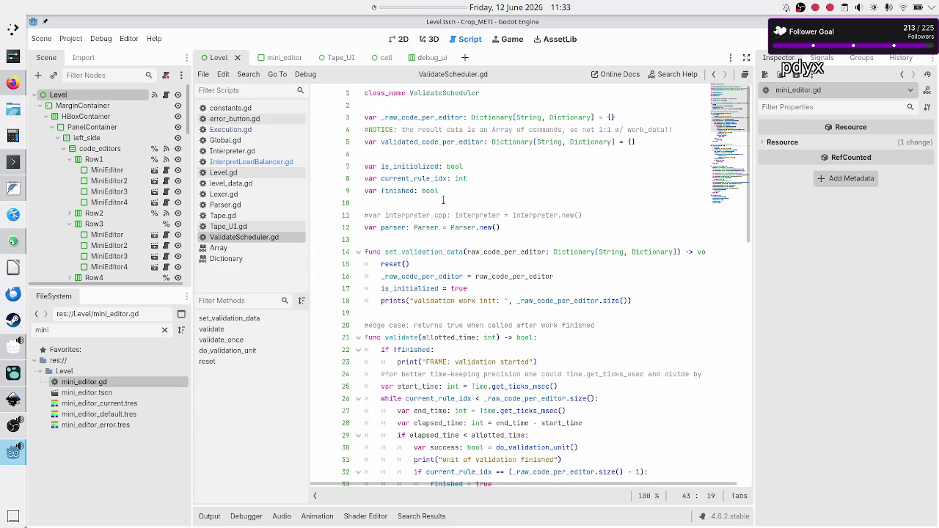
{"action": "left_click", "coordinate": [498, 140]}
{"action": "key", "text": "Down"}
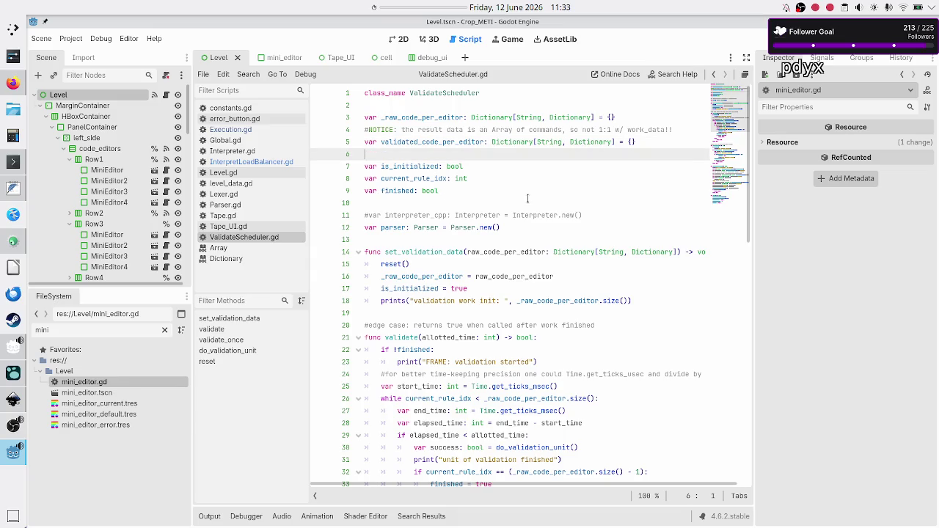
{"action": "key", "text": "Up"}
{"action": "key", "text": "shift+End"}
{"action": "key", "text": "ctrl+c"}
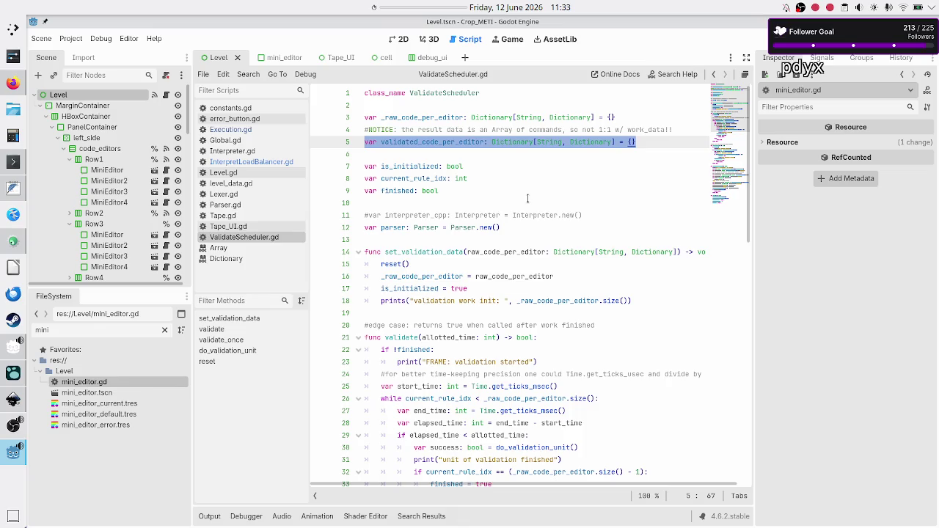
{"action": "key", "text": "Down"}
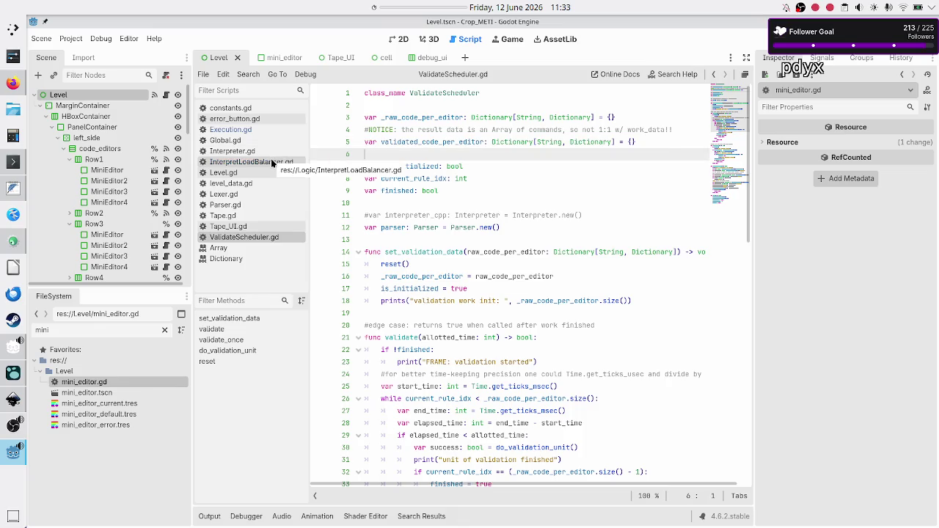
{"action": "left_click", "coordinate": [257, 163]}
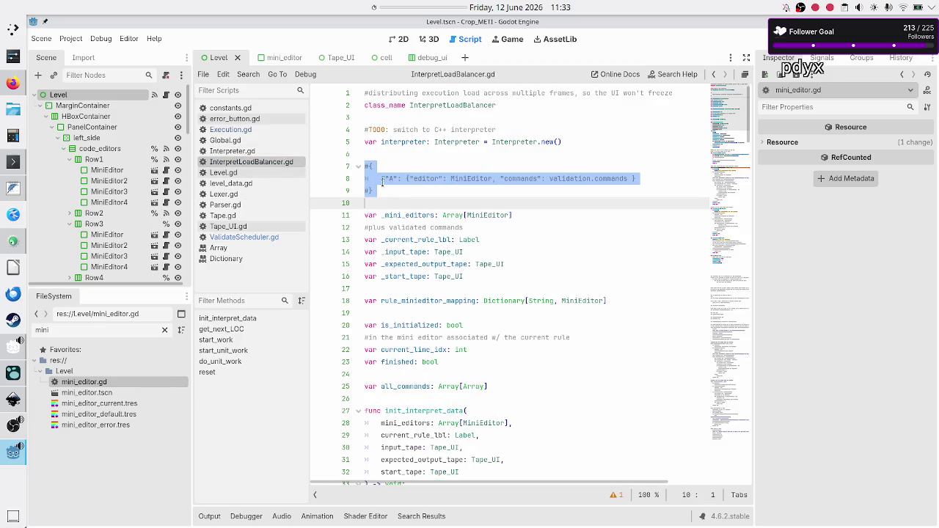
{"action": "left_click", "coordinate": [397, 165]}
Step: Paste the validated_code_per_editor: Dictionary[String, Dictionary] declaration above the #{ comment on line 7
{"action": "key", "text": "Up"}
{"action": "key", "text": "Return"}
{"action": "key", "text": "ctrl+v"}
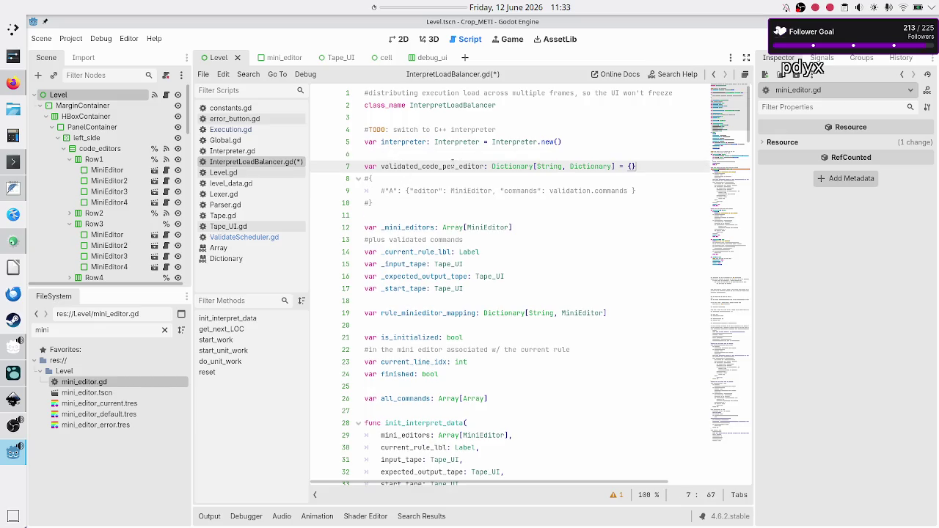
{"action": "double_click", "coordinate": [461, 166]}
Step: Check the String key and Dictionary value types against the example comment entry, then switch to Execution.gd
{"action": "left_click", "coordinate": [391, 190]}
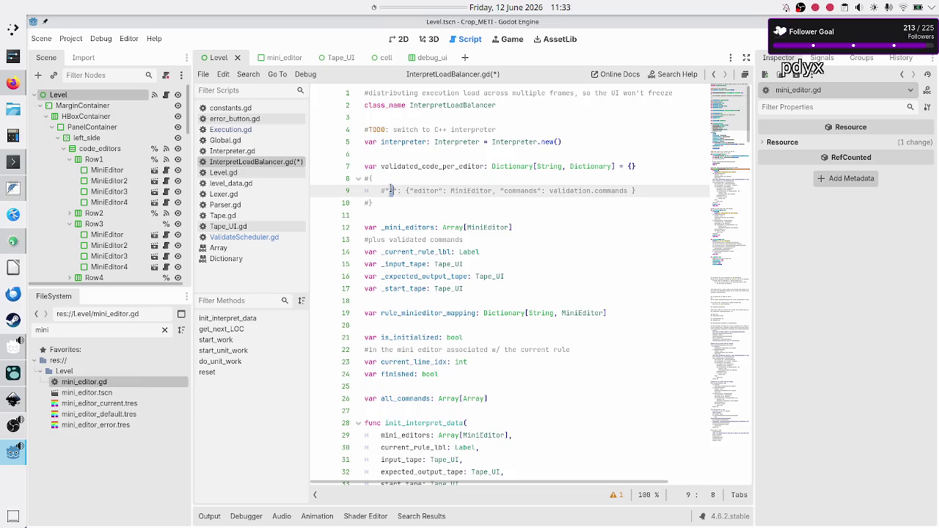
{"action": "double_click", "coordinate": [391, 190]}
{"action": "double_click", "coordinate": [549, 166]}
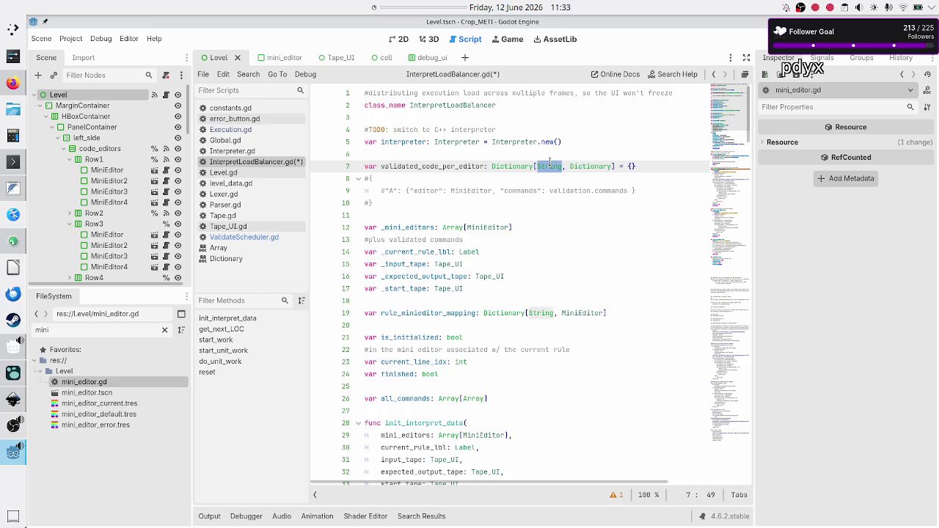
{"action": "double_click", "coordinate": [599, 166]}
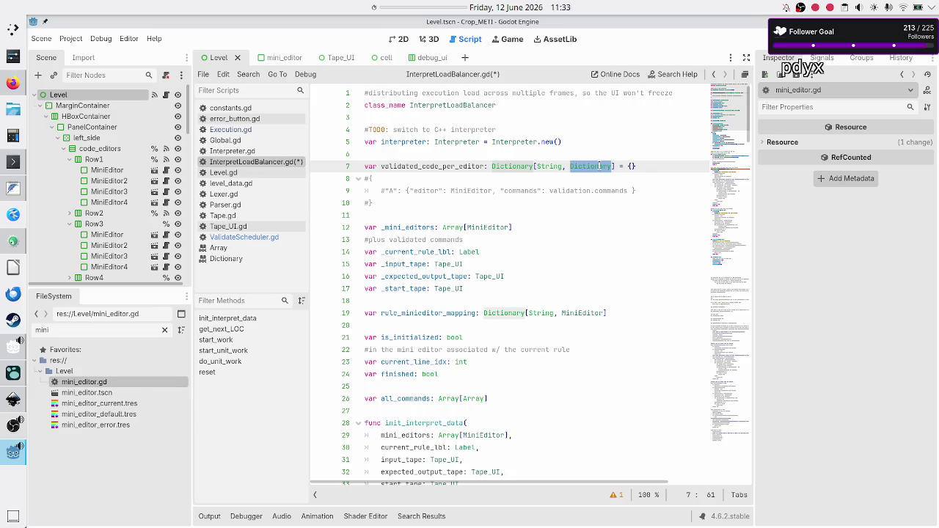
{"action": "double_click", "coordinate": [426, 190]}
{"action": "left_click", "coordinate": [512, 190]}
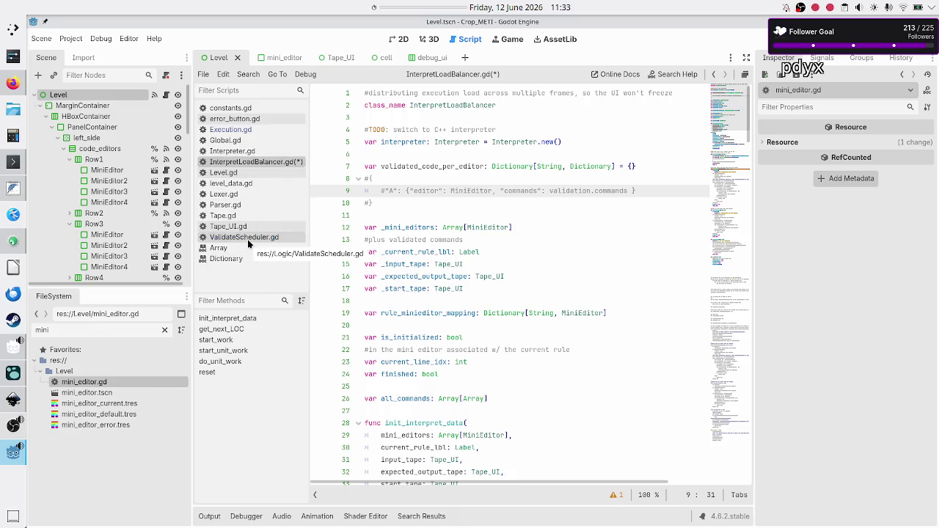
{"action": "left_click", "coordinate": [246, 129]}
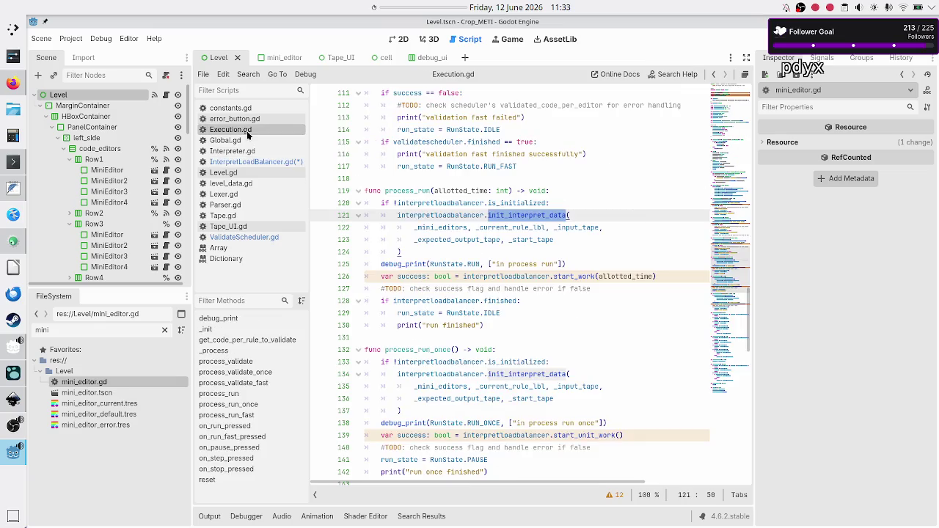
Step: Copy the mini_editor and raw_code entries from line 65 of Execution.gd
{"action": "scroll", "coordinate": [584, 124], "scroll_direction": "up", "scroll_amount": 15}
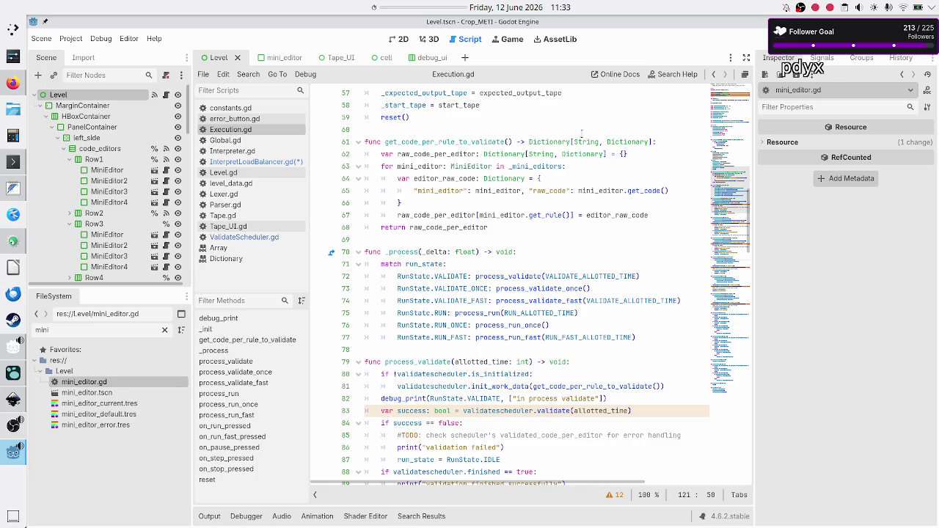
{"action": "left_click", "coordinate": [567, 178]}
{"action": "key", "text": "Right"}
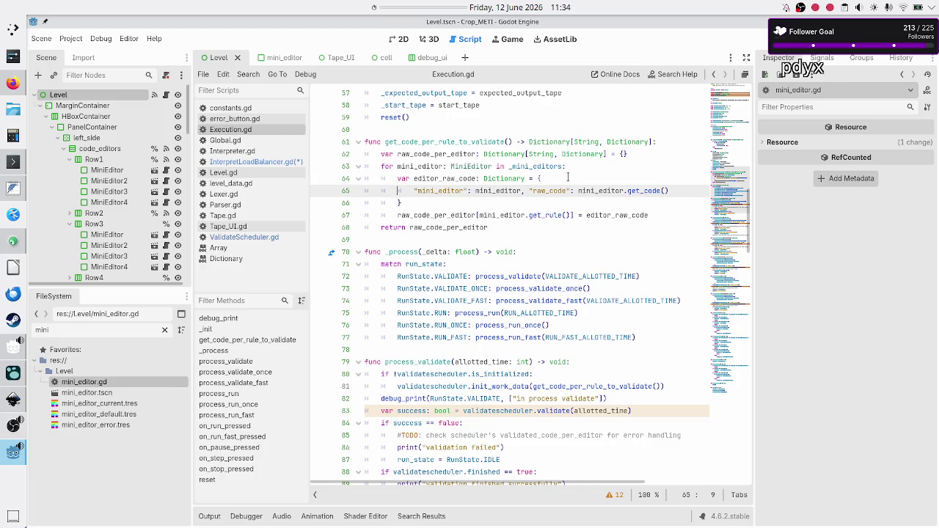
{"action": "key", "text": "shift+End"}
{"action": "key", "text": "ctrl+c"}
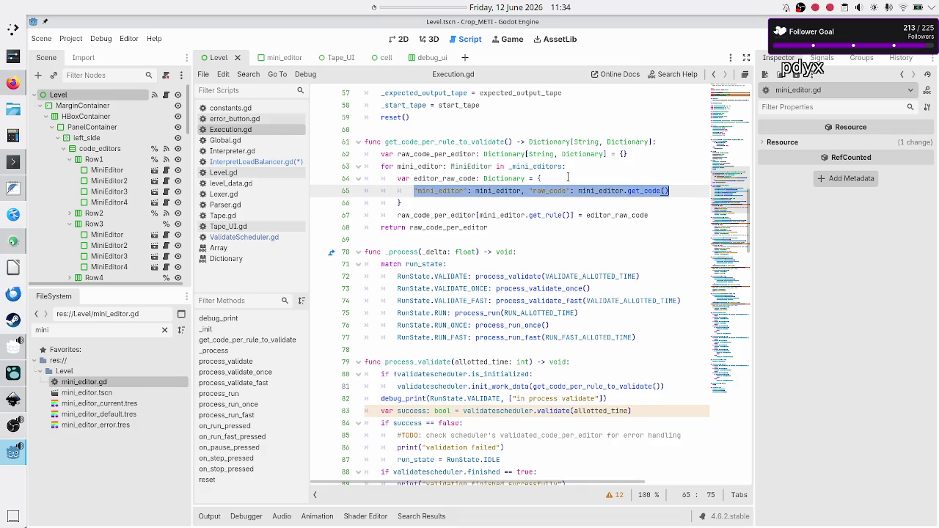
Step: Replace the old editor and commands comment entry in InterpretLoadBalancer.gd with the copied entries
{"action": "left_click", "coordinate": [288, 162]}
{"action": "left_click", "coordinate": [651, 190]}
{"action": "key", "text": "Left"}
{"action": "key", "text": "BackSpace"}
{"action": "key", "text": "BackSpace"}
{"action": "key", "text": "BackSpace"}
{"action": "key", "text": "BackSpace"}
{"action": "key", "text": "BackSpace"}
{"action": "key", "text": "BackSpace"}
{"action": "key", "text": "ctrl+v"}
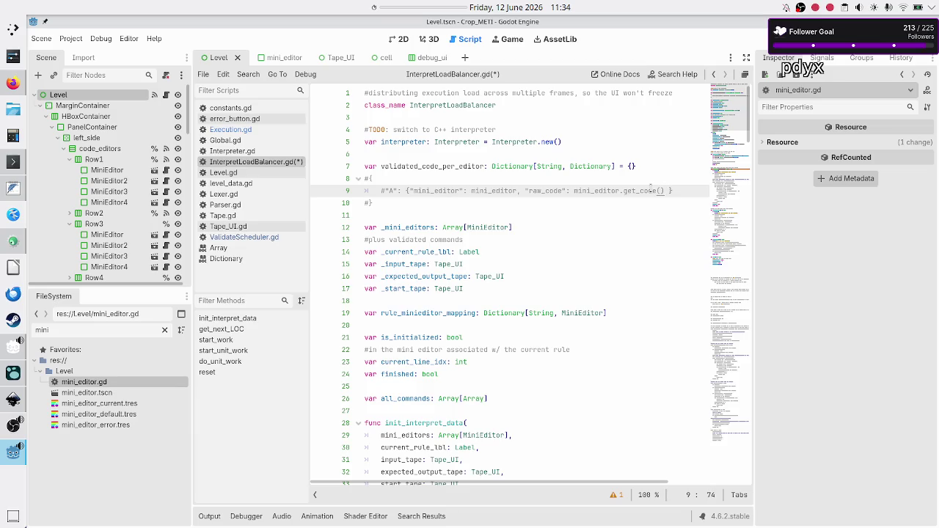
{"action": "key", "text": "Left"}
{"action": "key", "text": "Left"}
{"action": "key", "text": "Left"}
{"action": "key", "text": "Left"}
{"action": "key", "text": "Left"}
{"action": "key", "text": "Left"}
{"action": "key", "text": "Left"}
{"action": "key", "text": "Left"}
Step: Delete the #{ and #} lines so the example comment sits on one line
{"action": "key", "text": "Up"}
{"action": "key", "text": "ctrl+shift+k"}
{"action": "key", "text": "shift+Tab"}
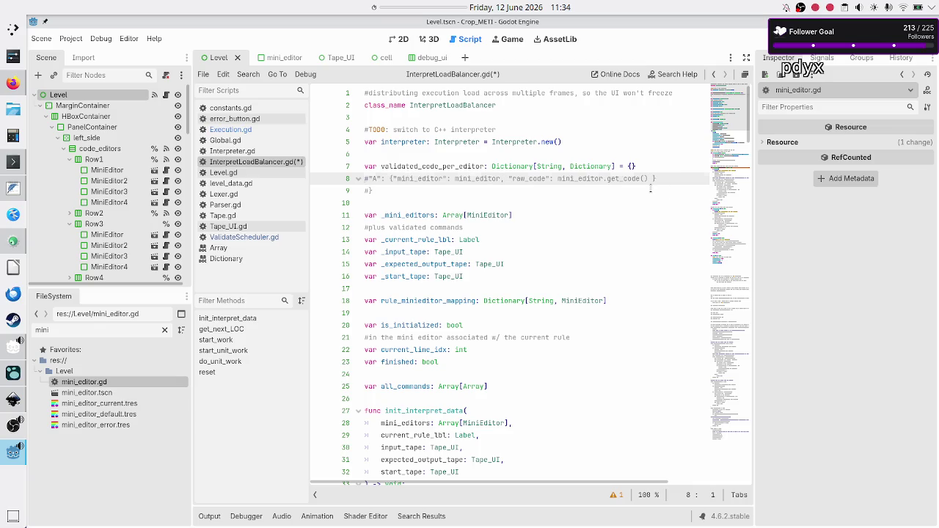
{"action": "key", "text": "Down"}
{"action": "key", "text": "Down"}
{"action": "key", "text": "Up"}
{"action": "key", "text": "End"}
{"action": "key", "text": "BackSpace"}
{"action": "key", "text": "BackSpace"}
{"action": "key", "text": "BackSpace"}
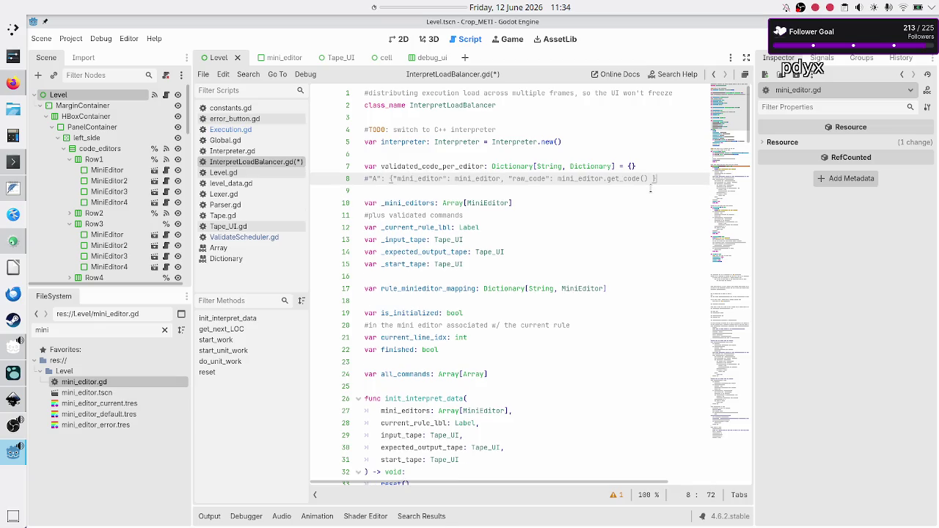
Step: Add a comma after get_code() in the comment, then move to ValidateScheduler.gd
{"action": "left_click", "coordinate": [643, 182]}
{"action": "type", "text": ","}
{"action": "left_click", "coordinate": [248, 237]}
Step: Inspect do_validation_unit in ValidateScheduler.gd and copy the commands key from line 70
{"action": "scroll", "coordinate": [523, 300], "scroll_direction": "down", "scroll_amount": 2}
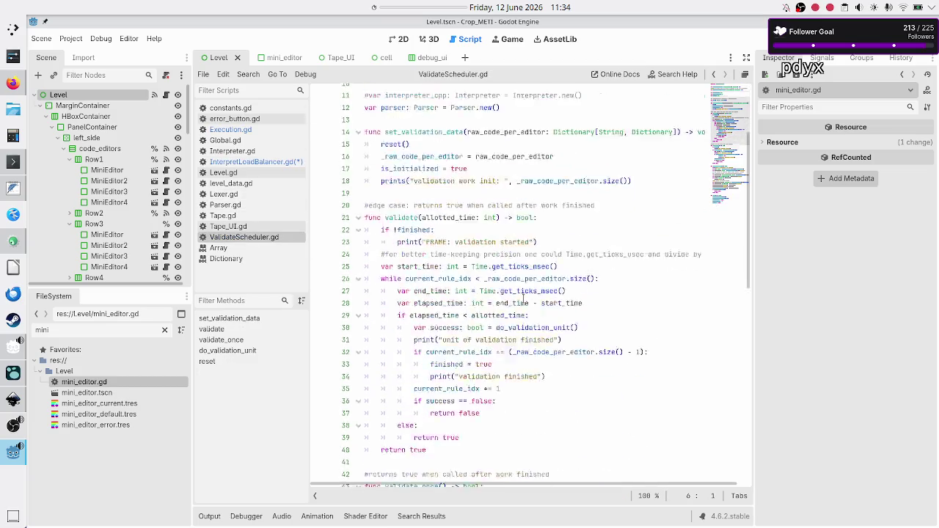
{"action": "scroll", "coordinate": [523, 301], "scroll_direction": "down", "scroll_amount": 10}
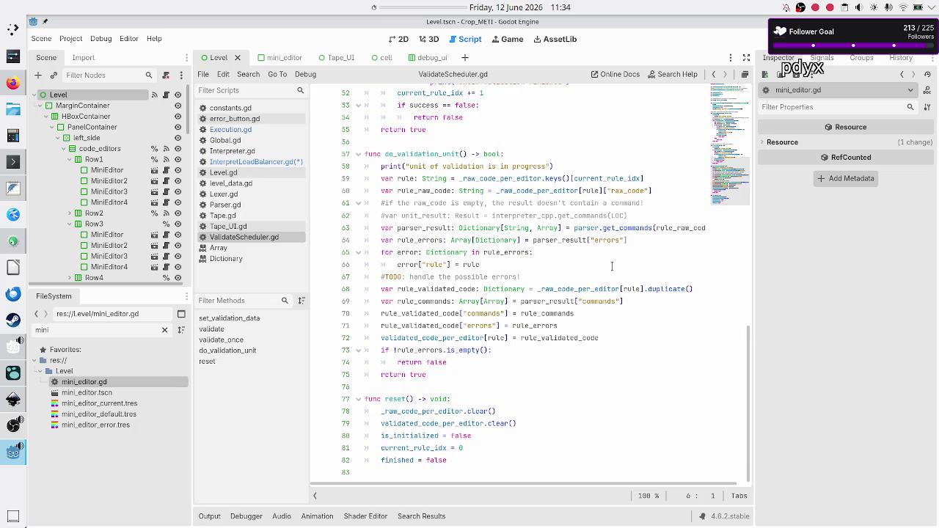
{"action": "double_click", "coordinate": [669, 288]}
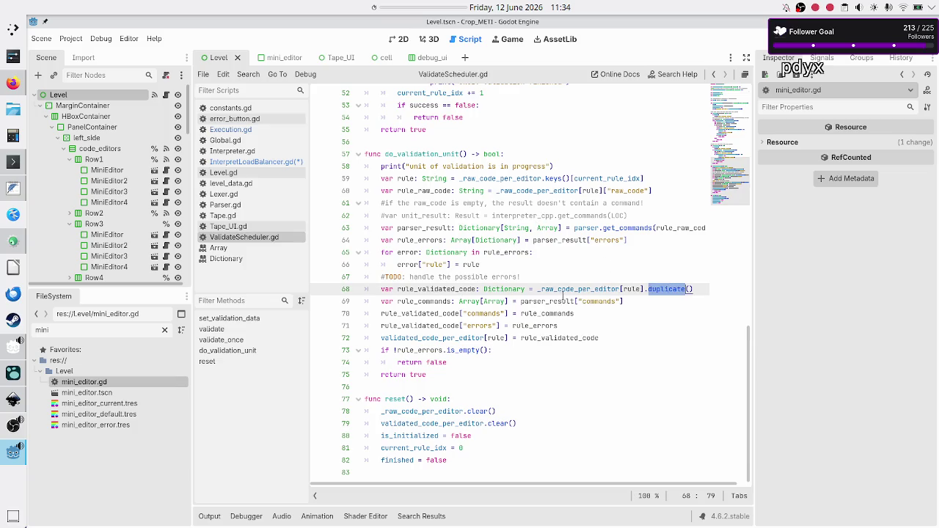
{"action": "double_click", "coordinate": [471, 314]}
{"action": "key", "text": "ctrl+c"}
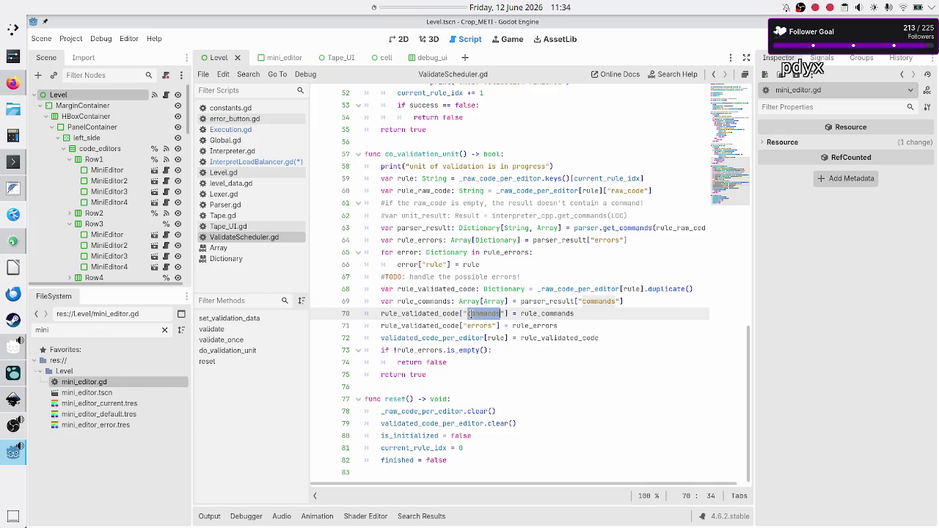
Step: Rewrite line 8's comment to list only the keys "mini_editor", "raw_code", "commands", "errors"
{"action": "left_click", "coordinate": [274, 163]}
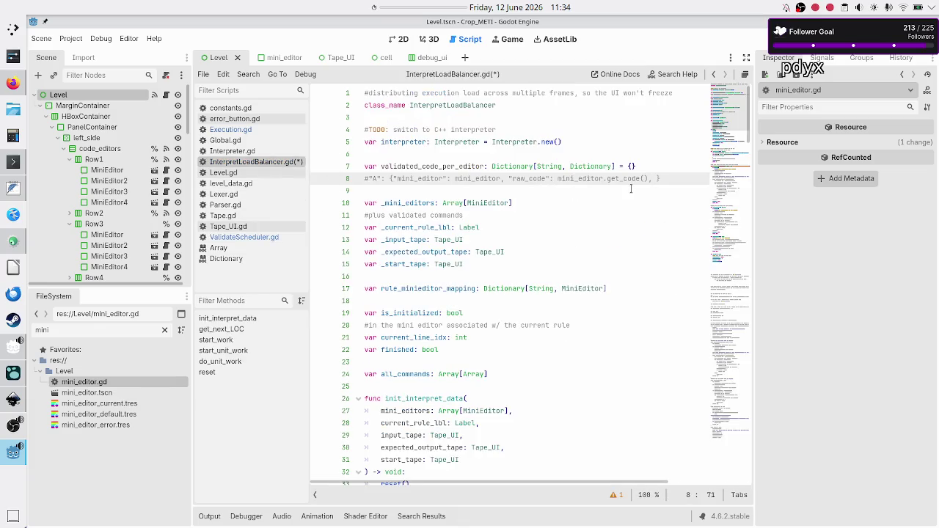
{"action": "key", "text": "ctrl+v"}
{"action": "key", "text": "Home"}
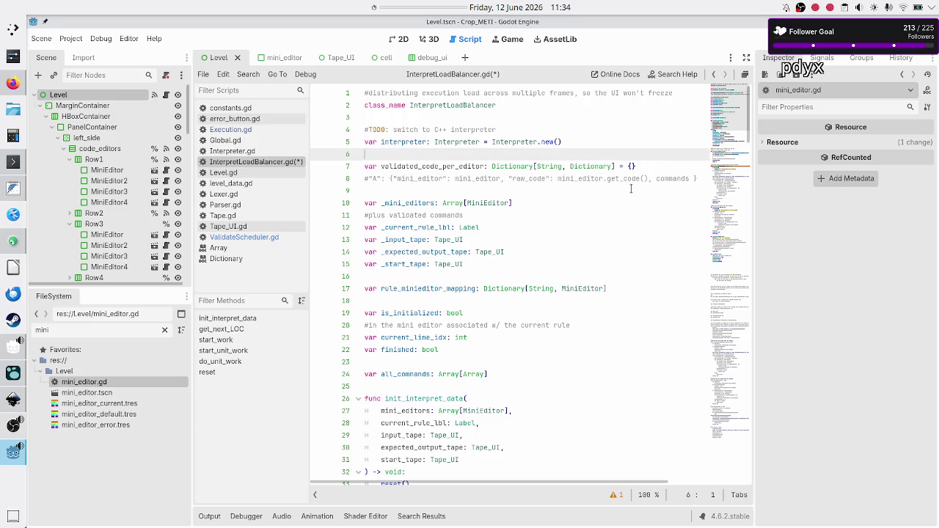
{"action": "key", "text": "Right"}
{"action": "key", "text": "Right"}
{"action": "key", "text": "Right"}
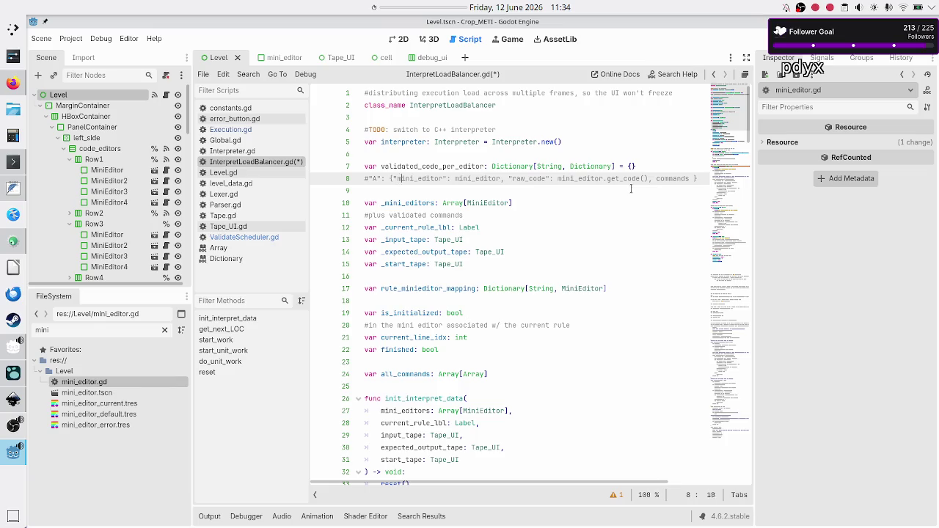
{"action": "key", "text": "Right"}
{"action": "key", "text": "Right"}
{"action": "key", "text": "Right"}
{"action": "key", "text": "BackSpace"}
{"action": "key", "text": "BackSpace"}
{"action": "key", "text": "BackSpace"}
{"action": "key", "text": "BackSpace"}
{"action": "key", "text": "BackSpace"}
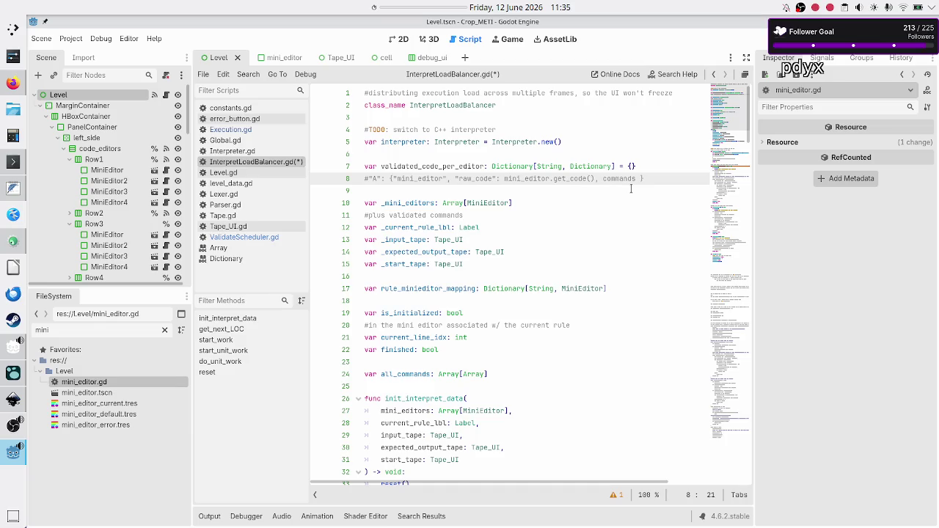
{"action": "key", "text": "Right"}
{"action": "key", "text": "Right"}
{"action": "key", "text": "Right"}
{"action": "key", "text": "BackSpace"}
{"action": "key", "text": "BackSpace"}
{"action": "key", "text": "BackSpace"}
{"action": "type", "text": "\""}
{"action": "key", "text": "Right"}
{"action": "key", "text": "Right"}
{"action": "key", "text": "Right"}
{"action": "key", "text": "Right"}
{"action": "type", "text": "\""}
{"action": "type", "text": "\"\""}
{"action": "type", "text": "errors"}
Step: Review the validated_code_per_editor and _mini_editors declarations, then find mini_editor uses in Execution.gd
{"action": "key", "text": "Down"}
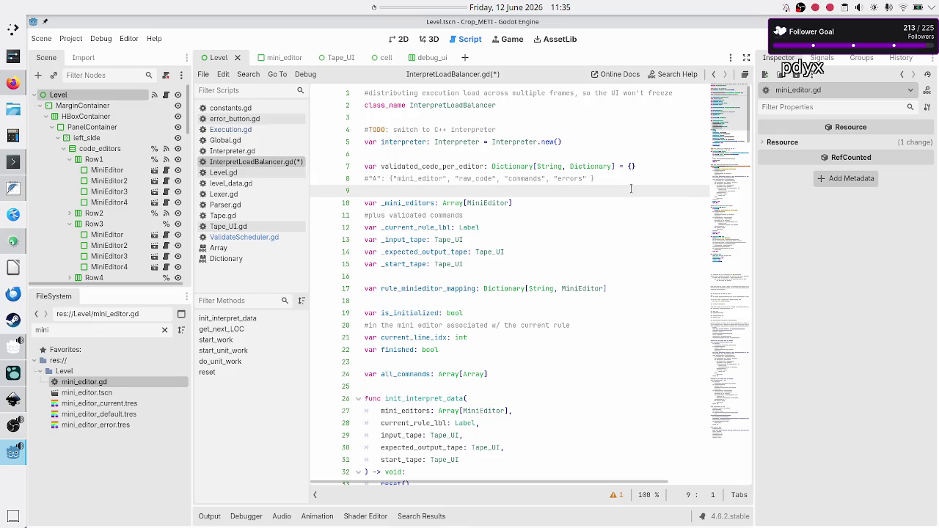
{"action": "key", "text": "Up"}
{"action": "key", "text": "Up"}
{"action": "key", "text": "shift+End"}
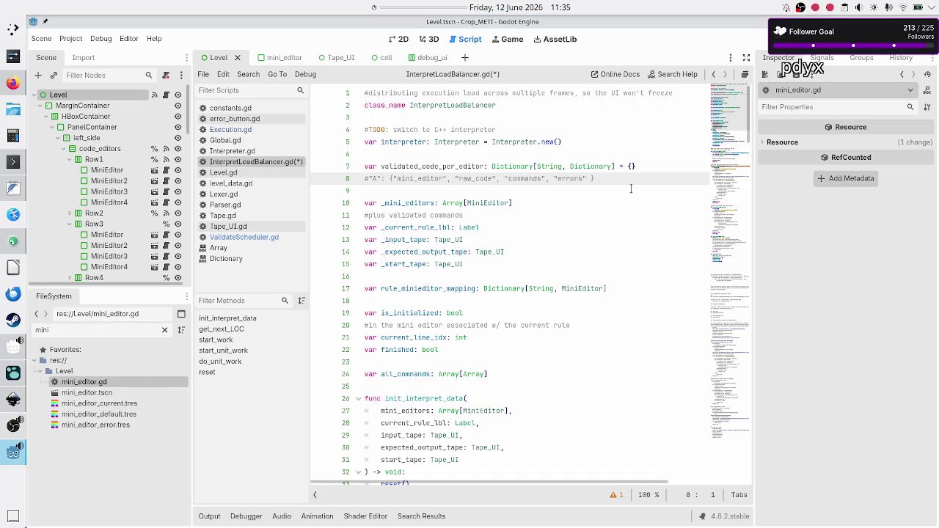
{"action": "key", "text": "Down"}
{"action": "key", "text": "Down"}
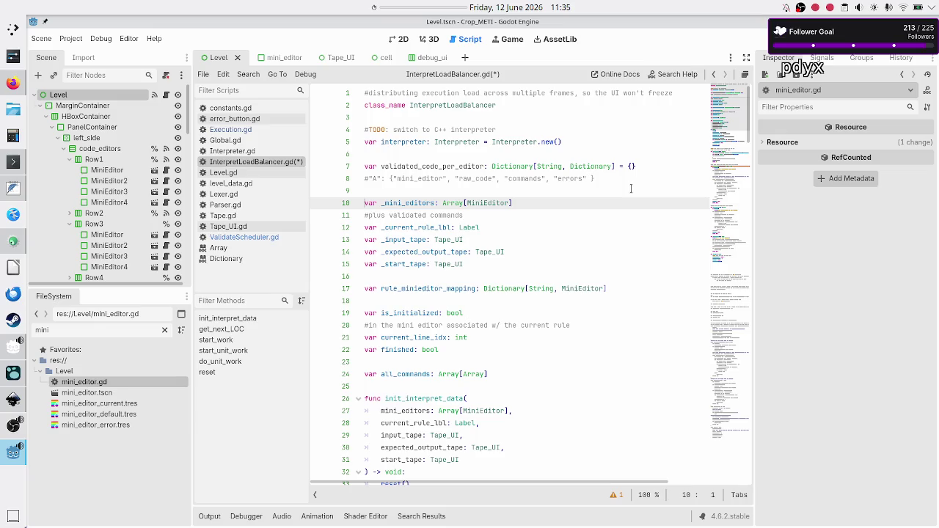
{"action": "key", "text": "shift+End"}
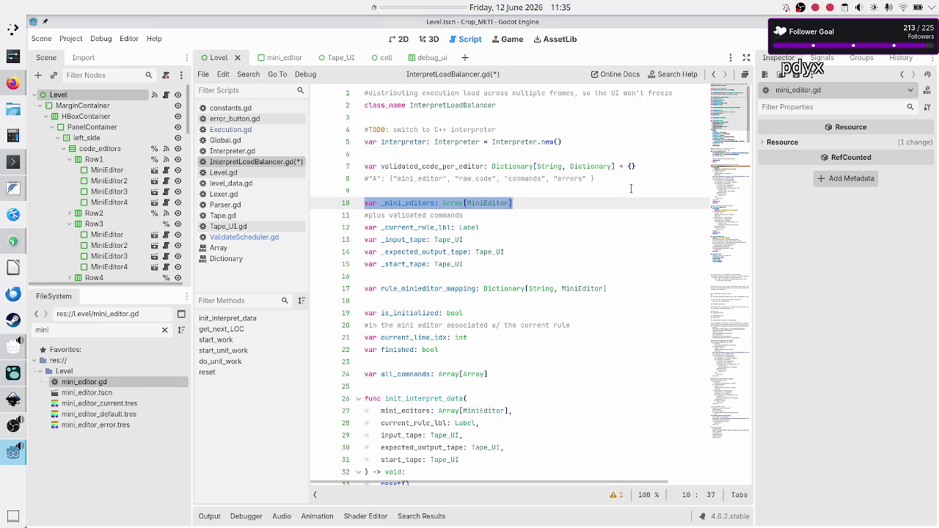
{"action": "double_click", "coordinate": [409, 178]}
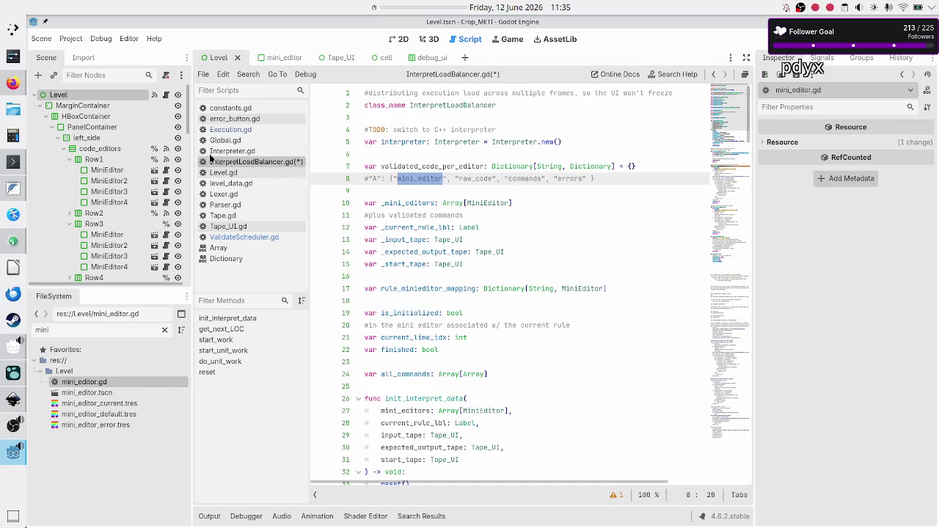
{"action": "left_click", "coordinate": [254, 130]}
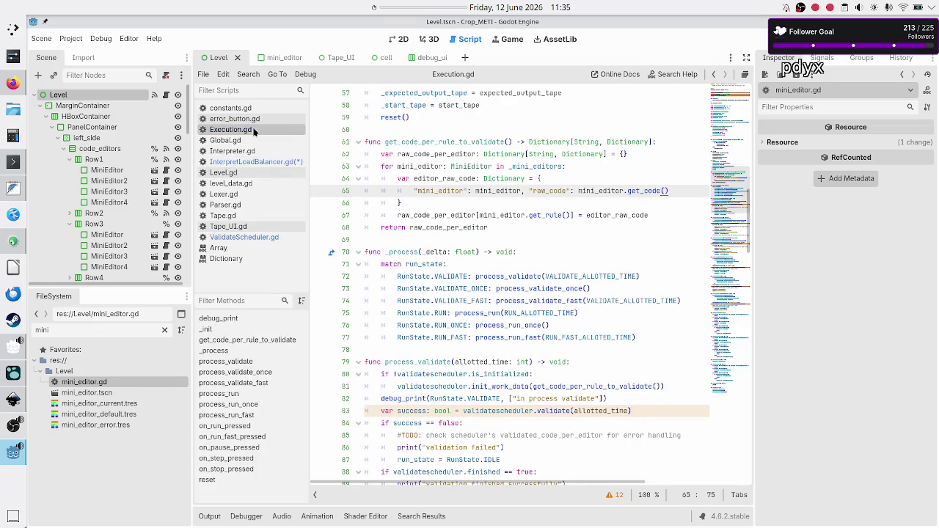
{"action": "double_click", "coordinate": [498, 191]}
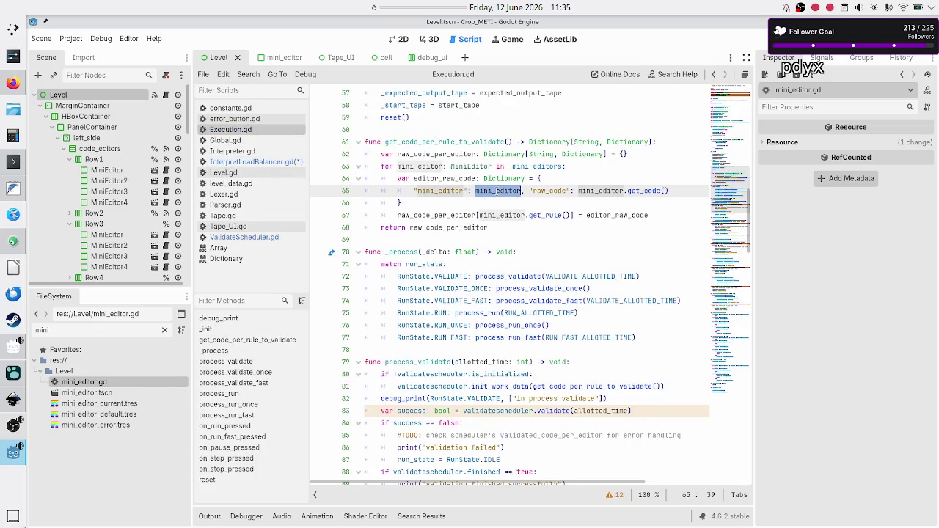
Step: Delete the _mini_editors array declaration and its comment from InterpretLoadBalancer.gd
{"action": "double_click", "coordinate": [468, 165]}
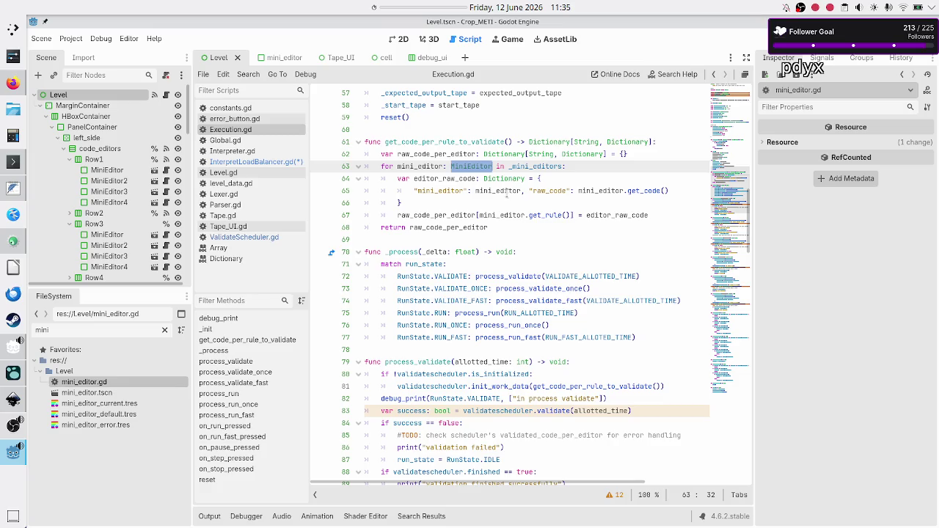
{"action": "left_click", "coordinate": [268, 163]}
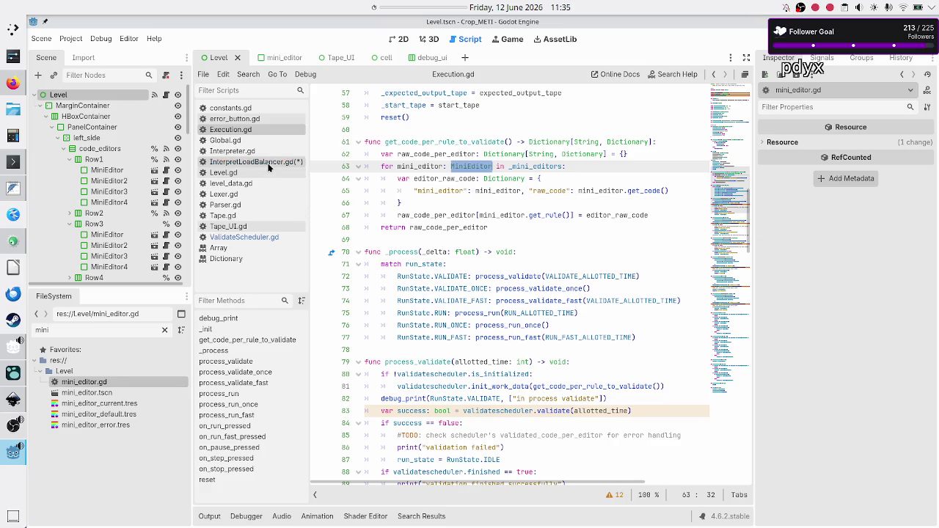
{"action": "left_click", "coordinate": [464, 202]}
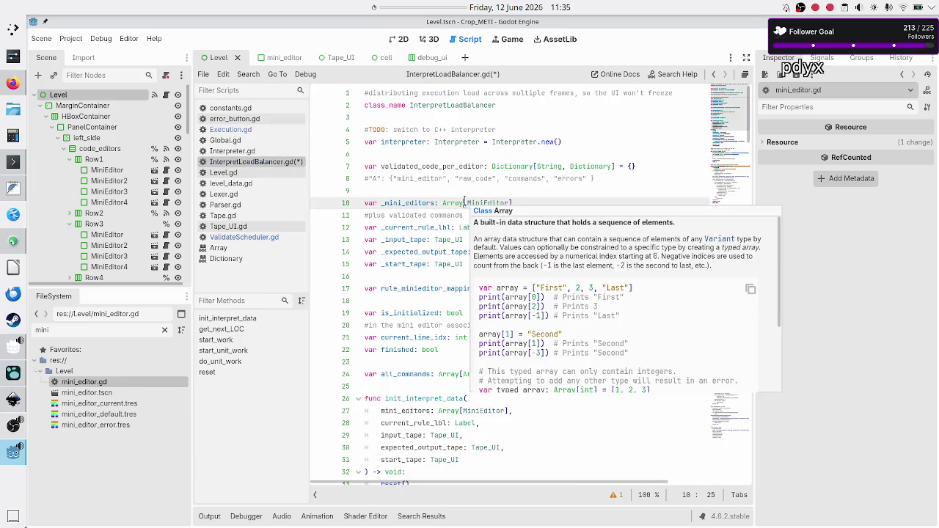
{"action": "key", "text": "Home"}
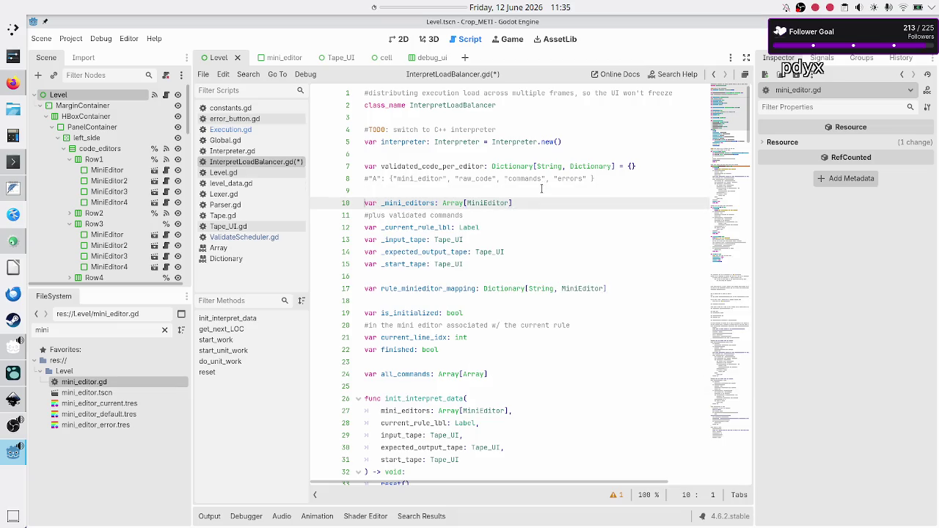
{"action": "key", "text": "shift+Down"}
{"action": "key", "text": "shift+Down"}
{"action": "key", "text": "shift+Left"}
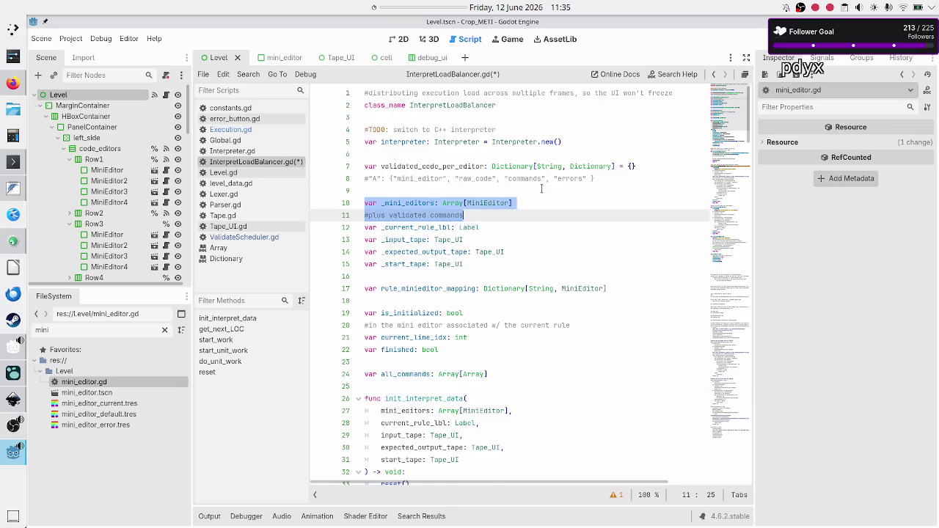
{"action": "key", "text": "ctrl+x"}
{"action": "key", "text": "BackSpace"}
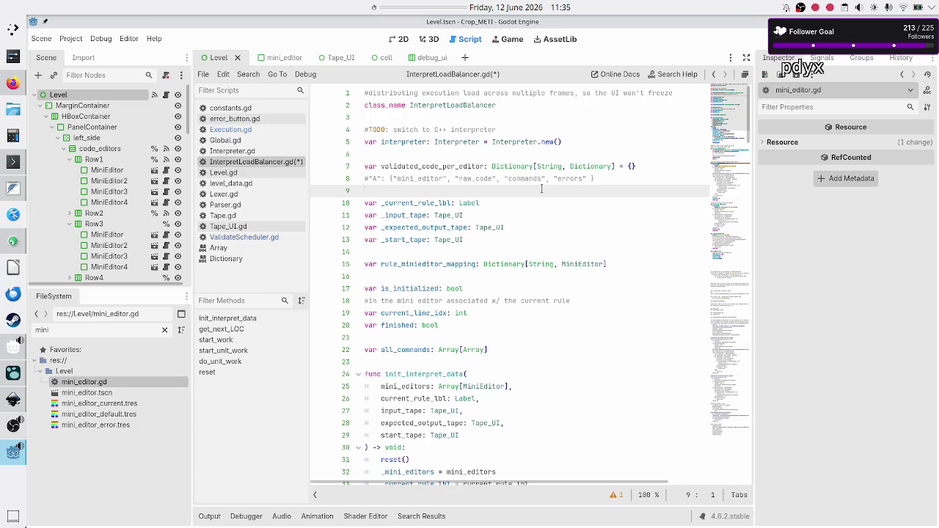
{"action": "key", "text": "BackSpace"}
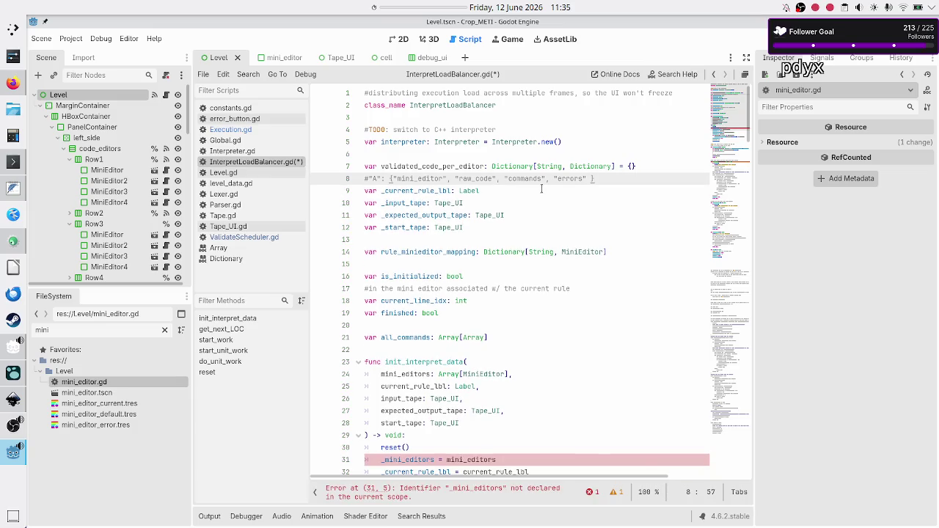
Step: Place the dictionary-format comment directly above validated_code_per_editor, then switch to the Inkscape mockup
{"action": "key", "text": "Return"}
{"action": "key", "text": "Up"}
{"action": "key", "text": "shift+End"}
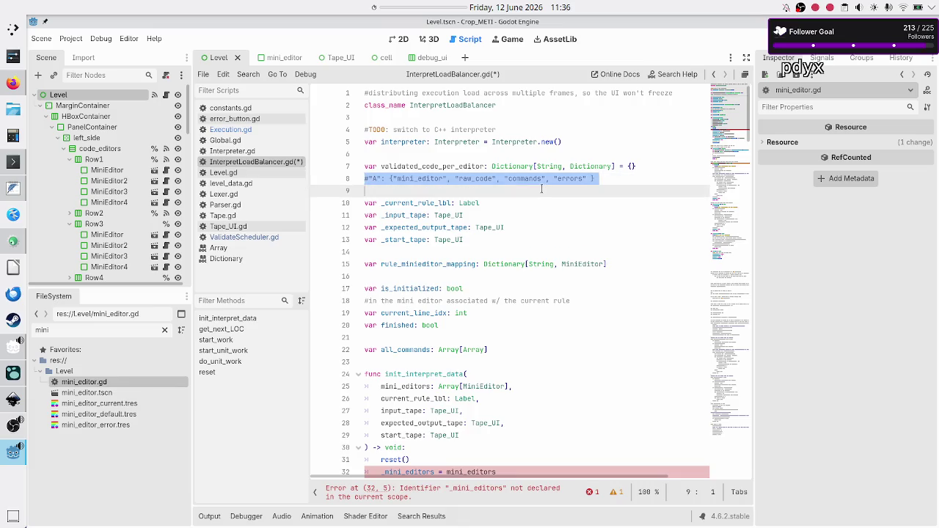
{"action": "key", "text": "BackSpace"}
{"action": "key", "text": "Up"}
{"action": "key", "text": "Up"}
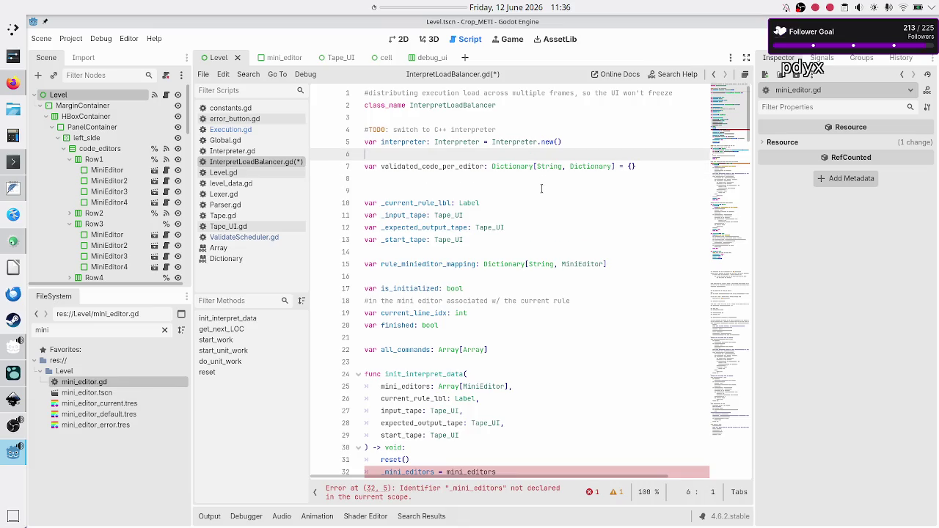
{"action": "key", "text": "Return"}
{"action": "key", "text": "Return"}
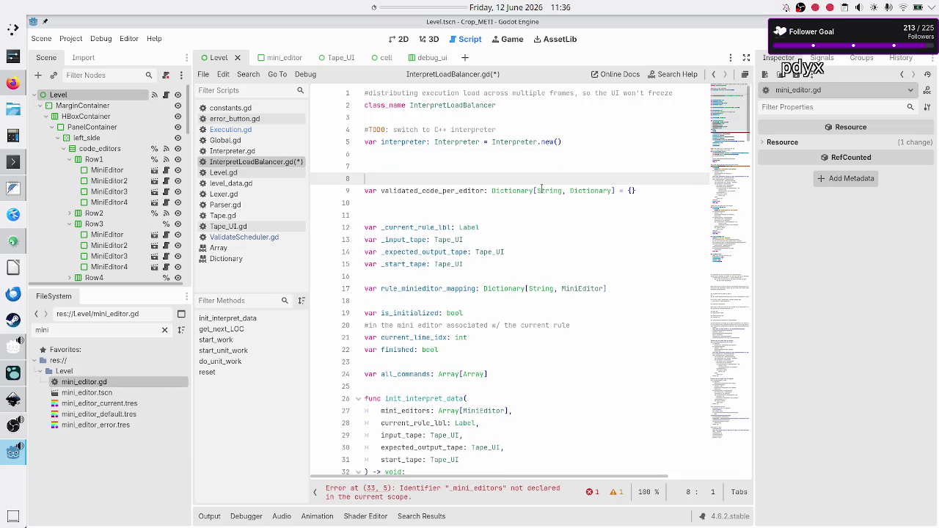
{"action": "key", "text": "ctrl+z"}
{"action": "key", "text": "ctrl+z"}
{"action": "key", "text": "ctrl+z"}
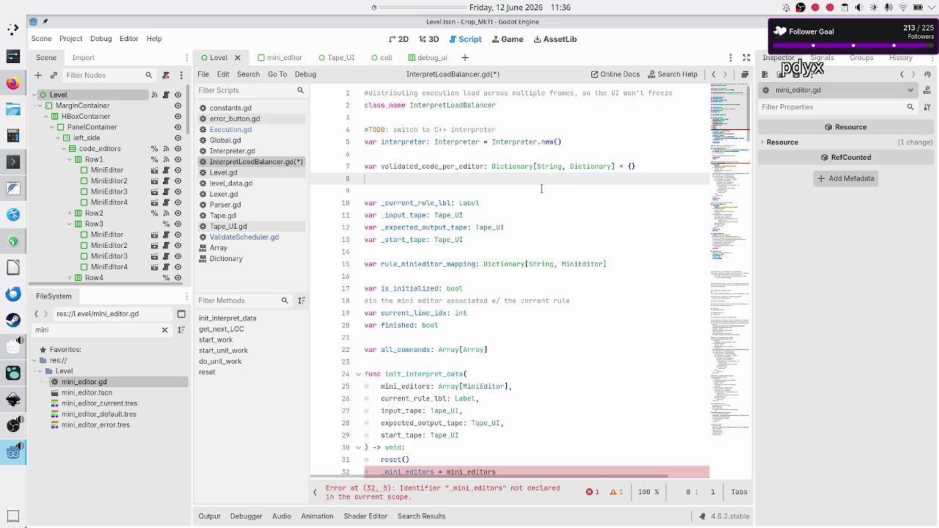
{"action": "key", "text": "ctrl+z"}
{"action": "key", "text": "ctrl+z"}
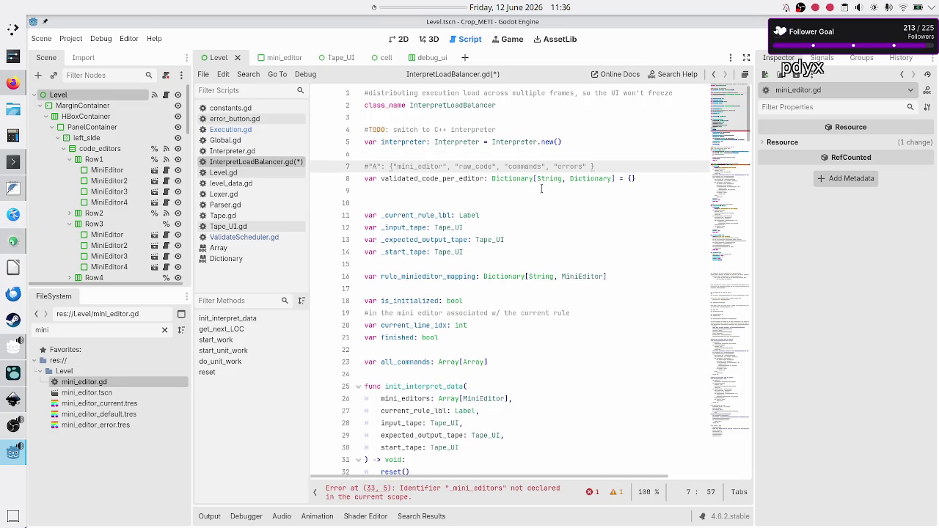
{"action": "key", "text": "ctrl+z"}
{"action": "key", "text": "ctrl+z"}
{"action": "key", "text": "ctrl+z"}
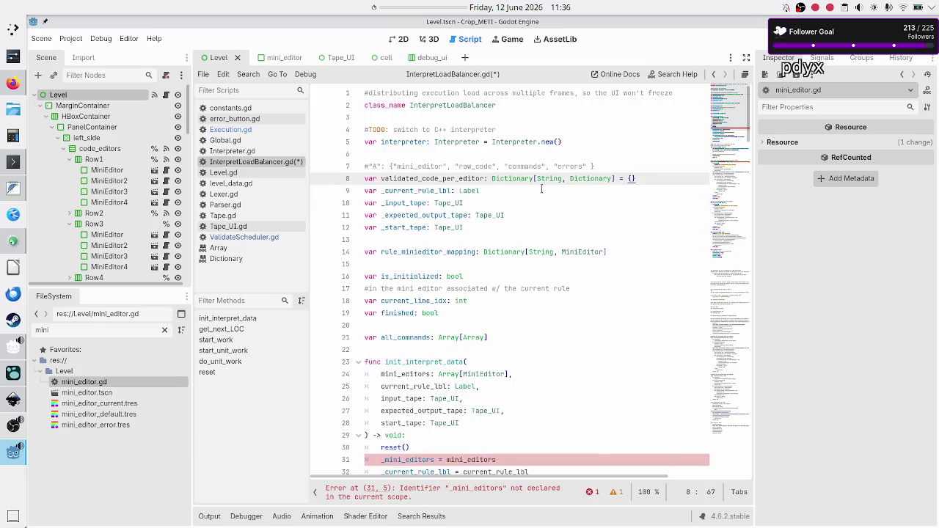
{"action": "key", "text": "Right"}
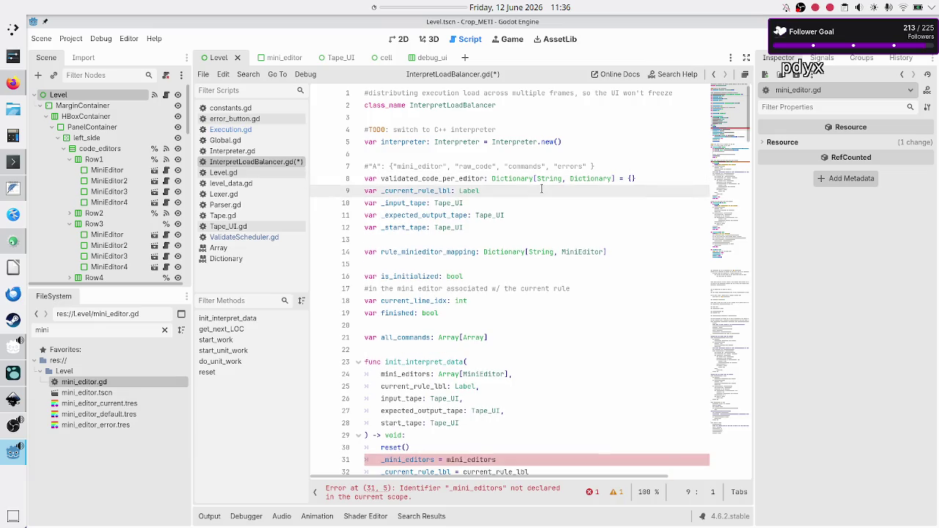
{"action": "key", "text": "alt+Tab"}
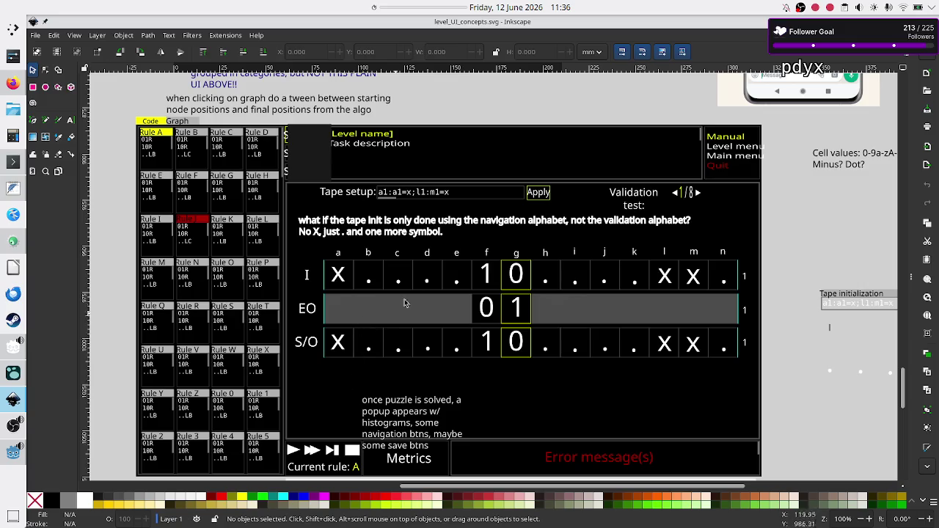
{"action": "key", "text": "alt+Tab"}
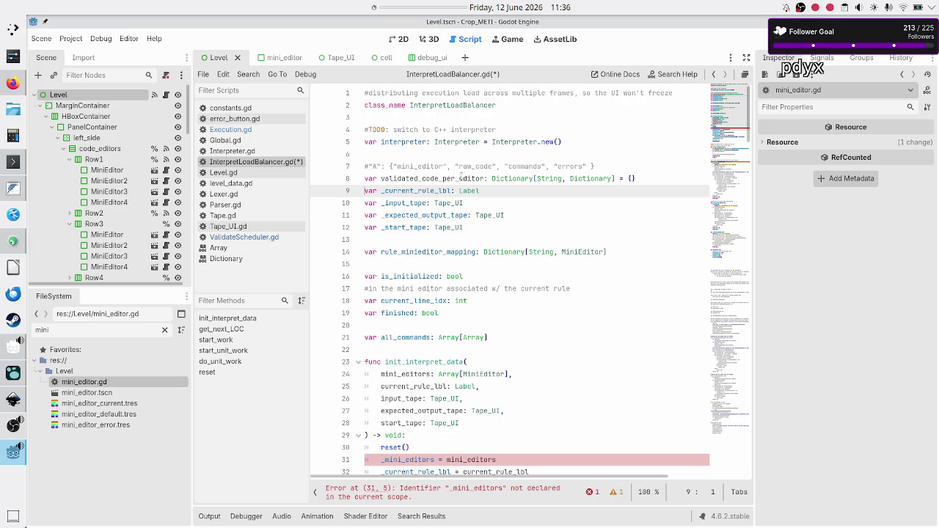
Step: Compare the _input_tape, _expected_output_tape and _start_tape variables with the Inkscape mockup
{"action": "left_click", "coordinate": [418, 203]}
{"action": "double_click", "coordinate": [418, 204]}
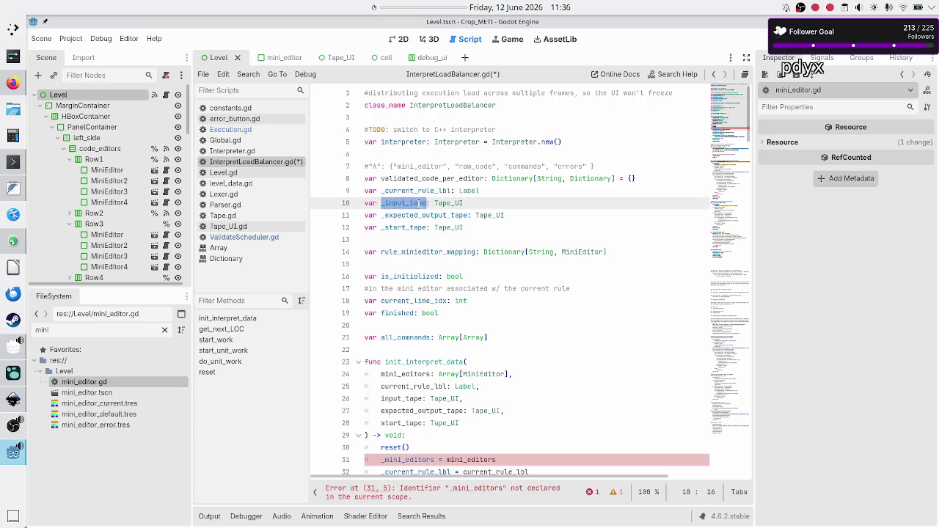
{"action": "double_click", "coordinate": [439, 215]}
{"action": "double_click", "coordinate": [397, 227]}
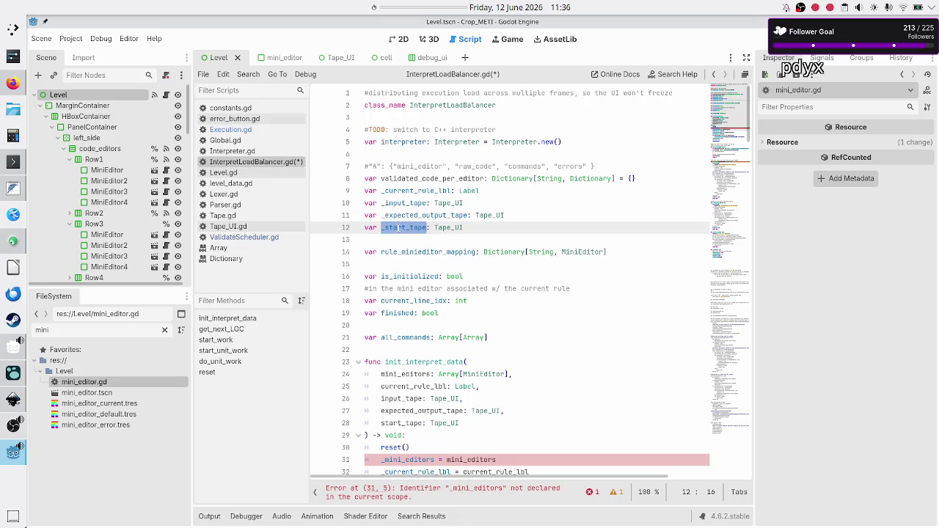
{"action": "left_click", "coordinate": [420, 215]}
{"action": "key", "text": "alt+Tab"}
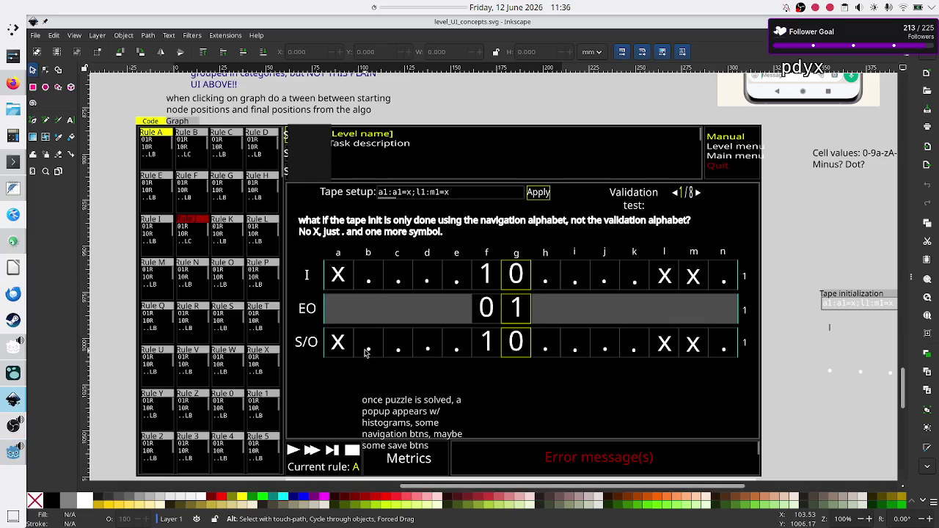
{"action": "key", "text": "alt+Tab"}
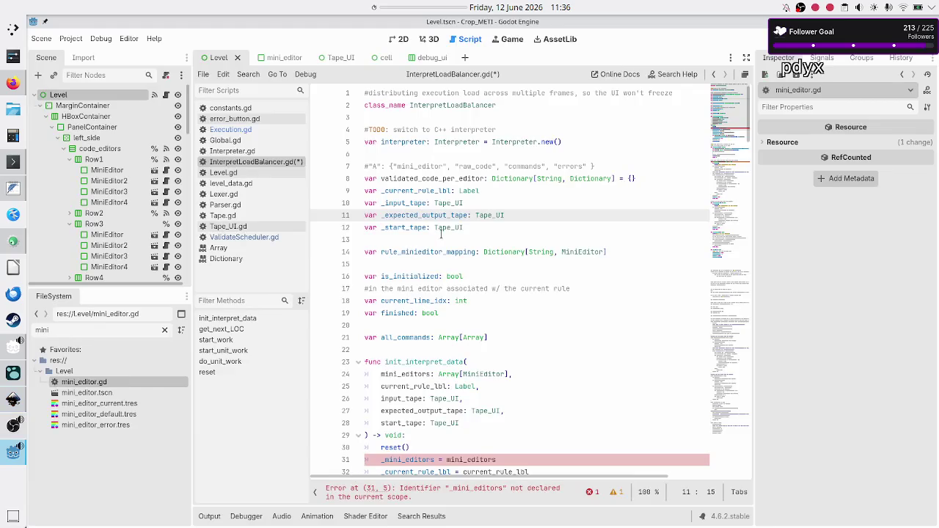
Step: Check _current_rule_lbl and the tape variables against the mockup again, then bring up Tape_UI.gd
{"action": "double_click", "coordinate": [422, 191]}
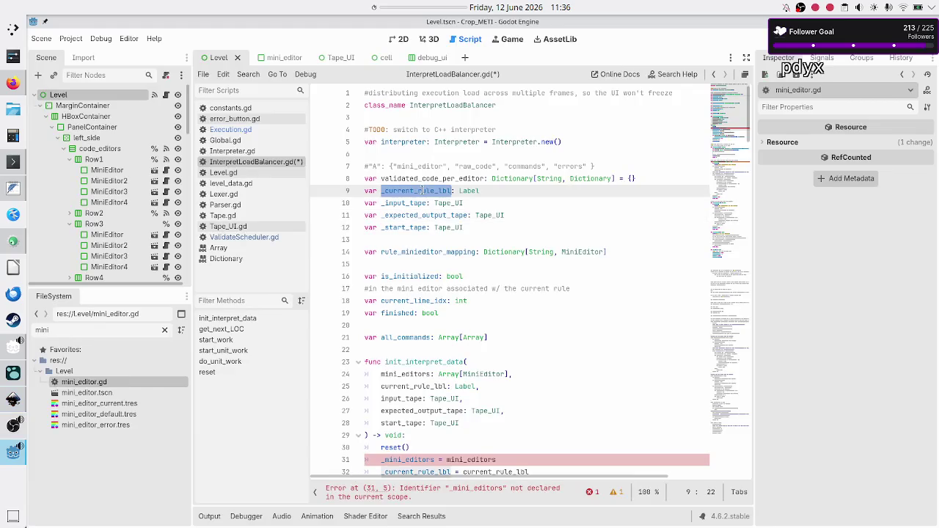
{"action": "key", "text": "alt+Tab"}
{"action": "key", "text": "alt+Tab"}
{"action": "left_click", "coordinate": [492, 191]}
{"action": "key", "text": "Right"}
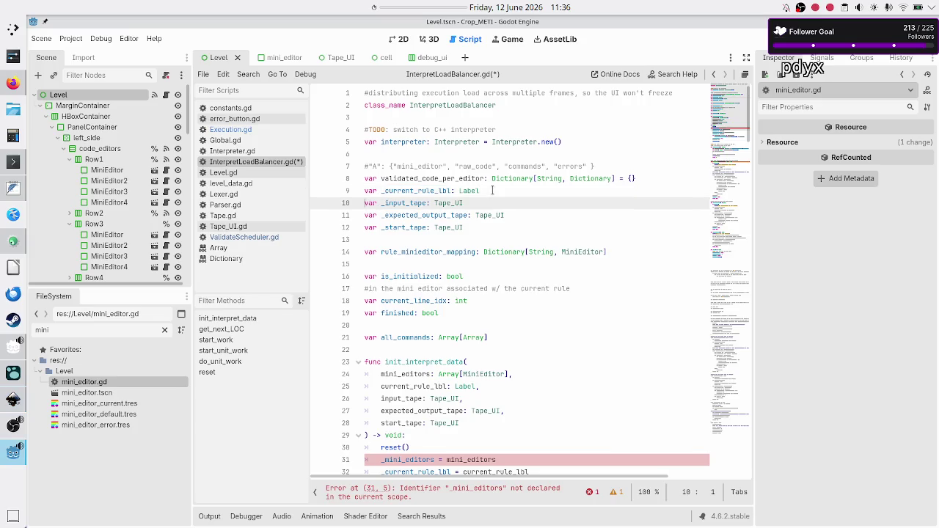
{"action": "key", "text": "alt+Tab"}
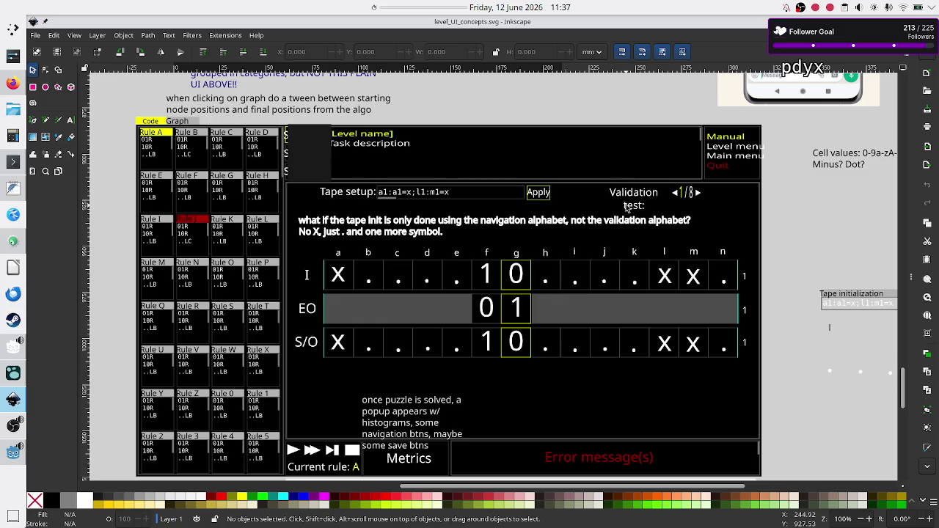
{"action": "key", "text": "alt+Tab"}
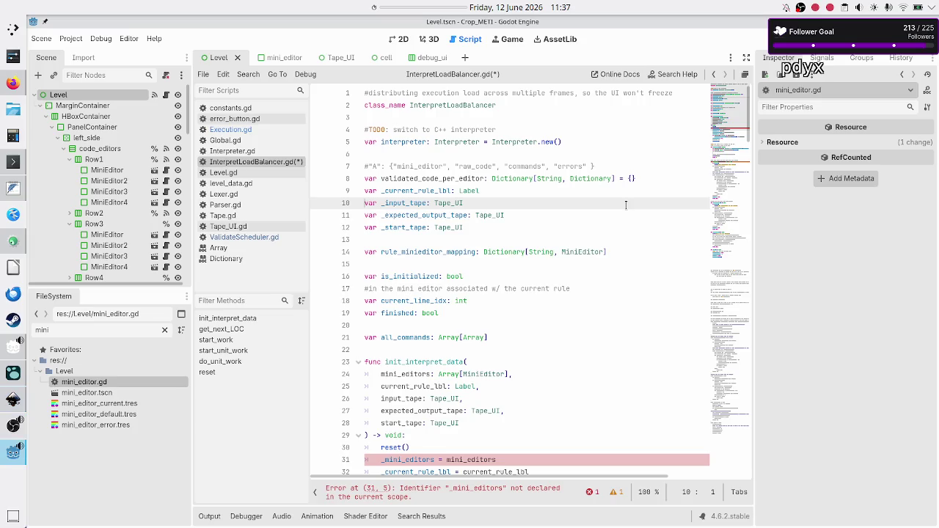
{"action": "double_click", "coordinate": [399, 203]}
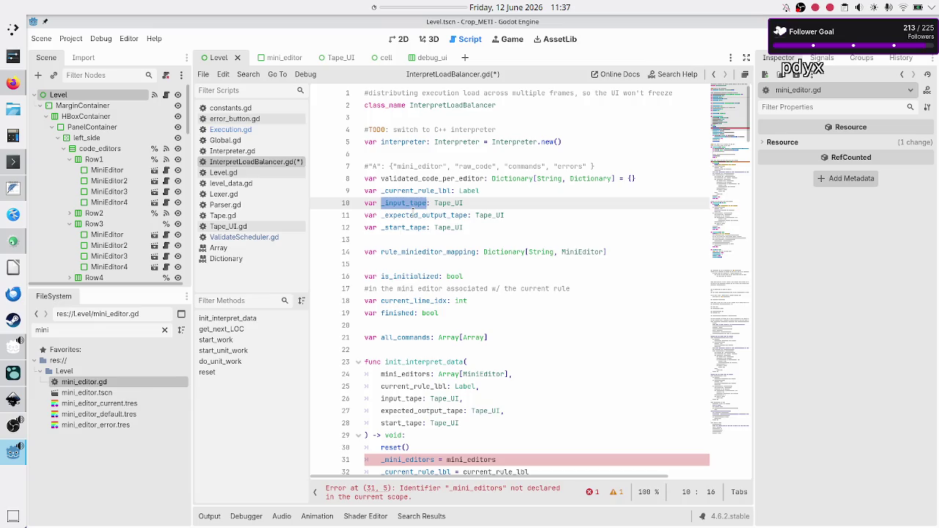
{"action": "double_click", "coordinate": [413, 215]}
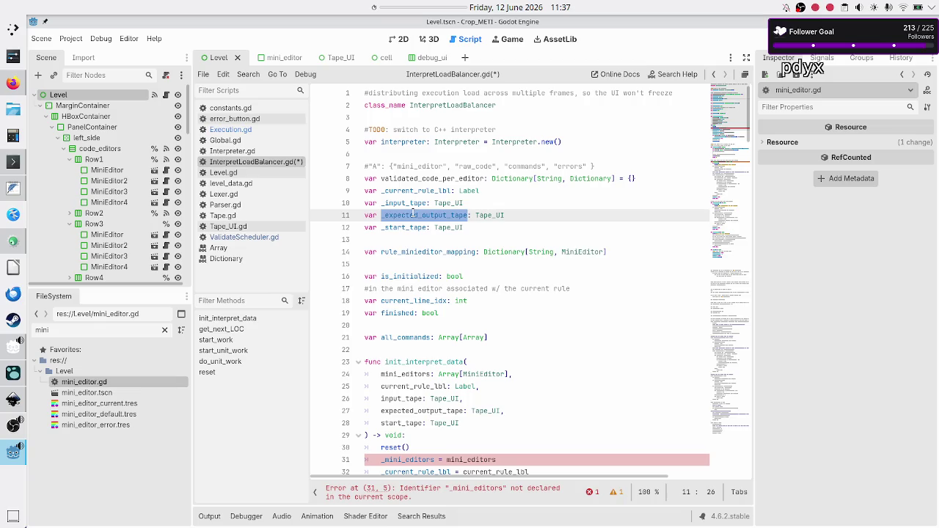
{"action": "key", "text": "alt+Tab"}
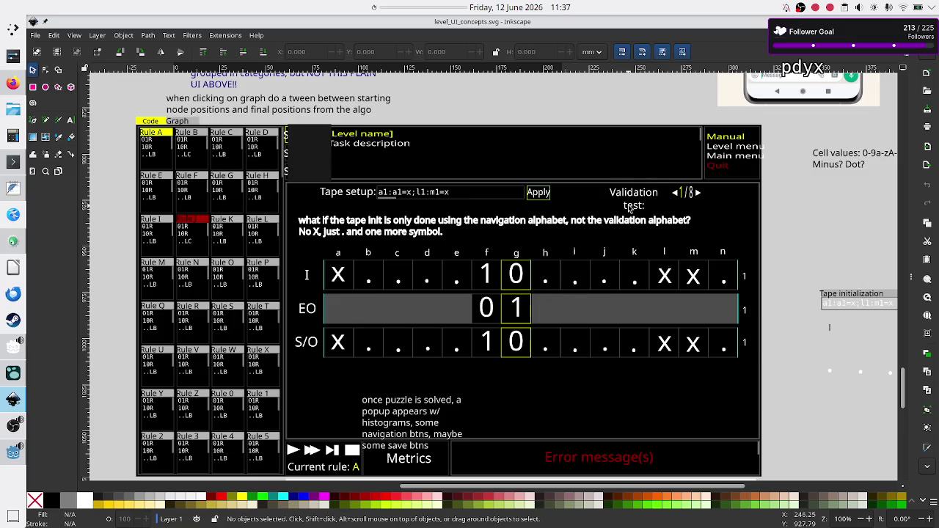
{"action": "key", "text": "alt+Tab"}
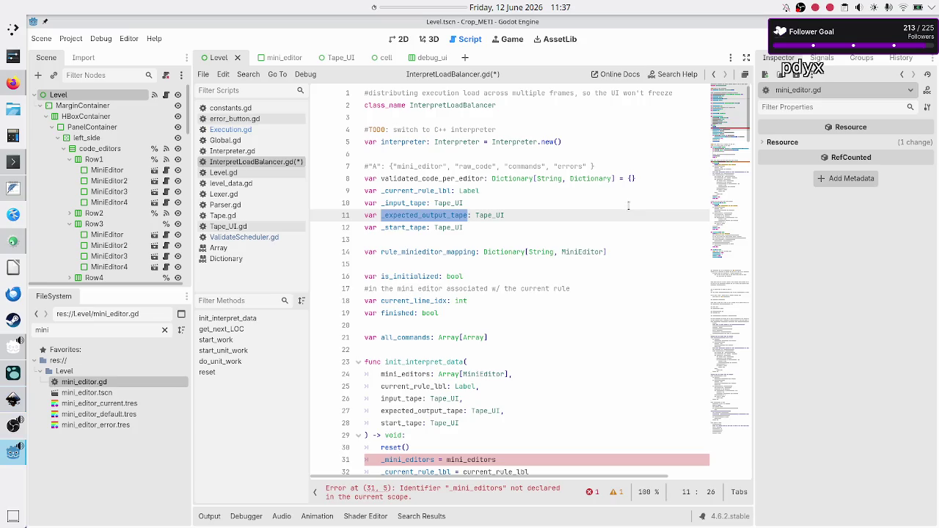
{"action": "left_click", "coordinate": [235, 227]}
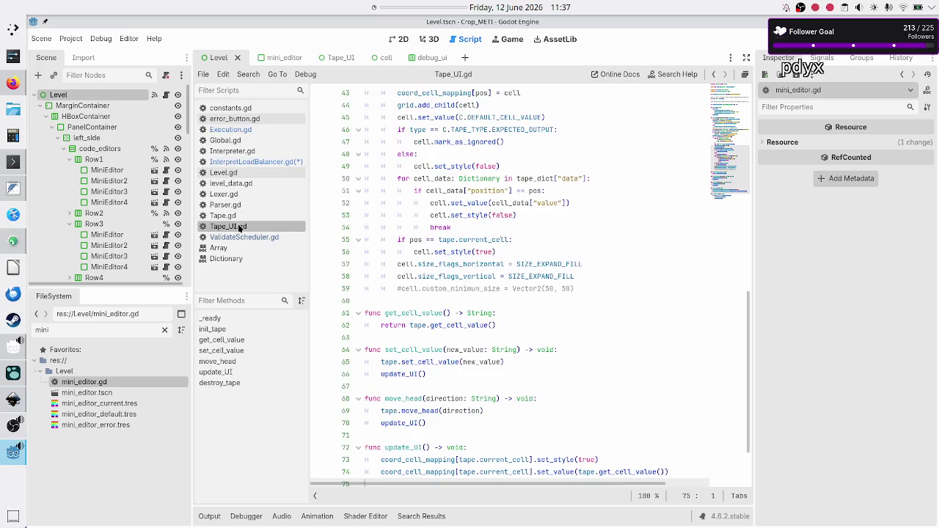
Step: Inspect init_tape and its validation_test_idx parameter in Tape_UI.gd, then switch to the Inkscape mockup
{"action": "scroll", "coordinate": [435, 215], "scroll_direction": "up", "scroll_amount": 10}
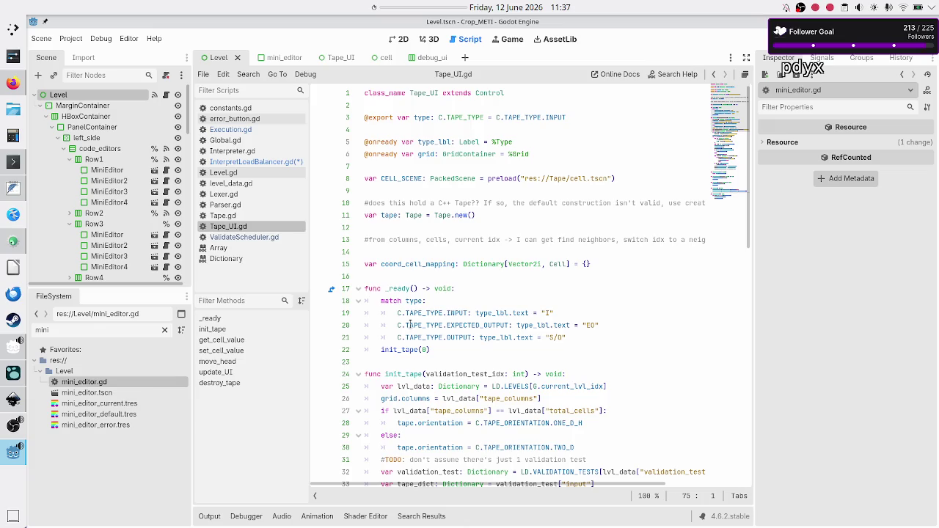
{"action": "double_click", "coordinate": [401, 370]}
{"action": "scroll", "coordinate": [458, 328], "scroll_direction": "down", "scroll_amount": 4}
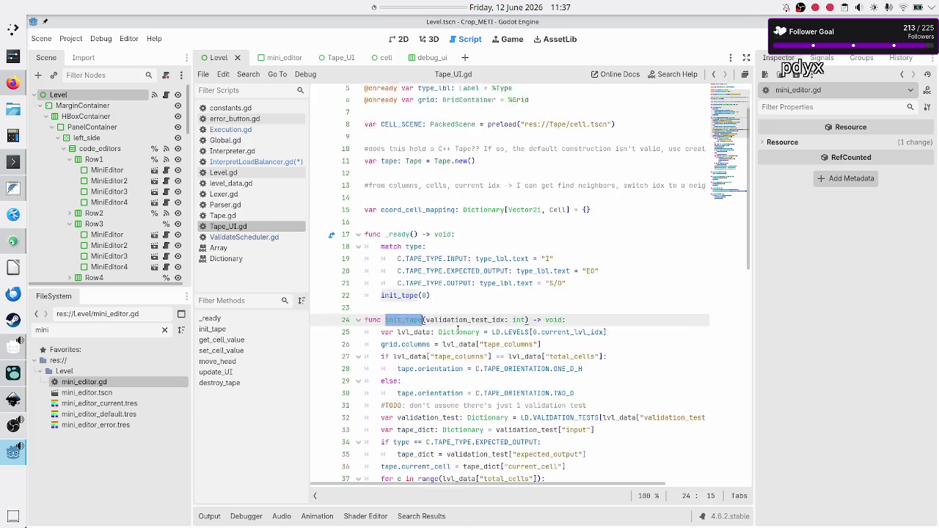
{"action": "double_click", "coordinate": [445, 227]}
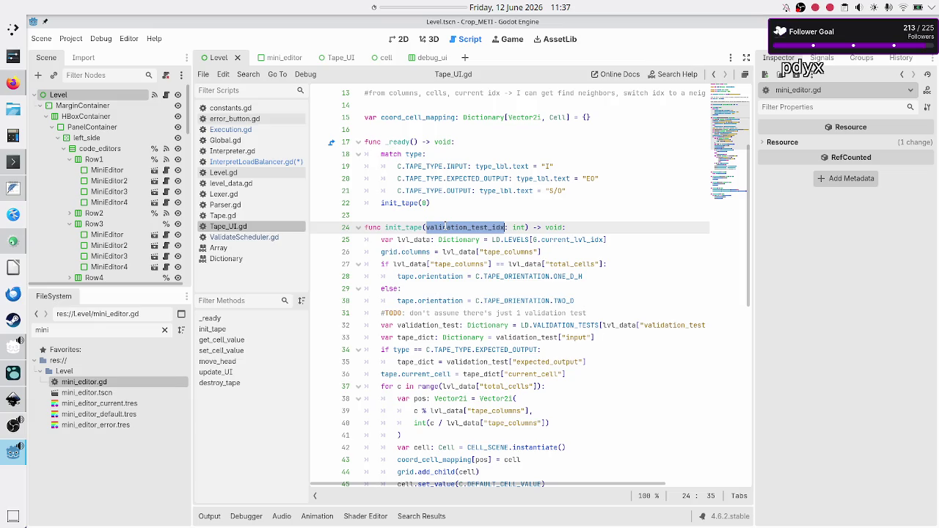
{"action": "key", "text": "alt+Tab"}
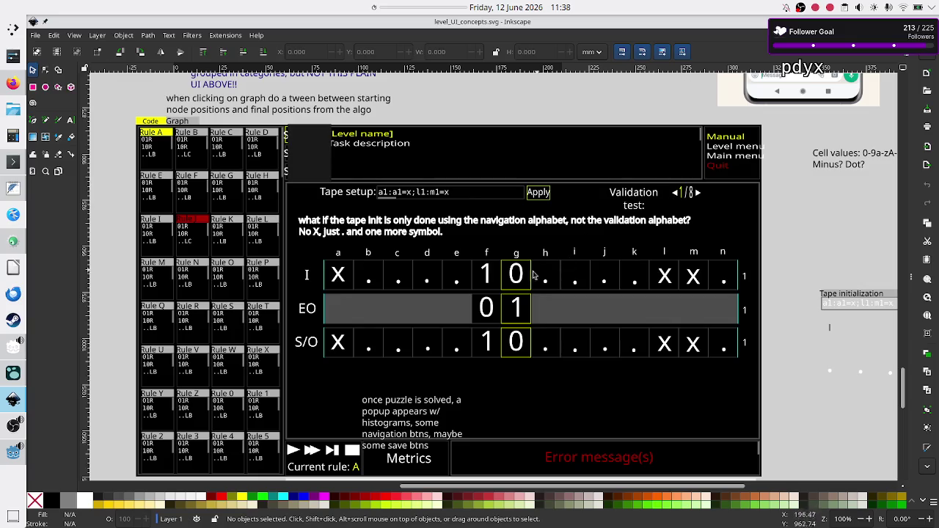
Step: Back in Godot, compare init_interpret_data with Tape_UI.gd's init_tape function
{"action": "key", "text": "alt+Tab"}
{"action": "key", "text": "alt+Tab"}
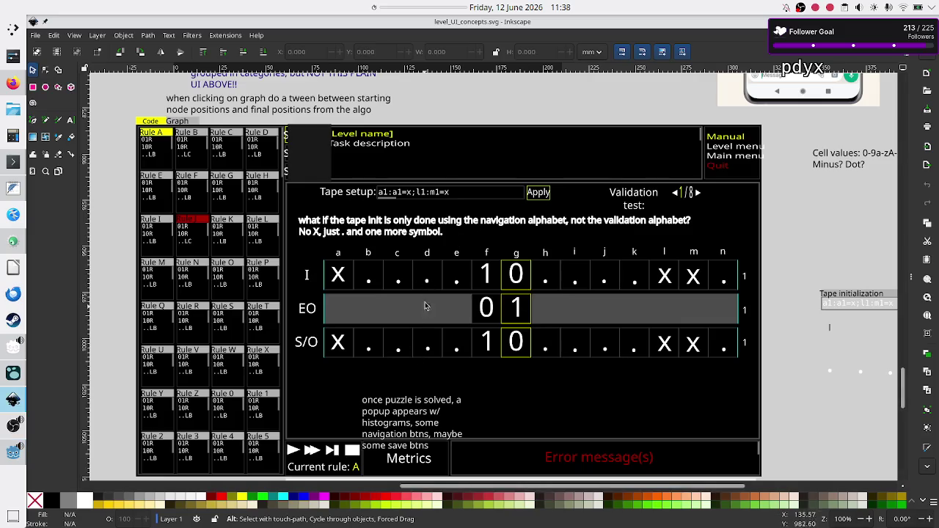
{"action": "key", "text": "alt+Tab"}
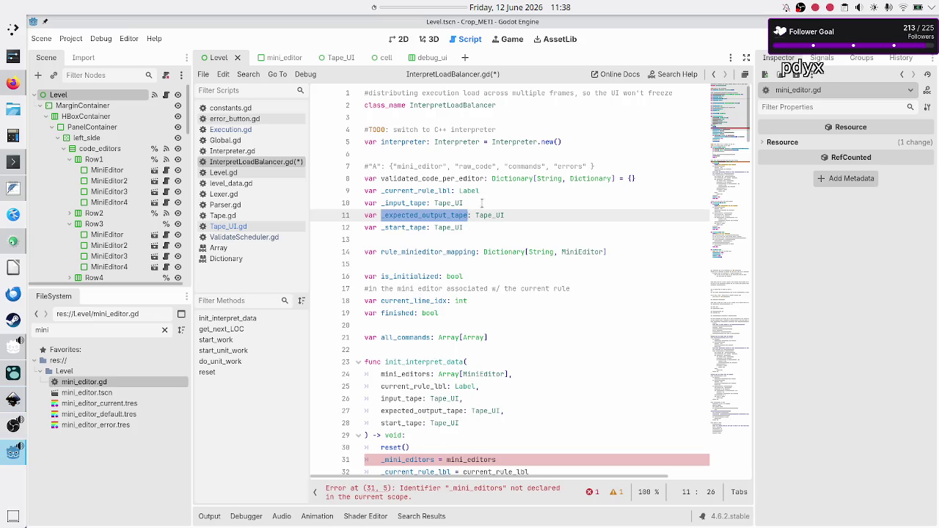
{"action": "double_click", "coordinate": [412, 361]}
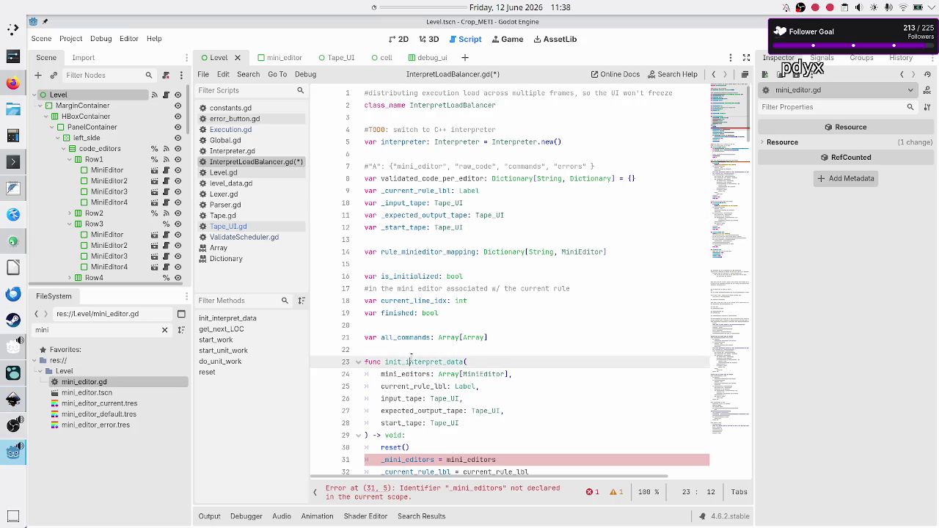
{"action": "scroll", "coordinate": [427, 322], "scroll_direction": "down", "scroll_amount": 4}
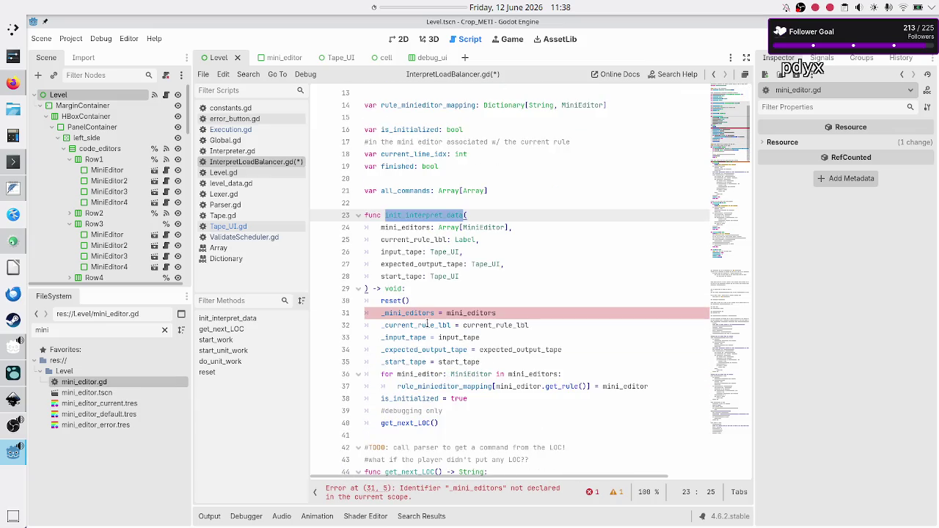
{"action": "left_click", "coordinate": [239, 226]}
{"action": "double_click", "coordinate": [404, 228]}
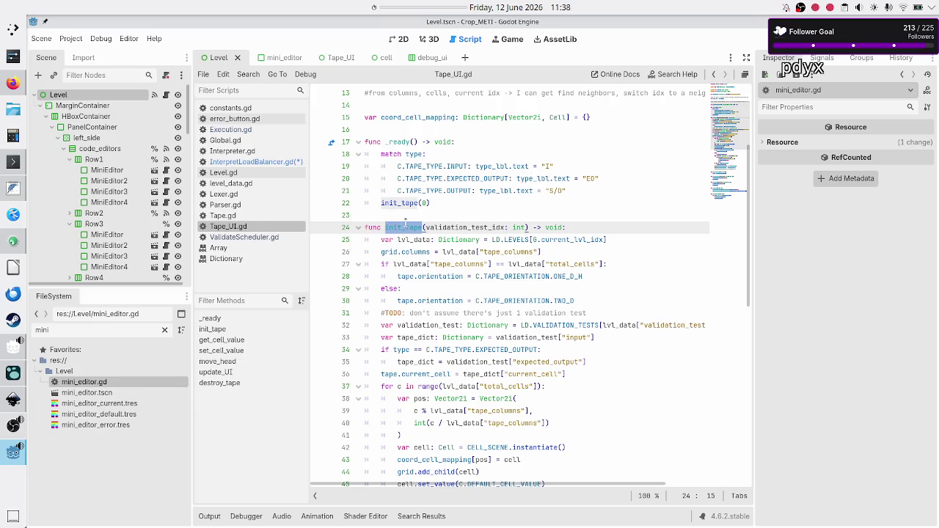
{"action": "left_click", "coordinate": [467, 220]}
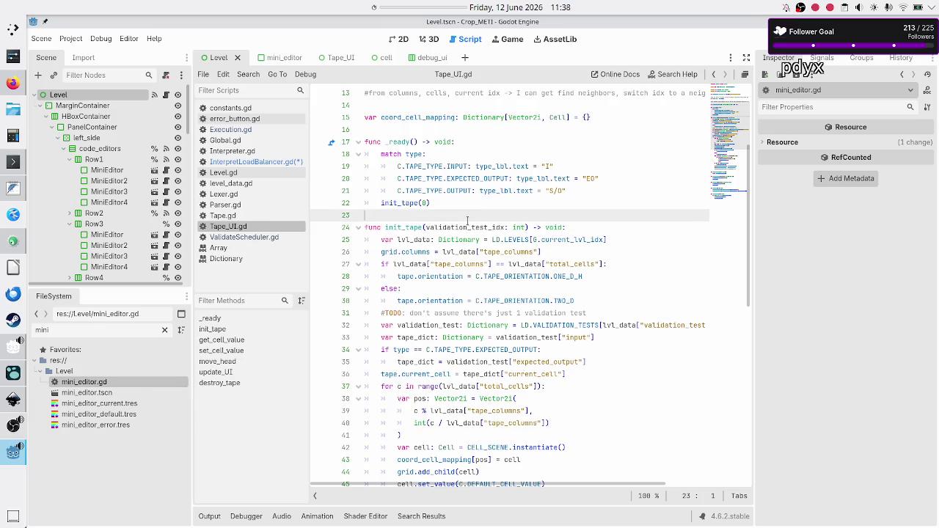
Step: Walk through init_interpret_data's parameters and the member variables down to rule_minieditor_mapping
{"action": "left_click", "coordinate": [250, 162]}
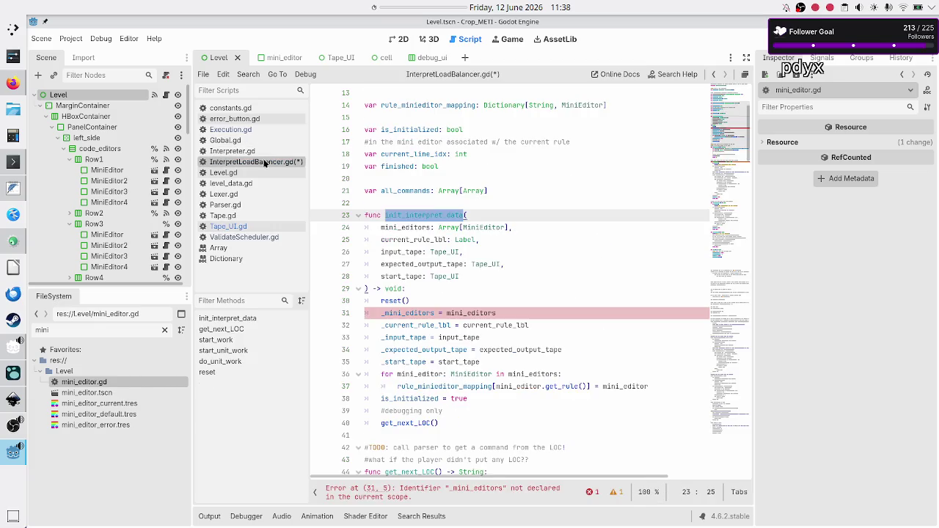
{"action": "left_click", "coordinate": [504, 242]}
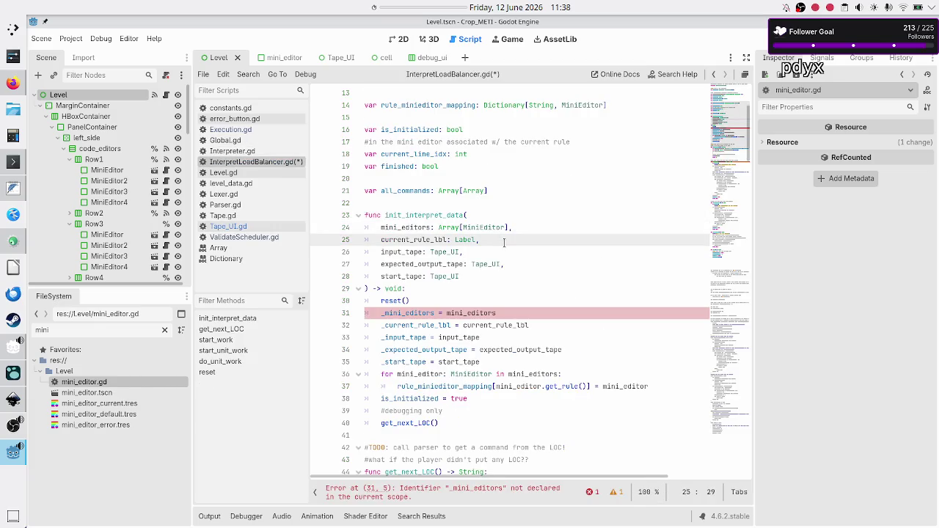
{"action": "left_click", "coordinate": [527, 220]}
{"action": "key", "text": "Right"}
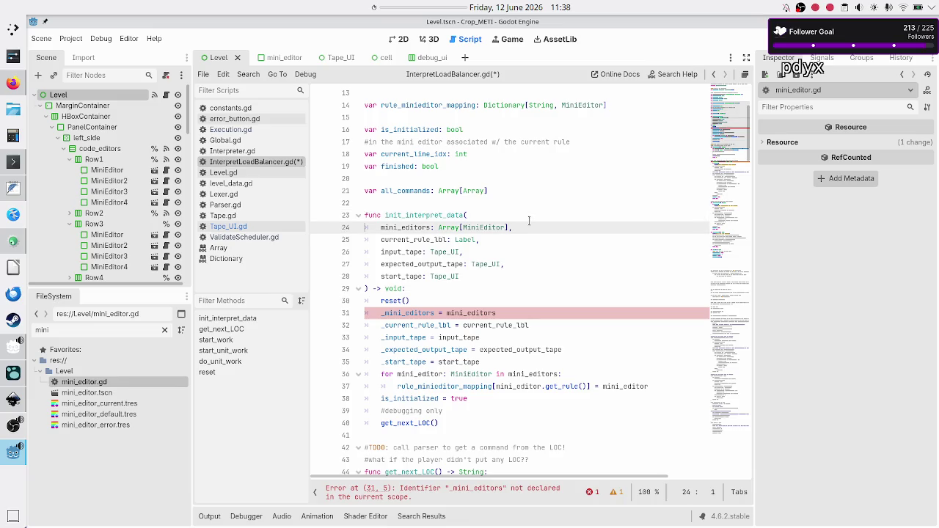
{"action": "key", "text": "Down"}
{"action": "key", "text": "Down"}
{"action": "key", "text": "Down"}
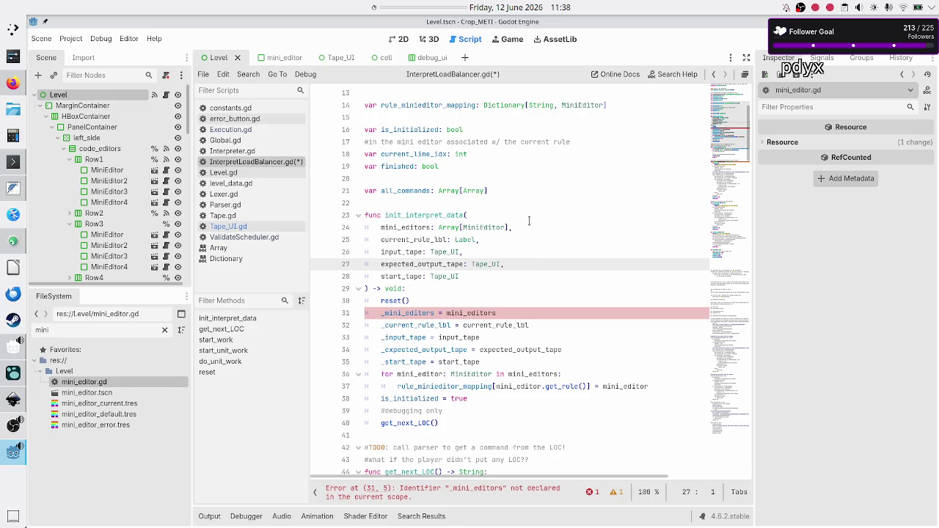
{"action": "key", "text": "Up"}
{"action": "key", "text": "Up"}
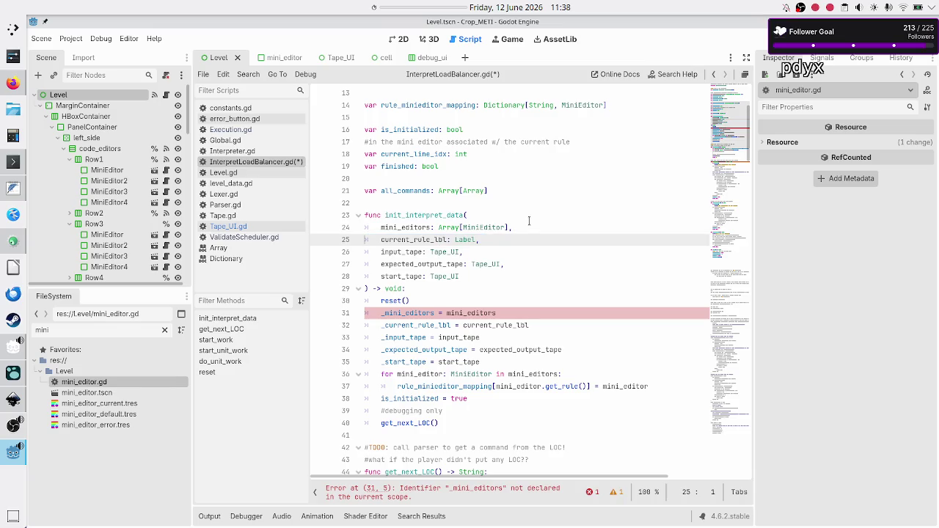
{"action": "key", "text": "Up"}
{"action": "key", "text": "Up"}
{"action": "key", "text": "Up"}
{"action": "key", "text": "Up"}
{"action": "key", "text": "Up"}
{"action": "key", "text": "Up"}
{"action": "key", "text": "Up"}
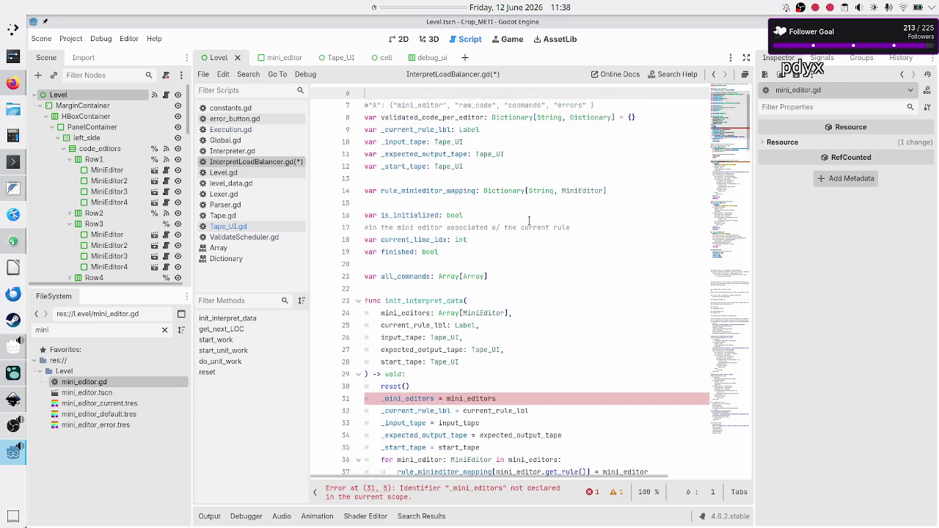
{"action": "key", "text": "Up"}
{"action": "key", "text": "Down"}
{"action": "key", "text": "Down"}
{"action": "key", "text": "Down"}
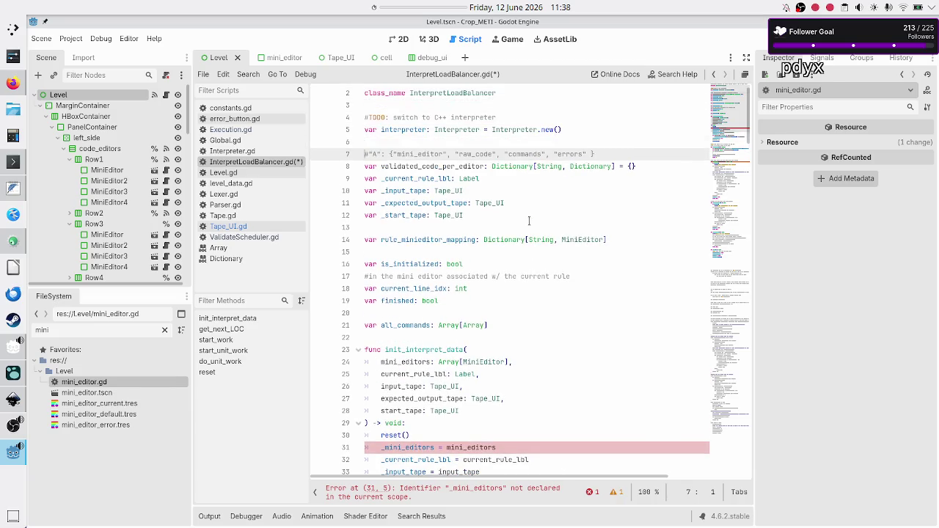
{"action": "key", "text": "Down"}
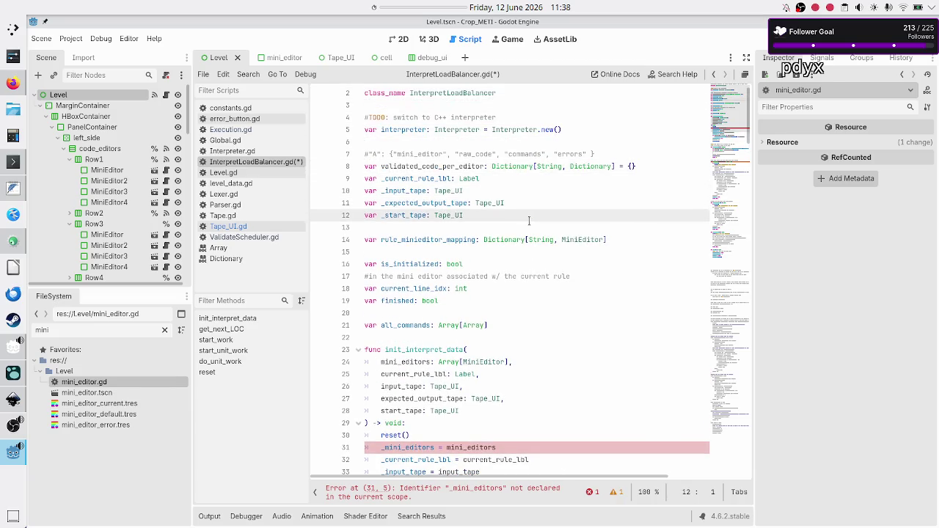
{"action": "key", "text": "Down"}
{"action": "key", "text": "Down"}
{"action": "key", "text": "shift+End"}
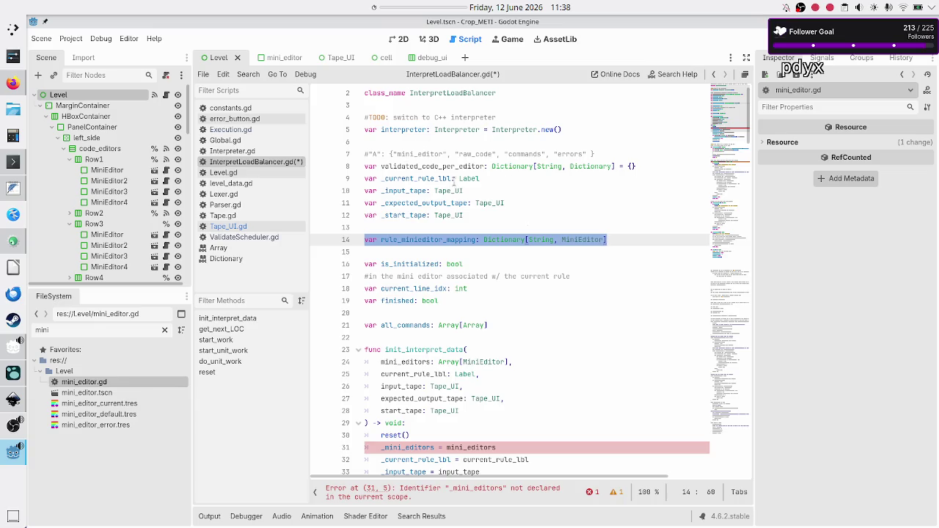
Step: Compare the Dictionary type with the comment's keys and select the rule_minieditor_mapping line
{"action": "double_click", "coordinate": [506, 167]}
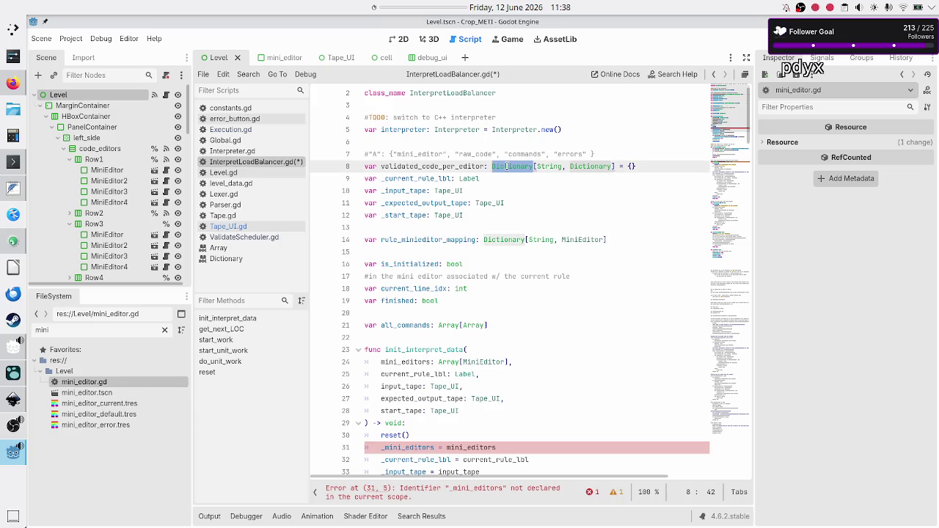
{"action": "double_click", "coordinate": [373, 154]}
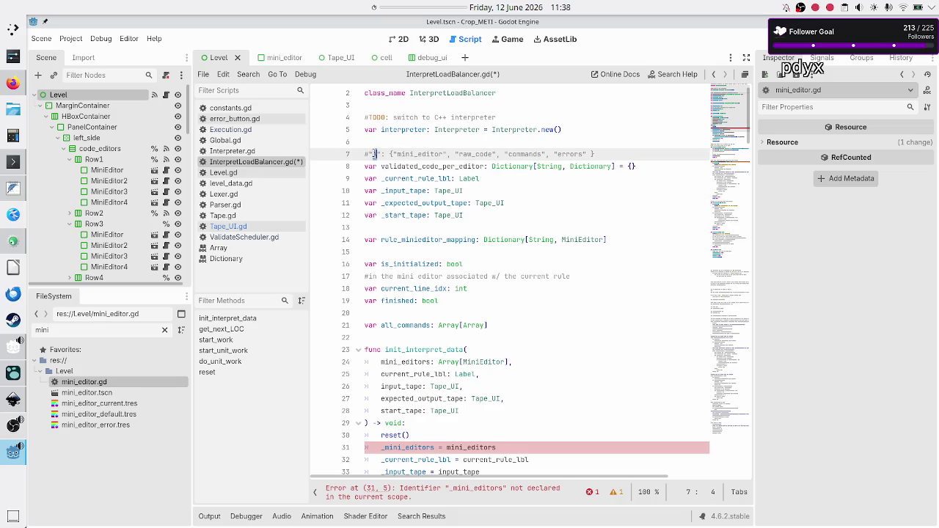
{"action": "double_click", "coordinate": [420, 154]}
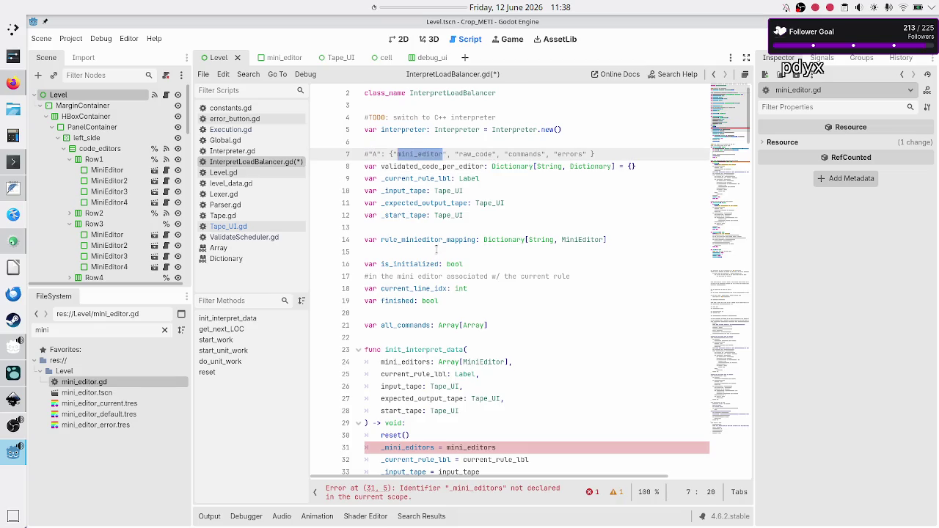
{"action": "triple_click", "coordinate": [623, 242]}
{"action": "key", "text": "shift+Left"}
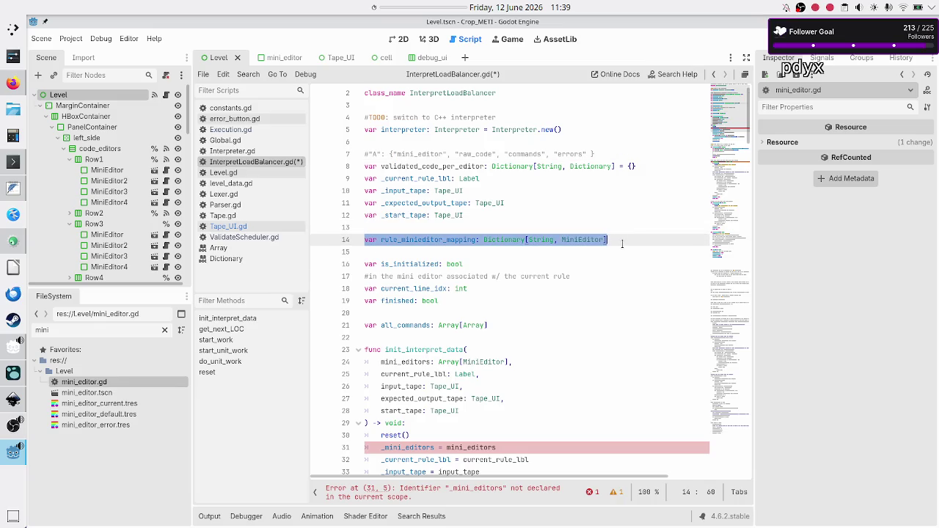
Step: Delete the rule_minieditor_mapping declaration and its leftover blank lines
{"action": "key", "text": "BackSpace"}
{"action": "key", "text": "Delete"}
{"action": "key", "text": "Delete"}
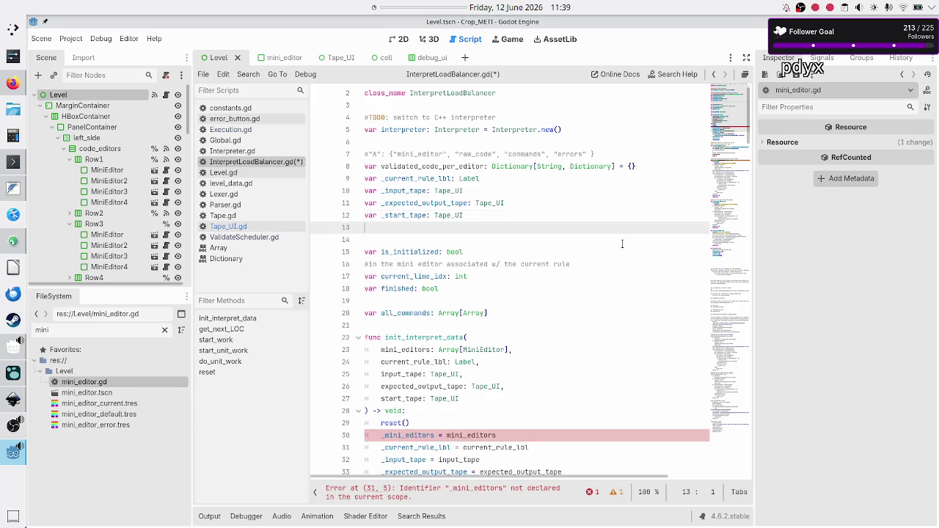
{"action": "key", "text": "Up"}
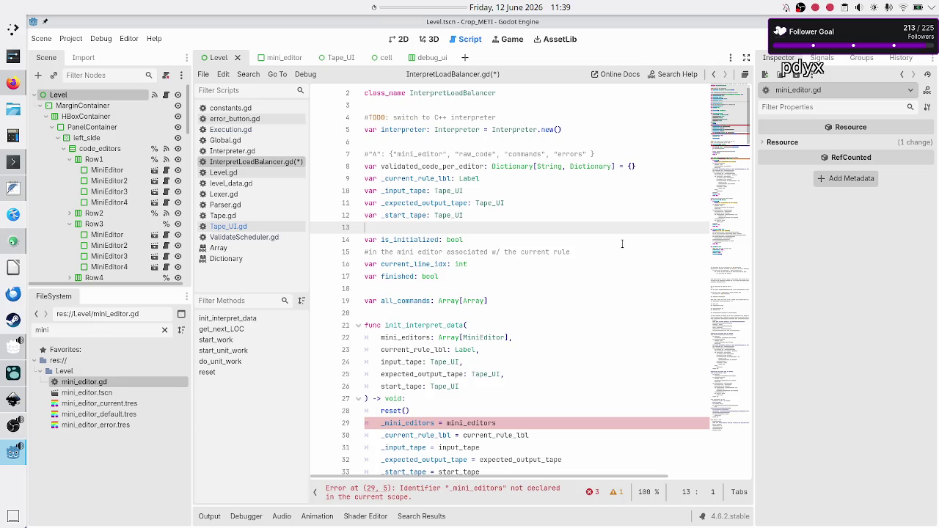
Step: Delete the all_commands Array[Array] declaration and the extra blank line after it
{"action": "left_click", "coordinate": [622, 244]}
{"action": "key", "text": "Right"}
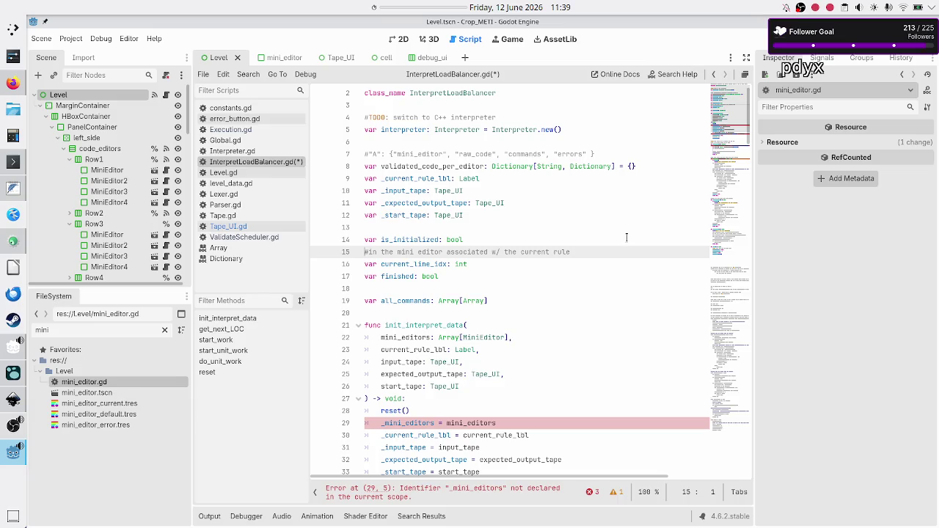
{"action": "key", "text": "Down"}
{"action": "key", "text": "Down"}
{"action": "key", "text": "Down"}
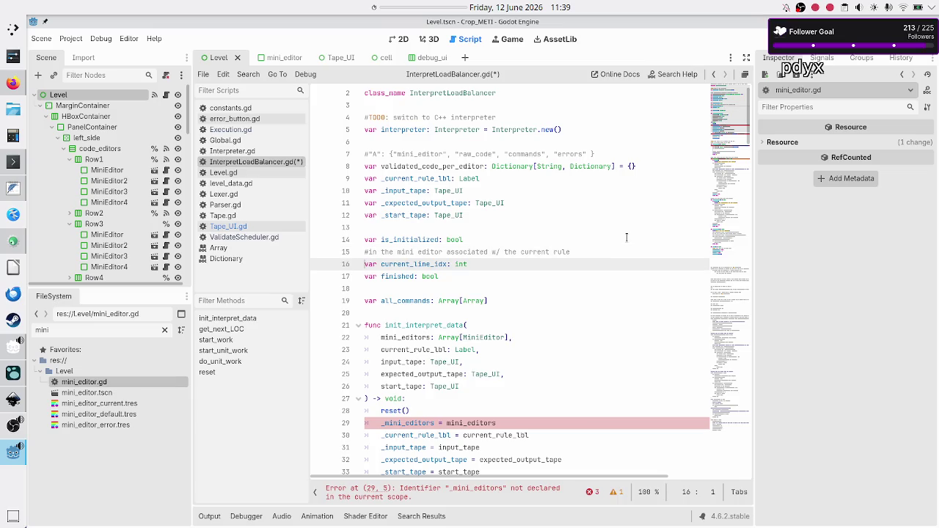
{"action": "key", "text": "Up"}
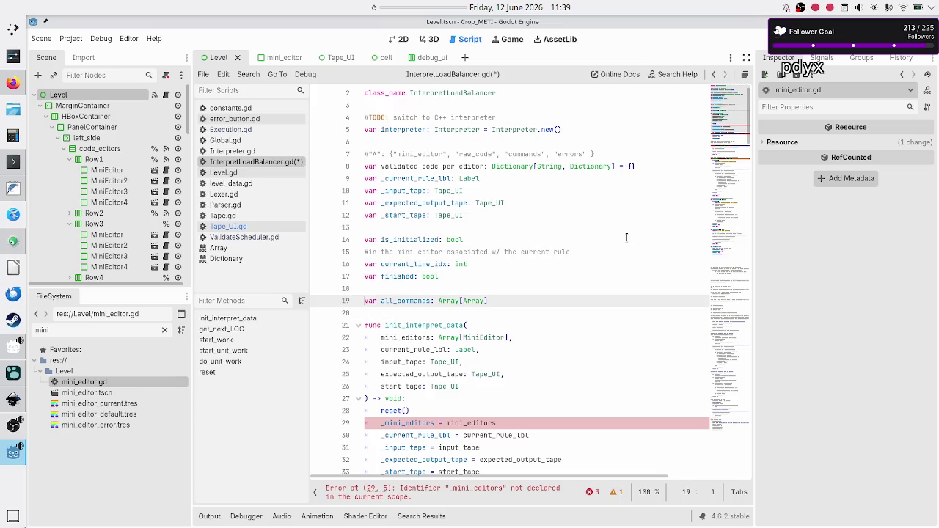
{"action": "key", "text": "shift+End"}
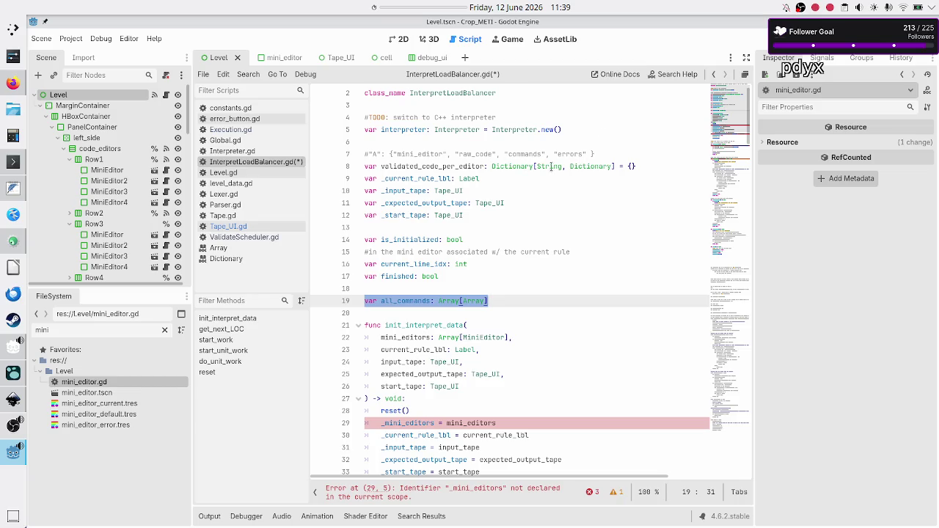
{"action": "double_click", "coordinate": [519, 154]}
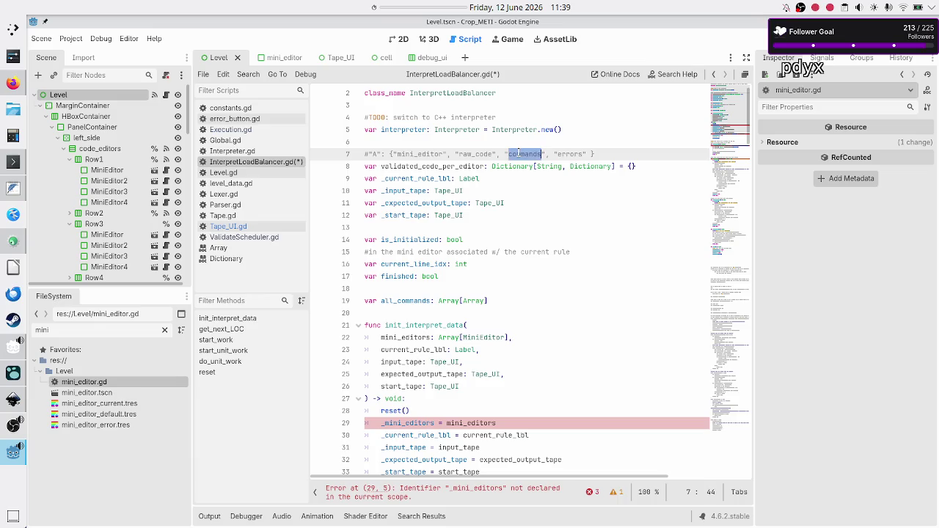
{"action": "left_click", "coordinate": [487, 312]}
{"action": "key", "text": "Up"}
{"action": "key", "text": "Up"}
{"action": "key", "text": "shift+Down"}
{"action": "key", "text": "shift+Down"}
{"action": "key", "text": "BackSpace"}
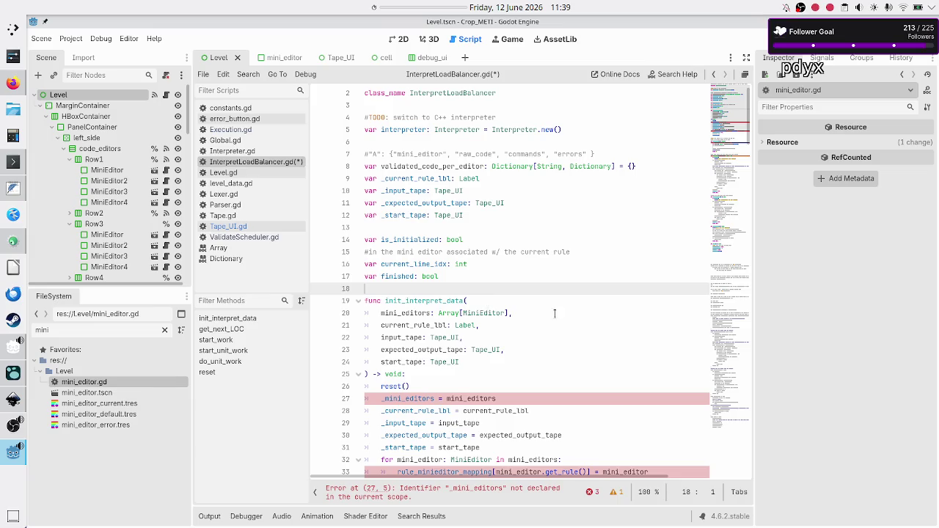
{"action": "key", "text": "Down"}
{"action": "key", "text": "Down"}
{"action": "key", "text": "shift+End"}
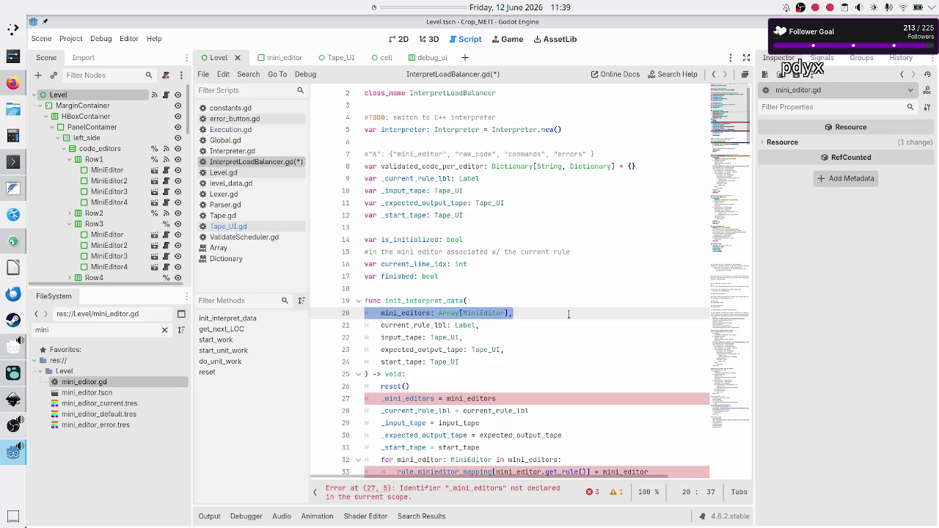
Step: Remove the mini_editors parameter from init_interpret_data and open a blank line for a new parameter
{"action": "key", "text": "BackSpace"}
{"action": "key", "text": "BackSpace"}
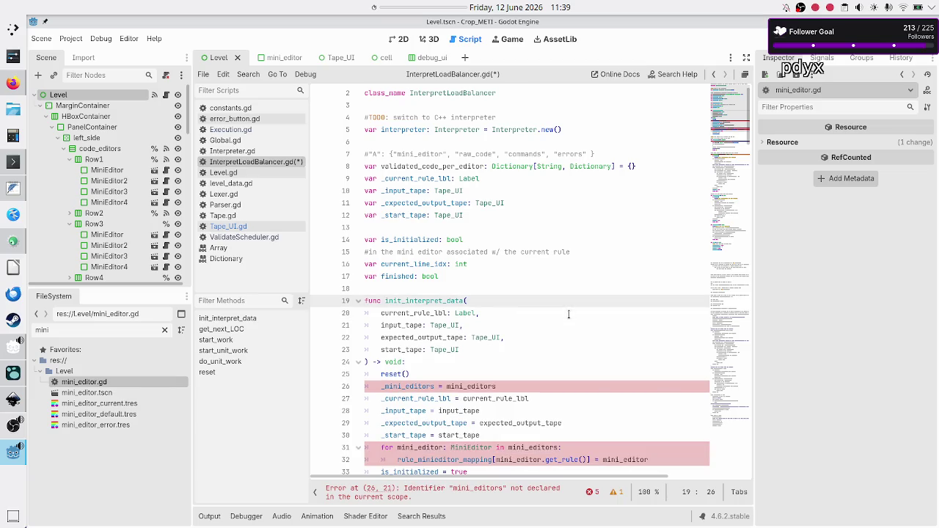
{"action": "key", "text": "Down"}
{"action": "key", "text": "Down"}
{"action": "key", "text": "Up"}
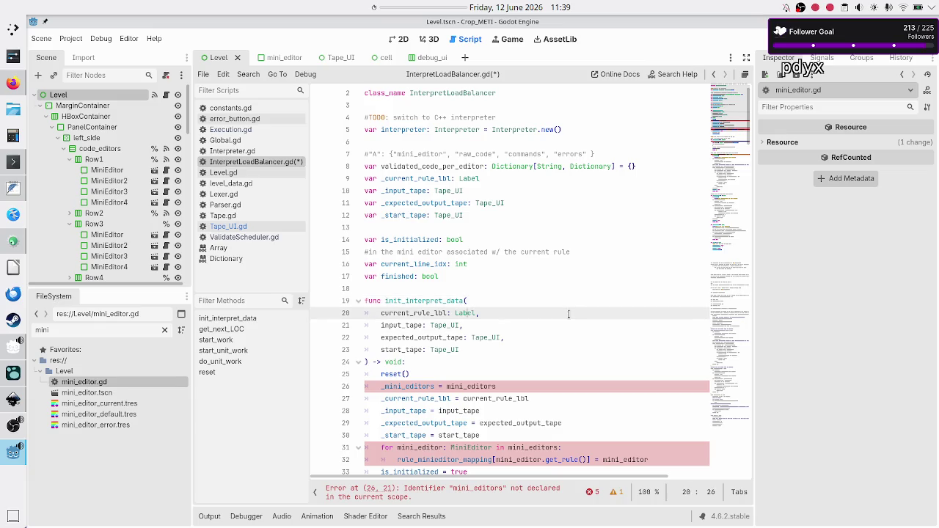
{"action": "key", "text": "Down"}
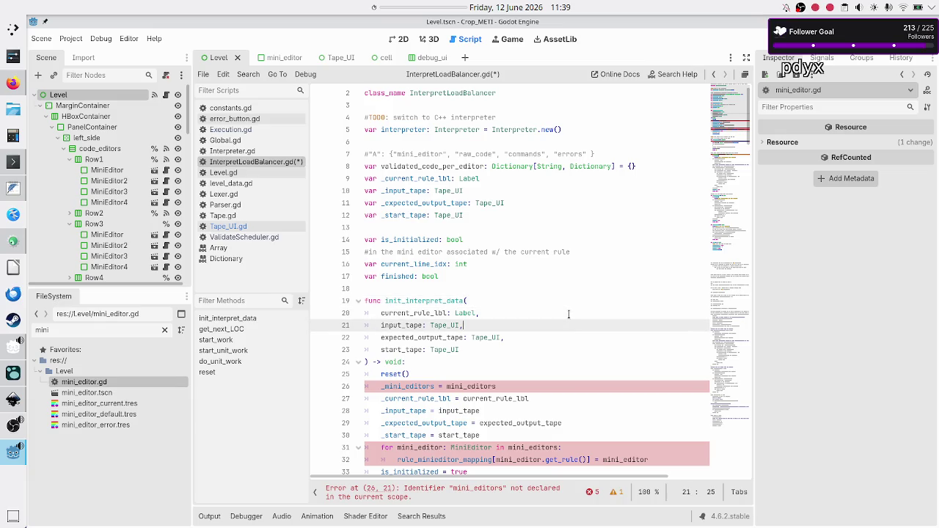
{"action": "key", "text": "Down"}
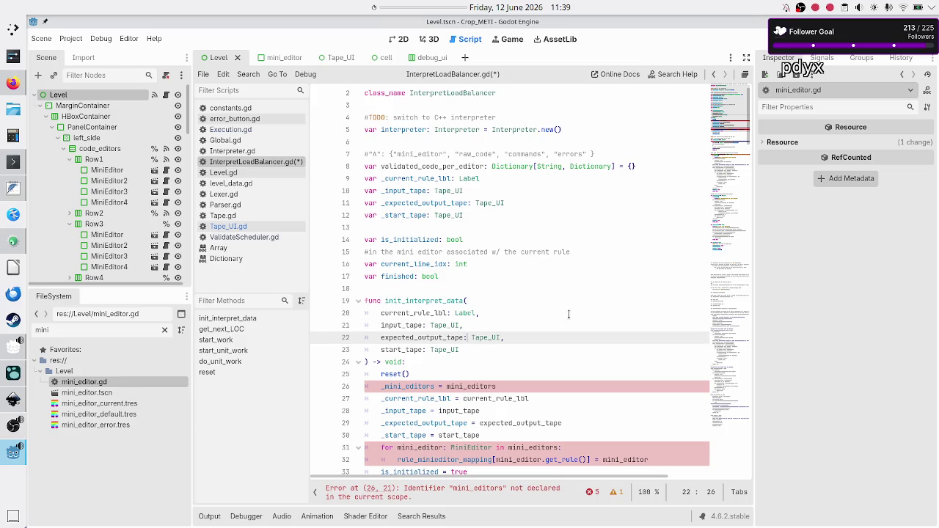
{"action": "key", "text": "Down"}
{"action": "key", "text": "Up"}
{"action": "key", "text": "Up"}
{"action": "key", "text": "Up"}
{"action": "key", "text": "End"}
{"action": "key", "text": "Return"}
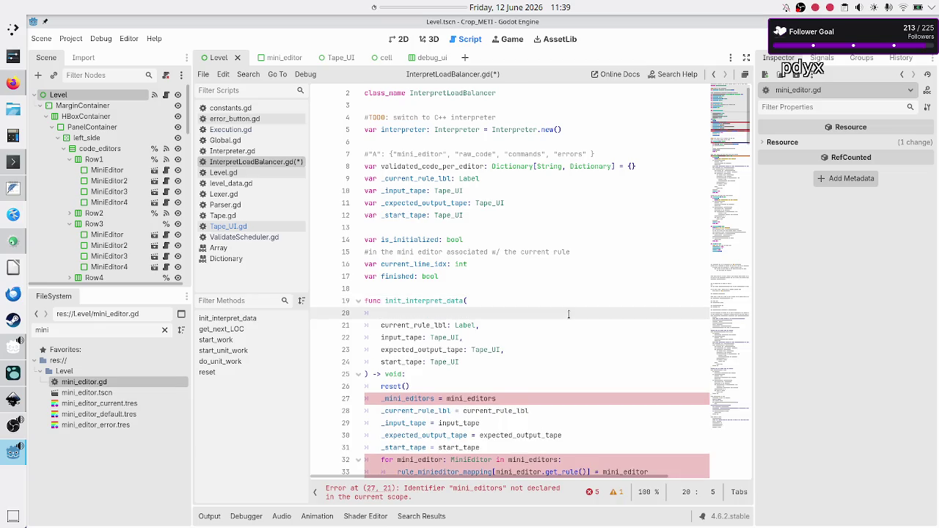
Step: Prefix the line 8 member with an underscore and paste validated_code_per_editor as the first parameter
{"action": "key", "text": "Up"}
{"action": "key", "text": "Up"}
{"action": "key", "text": "Up"}
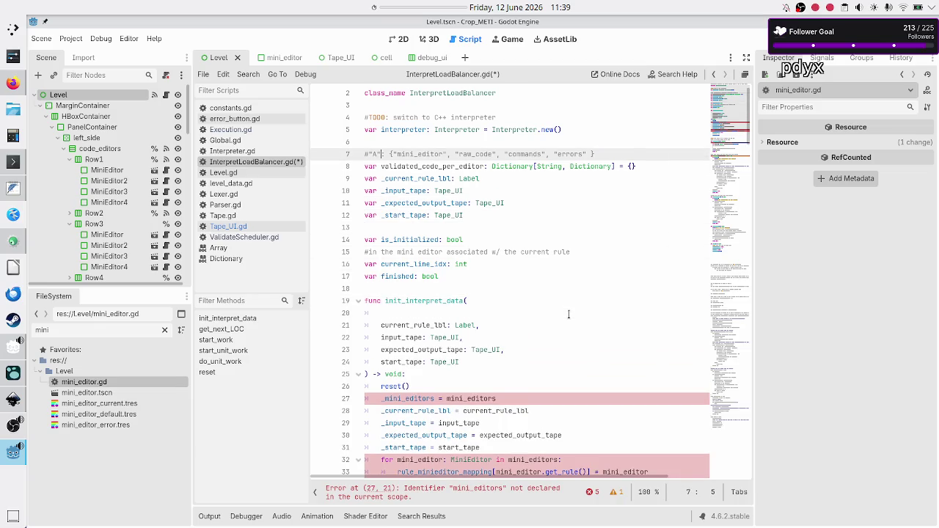
{"action": "key", "text": "Down"}
{"action": "type", "text": "_"}
{"action": "key", "text": "shift+Right"}
{"action": "key", "text": "shift+Right"}
{"action": "key", "text": "shift+Right"}
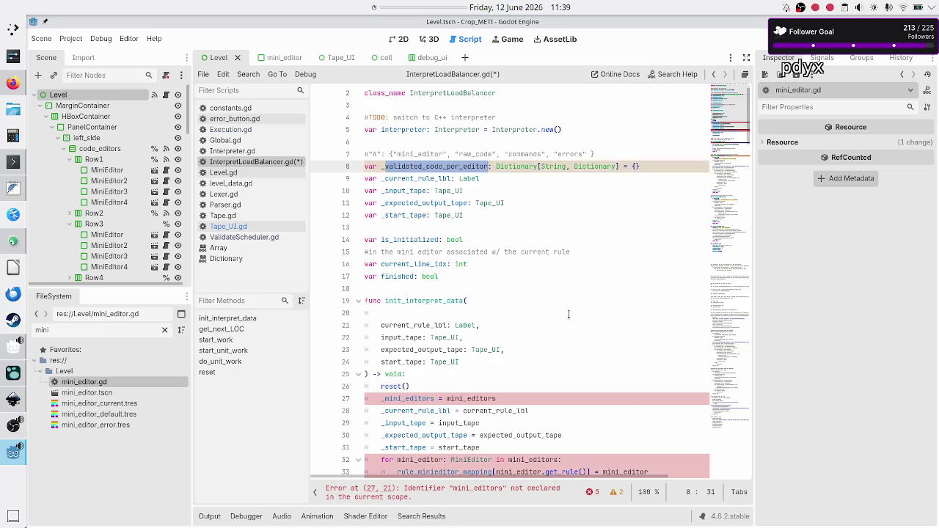
{"action": "key", "text": "ctrl+c"}
{"action": "key", "text": "Down"}
{"action": "key", "text": "Down"}
{"action": "key", "text": "Down"}
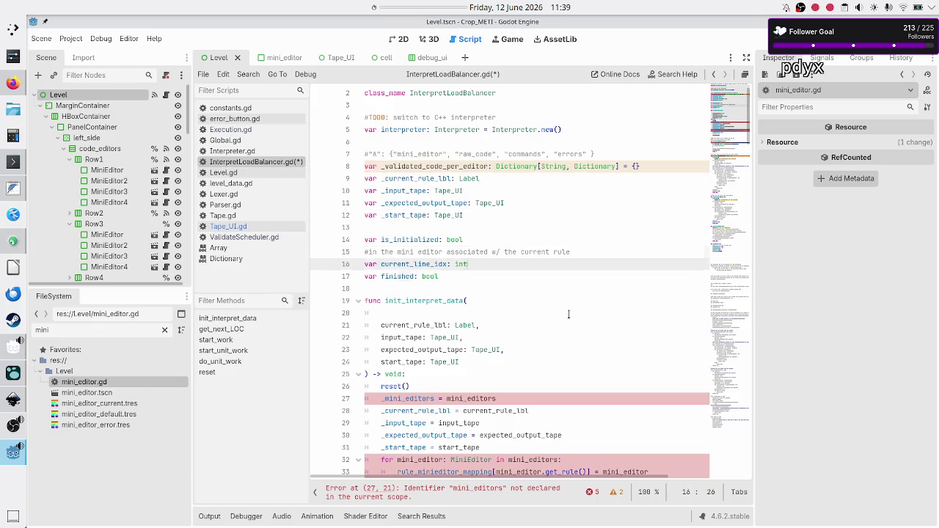
{"action": "key", "text": "ctrl+v"}
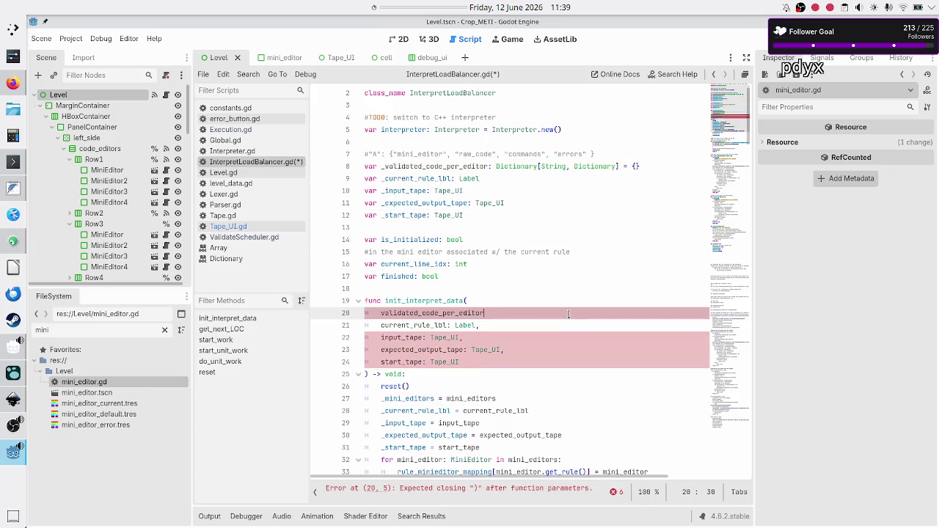
Step: Drop the member's '= {}' default and type the parameter as Dictionary[String, Dictionary]
{"action": "key", "text": "Up"}
{"action": "key", "text": "Up"}
{"action": "key", "text": "Up"}
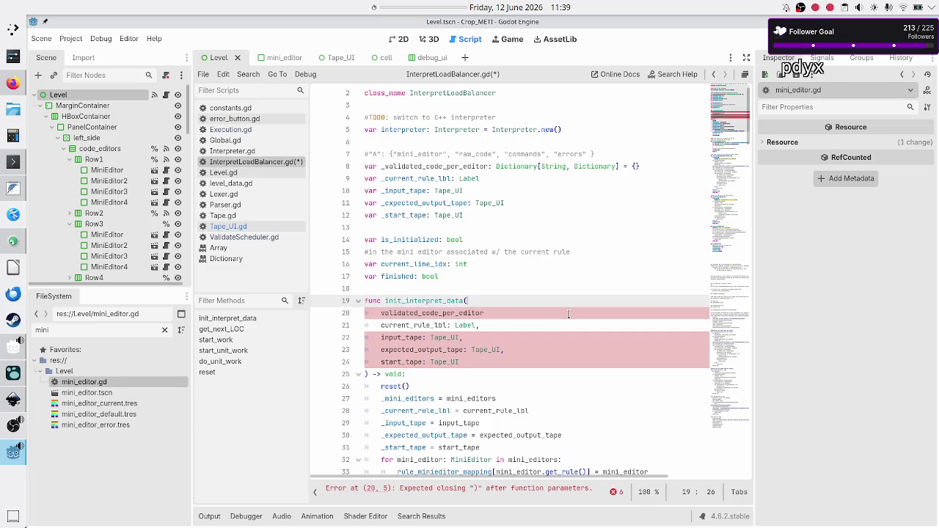
{"action": "key", "text": "shift+Right"}
{"action": "key", "text": "shift+Right"}
{"action": "key", "text": "shift+Right"}
{"action": "key", "text": "shift+Right"}
{"action": "key", "text": "shift+Right"}
{"action": "key", "text": "shift+Right"}
{"action": "key", "text": "Right"}
{"action": "key", "text": "BackSpace"}
{"action": "key", "text": "BackSpace"}
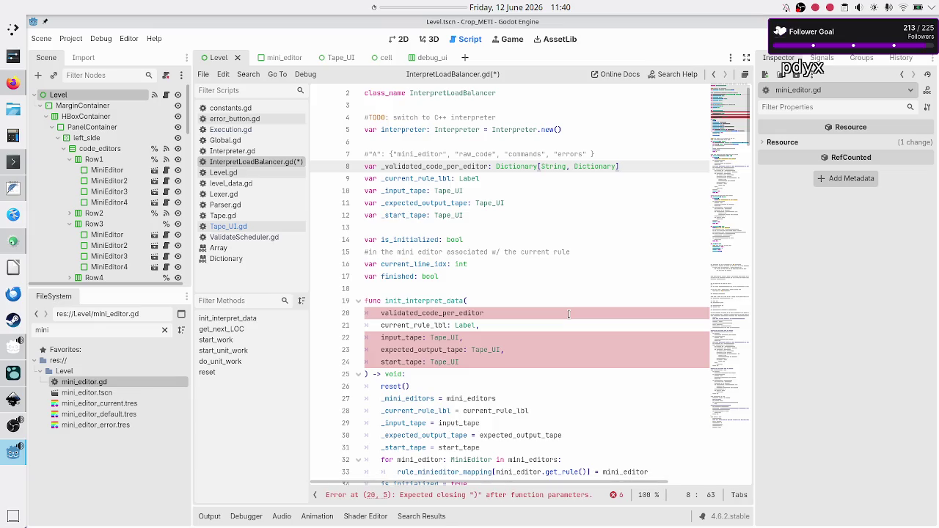
{"action": "key", "text": "Down"}
{"action": "key", "text": "Down"}
{"action": "key", "text": "Home"}
{"action": "key", "text": "Down"}
{"action": "key", "text": "Down"}
{"action": "key", "text": "Down"}
{"action": "key", "text": "Up"}
{"action": "key", "text": "End"}
{"action": "key", "text": "ctrl+v"}
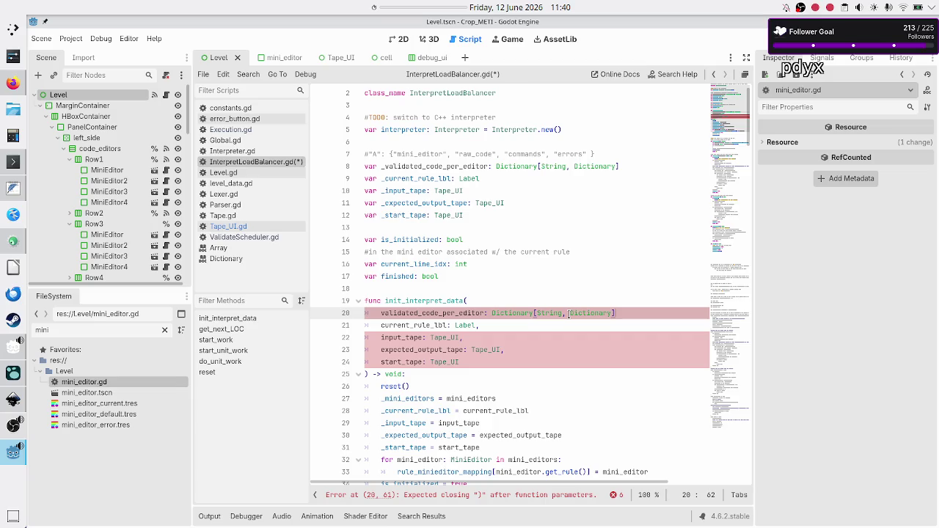
{"action": "key", "text": "Home"}
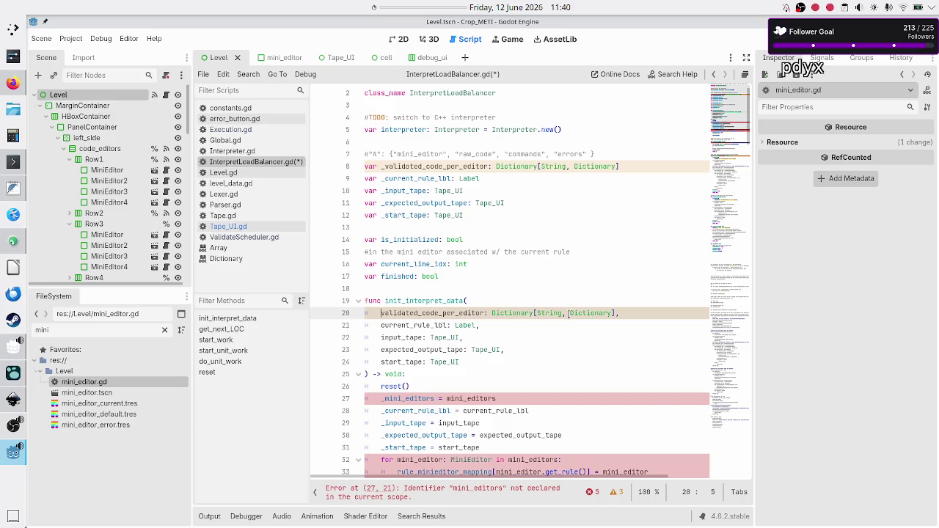
{"action": "key", "text": "Down"}
{"action": "key", "text": "Down"}
{"action": "key", "text": "Down"}
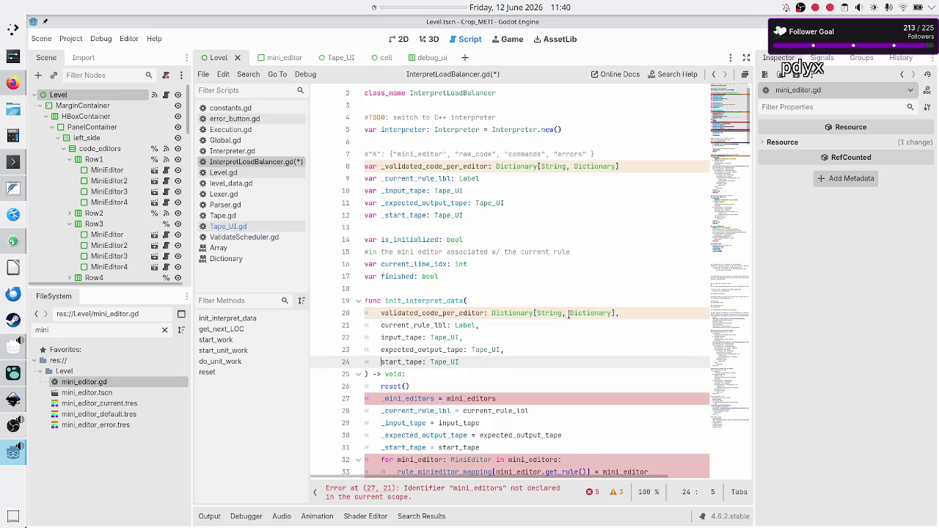
{"action": "key", "text": "Down"}
{"action": "key", "text": "Down"}
{"action": "key", "text": "Down"}
Step: Replace the _mini_editors assignment with _validated_code_per_editor = validated_code_per_editor using autocomplete
{"action": "key", "text": "Up"}
{"action": "key", "text": "Up"}
{"action": "key", "text": "Up"}
{"action": "key", "text": "shift+Down"}
{"action": "key", "text": "shift+Up"}
{"action": "key", "text": "shift+End"}
{"action": "key", "text": "BackSpace"}
{"action": "type", "text": "_val"}
{"action": "key", "text": "Return"}
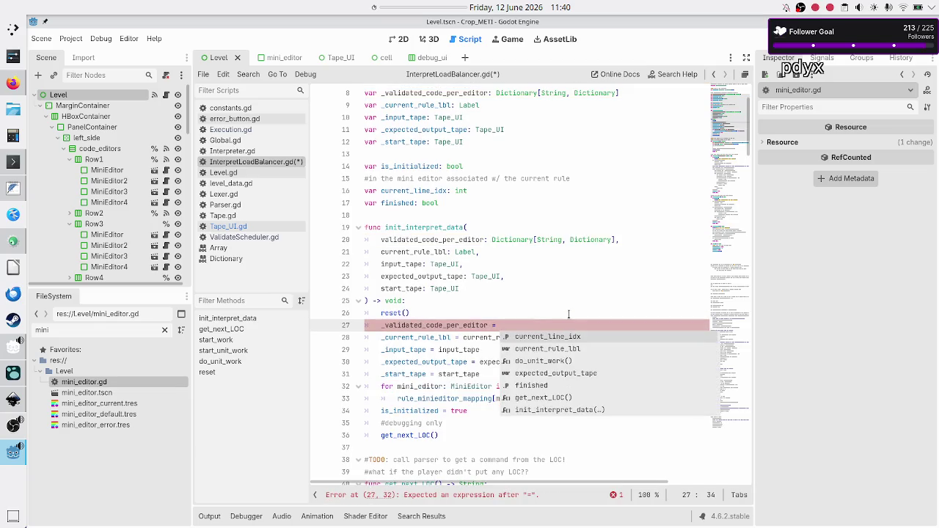
{"action": "type", "text": "val"}
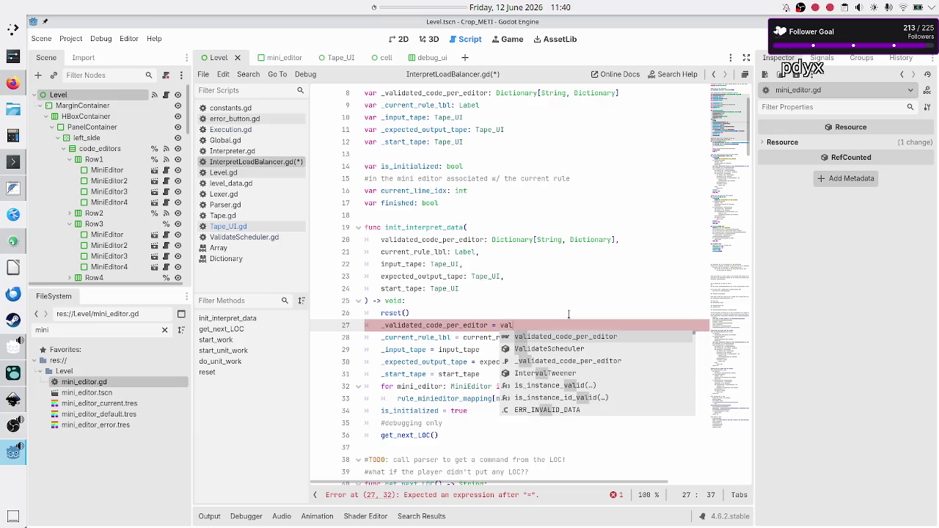
{"action": "key", "text": "Return"}
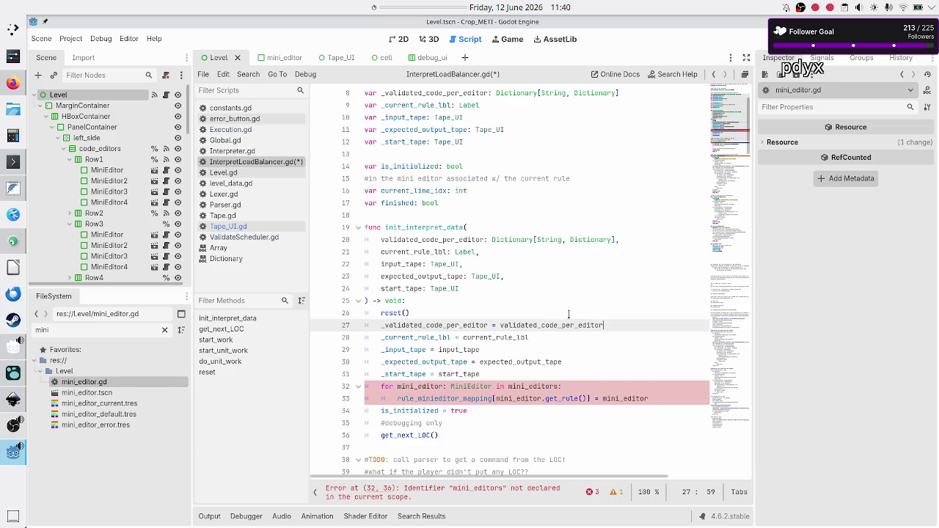
{"action": "key", "text": "Right"}
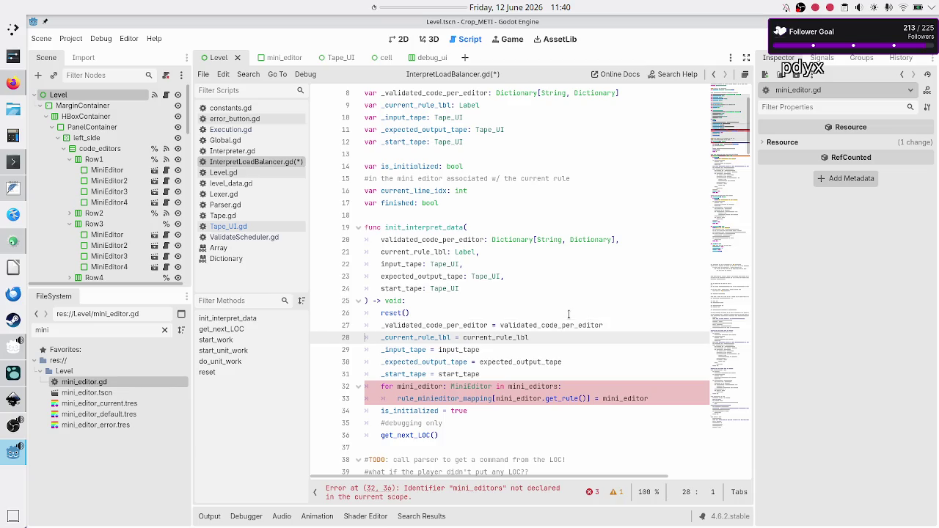
Step: Review the remaining member assignments, checking them against the Inkscape UI mockup
{"action": "key", "text": "shift+Down"}
{"action": "key", "text": "shift+Down"}
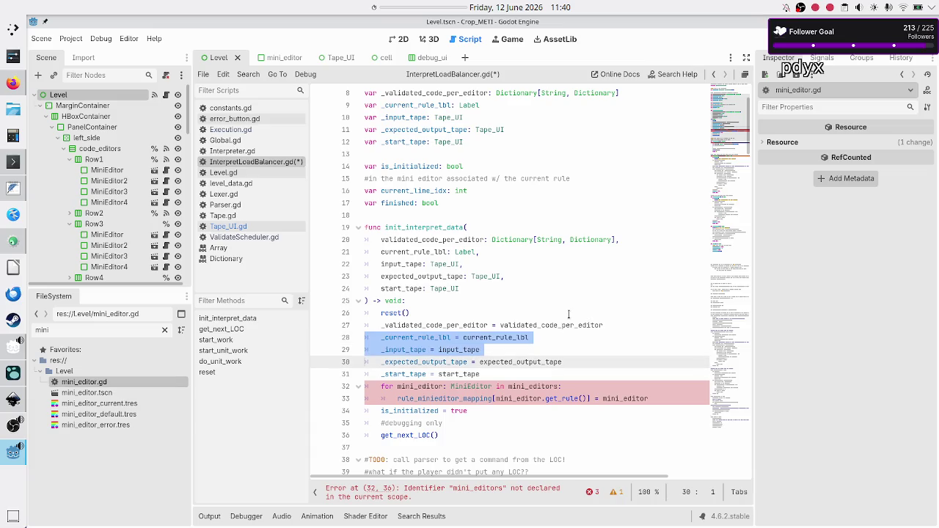
{"action": "key", "text": "shift+Down"}
{"action": "key", "text": "Left"}
{"action": "key", "text": "Down"}
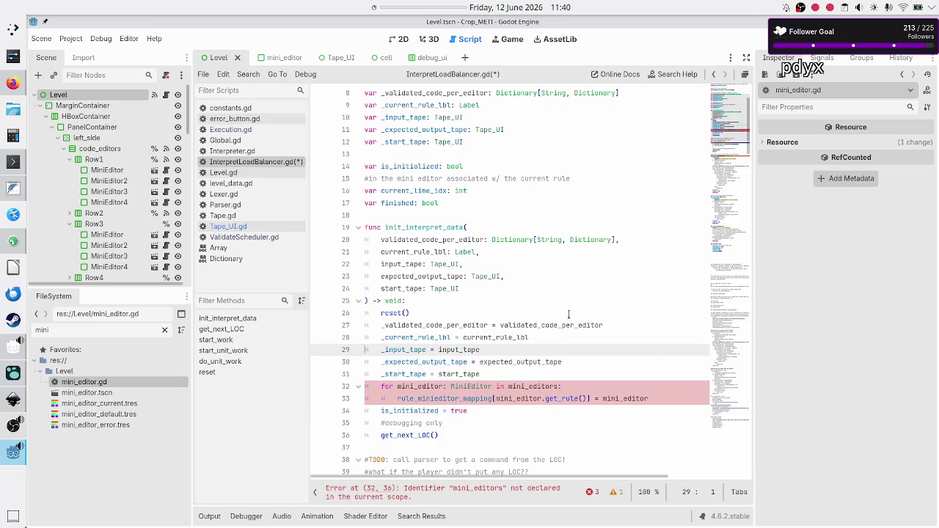
{"action": "key", "text": "Up"}
{"action": "key", "text": "Up"}
{"action": "key", "text": "Down"}
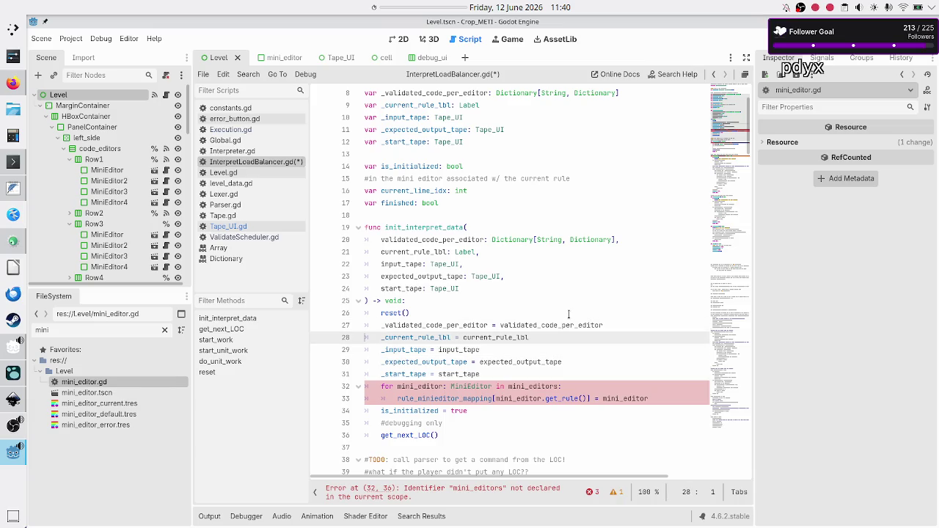
{"action": "key", "text": "shift+Down"}
{"action": "key", "text": "shift+Down"}
{"action": "key", "text": "shift+Down"}
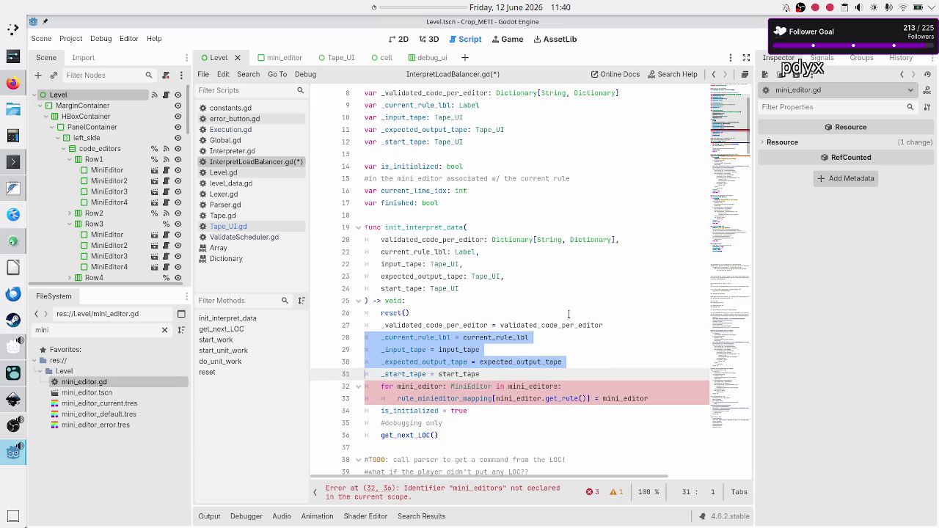
{"action": "key", "text": "shift+Up"}
{"action": "key", "text": "shift+Up"}
{"action": "key", "text": "shift+Up"}
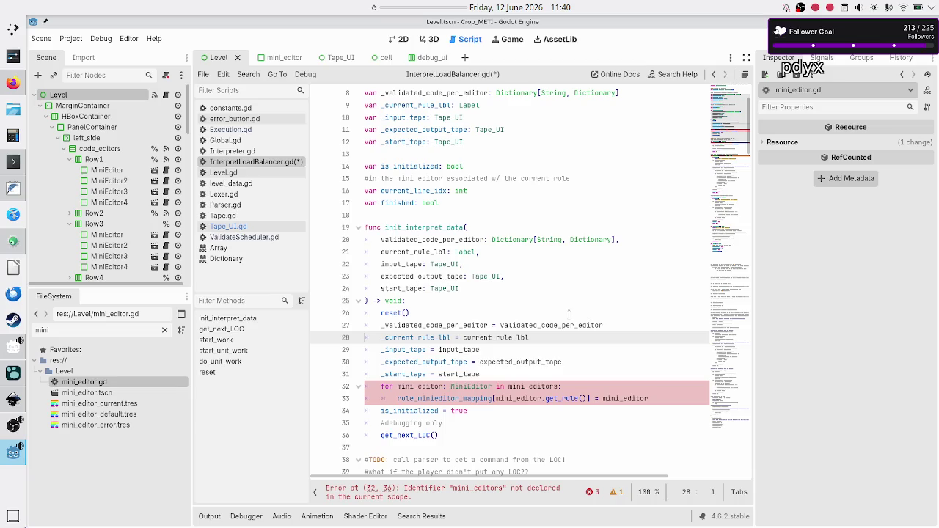
{"action": "key", "text": "alt+Tab"}
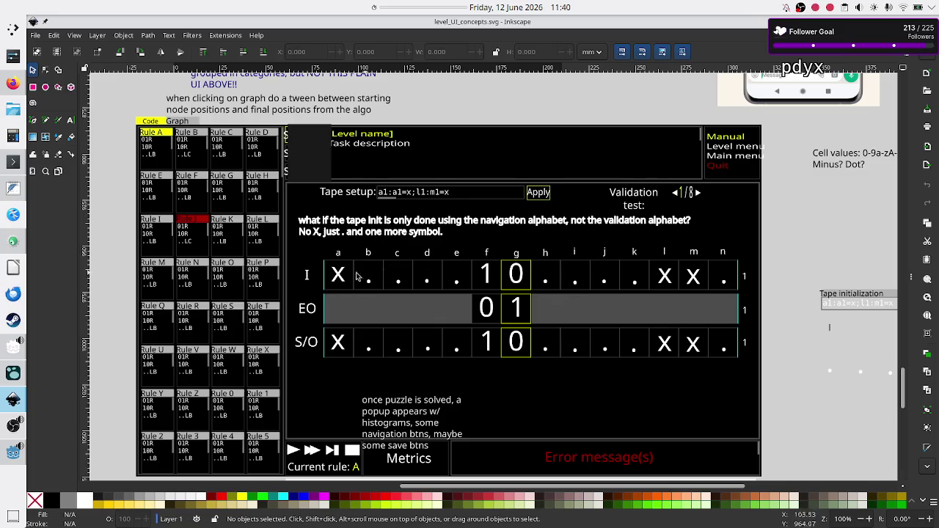
{"action": "key", "text": "alt+Tab"}
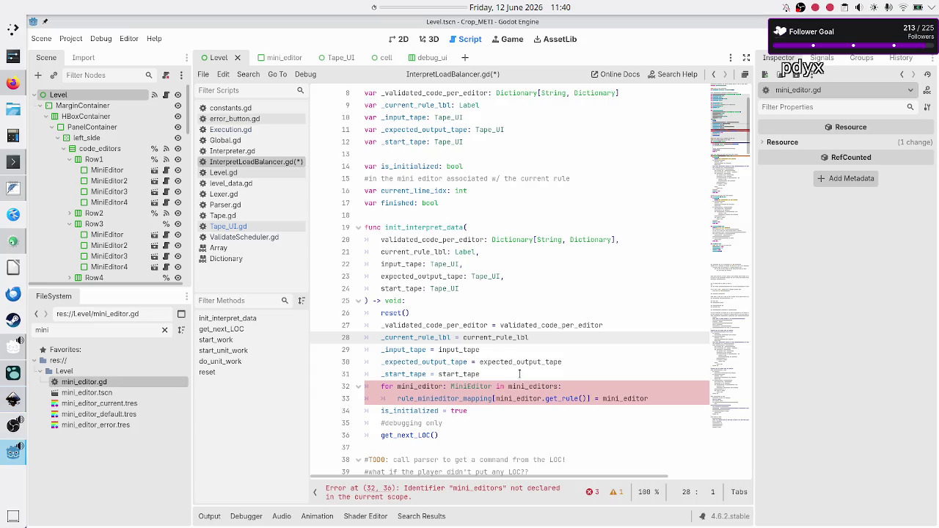
Step: Delete the for loop on lines 32–33 that built the rule-to-editor mapping
{"action": "key", "text": "Down"}
{"action": "key", "text": "Down"}
{"action": "key", "text": "Down"}
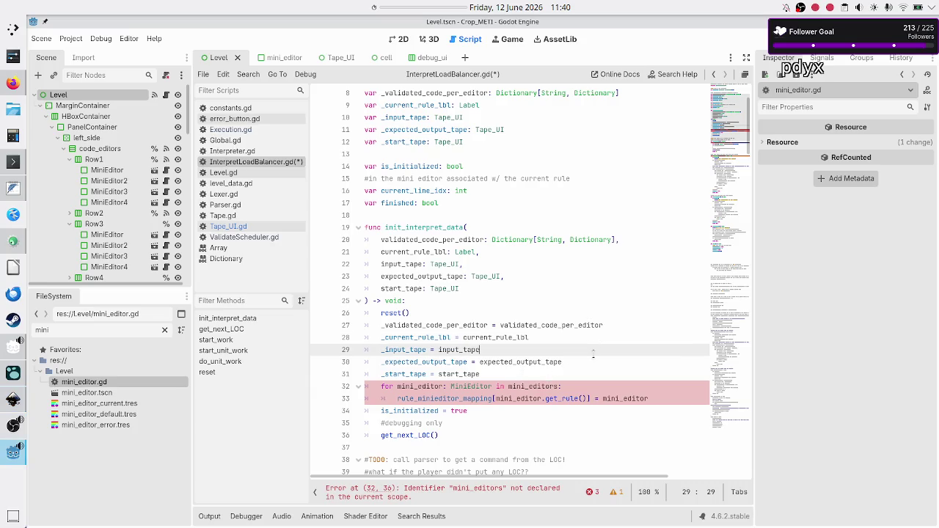
{"action": "key", "text": "Down"}
{"action": "key", "text": "shift+Down"}
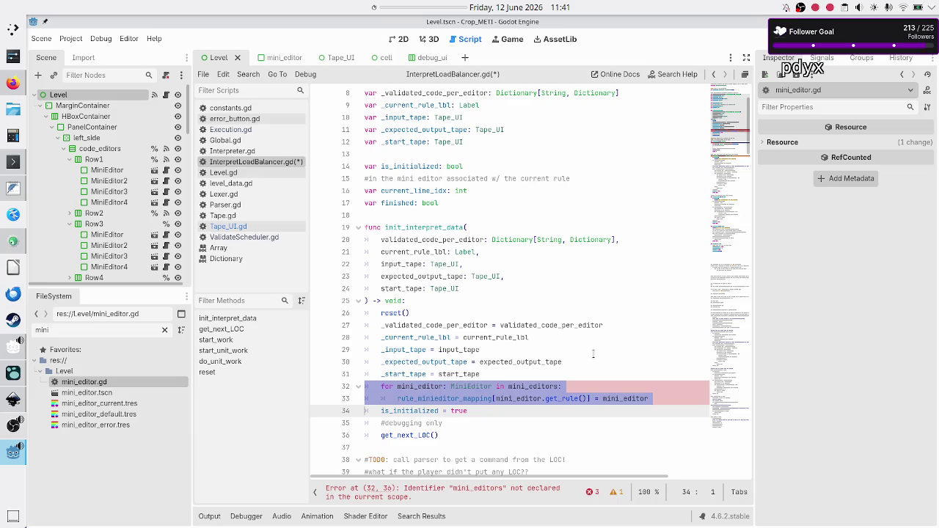
{"action": "key", "text": "shift+End"}
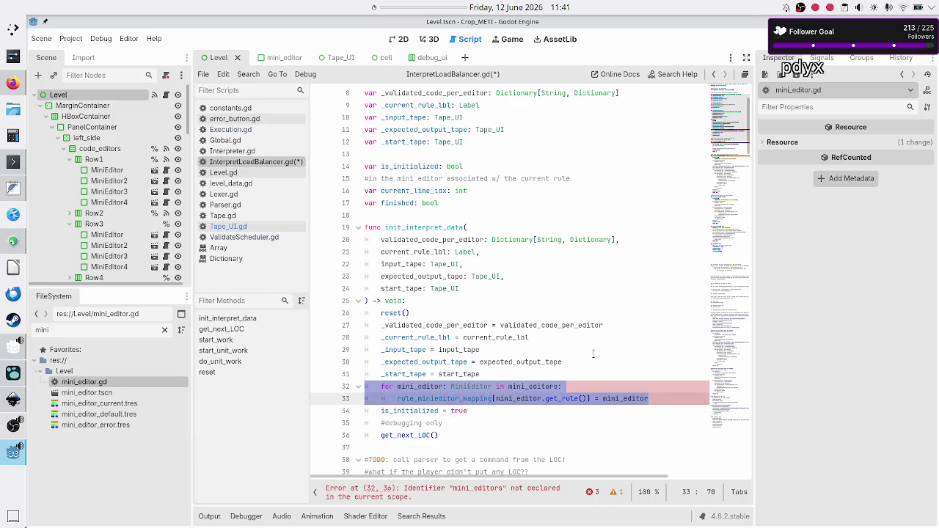
{"action": "key", "text": "BackSpace"}
{"action": "key", "text": "BackSpace"}
{"action": "key", "text": "Right"}
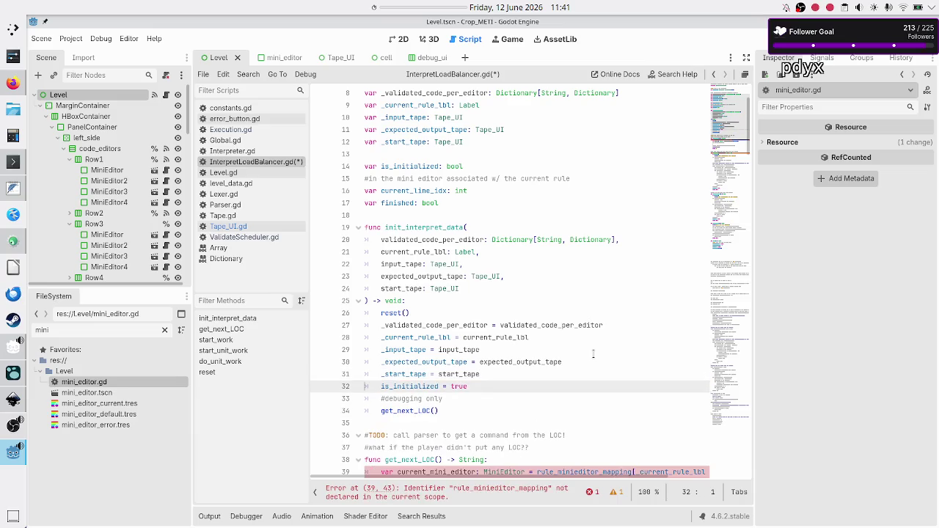
{"action": "key", "text": "Down"}
{"action": "key", "text": "Down"}
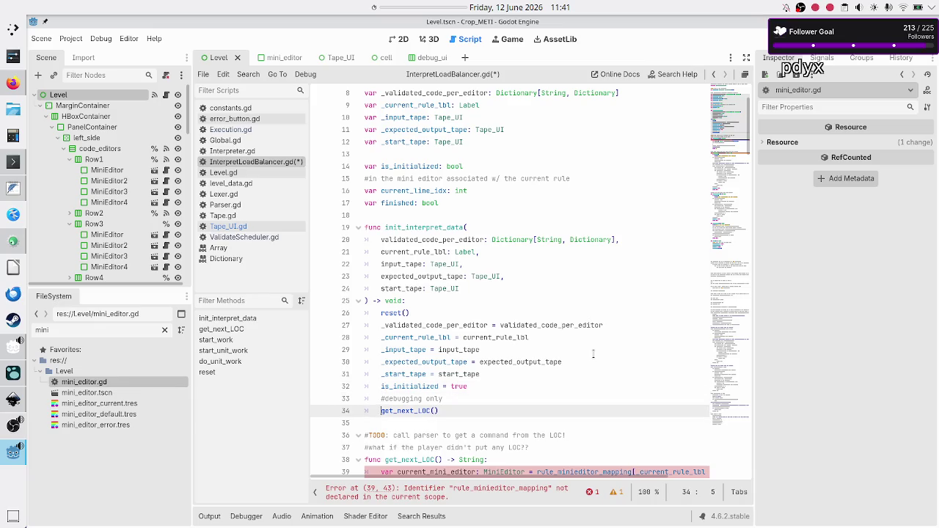
Step: Retype the trailing 'C' of the debugging get_next_LOC call lines
{"action": "scroll", "coordinate": [587, 344], "scroll_direction": "down", "scroll_amount": 5}
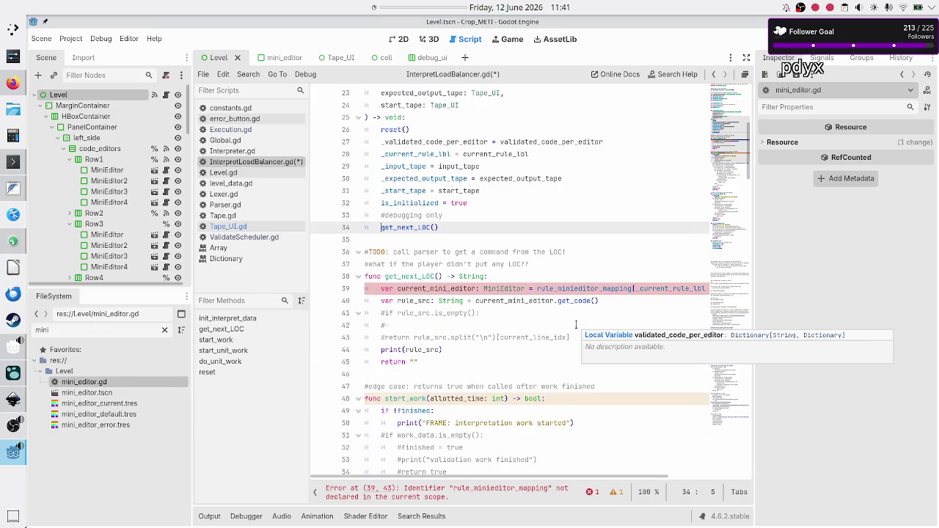
{"action": "key", "text": "Up"}
{"action": "key", "text": "shift+Down"}
{"action": "key", "text": "shift+End"}
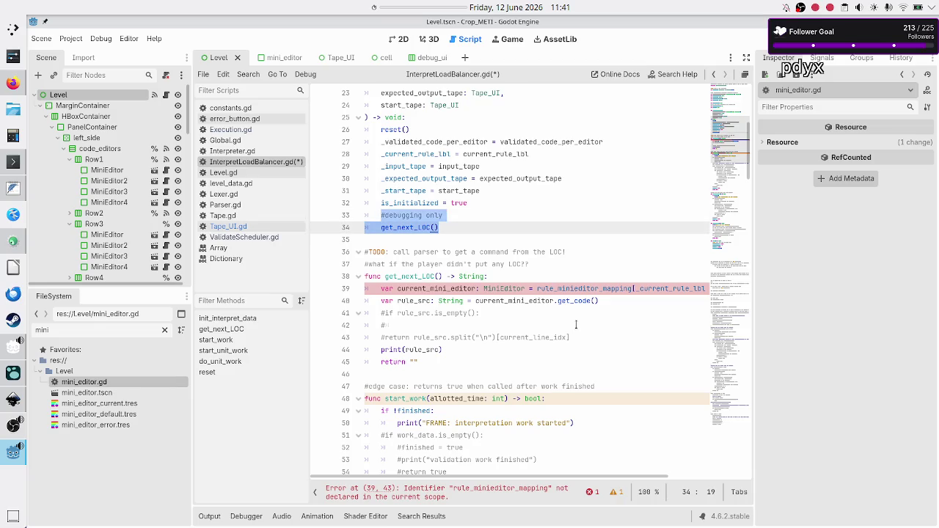
{"action": "key", "text": "Right"}
{"action": "key", "text": "BackSpace"}
{"action": "key", "text": "BackSpace"}
{"action": "key", "text": "BackSpace"}
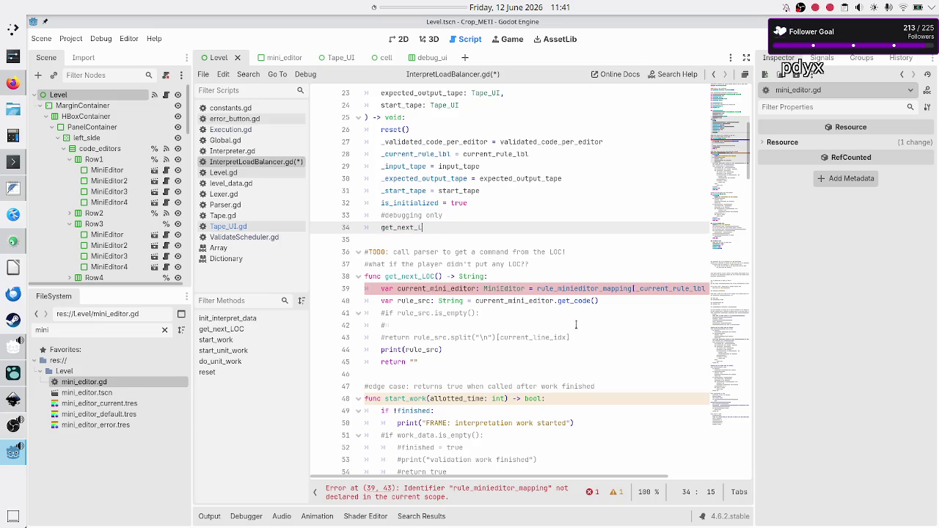
{"action": "type", "text": "OC"}
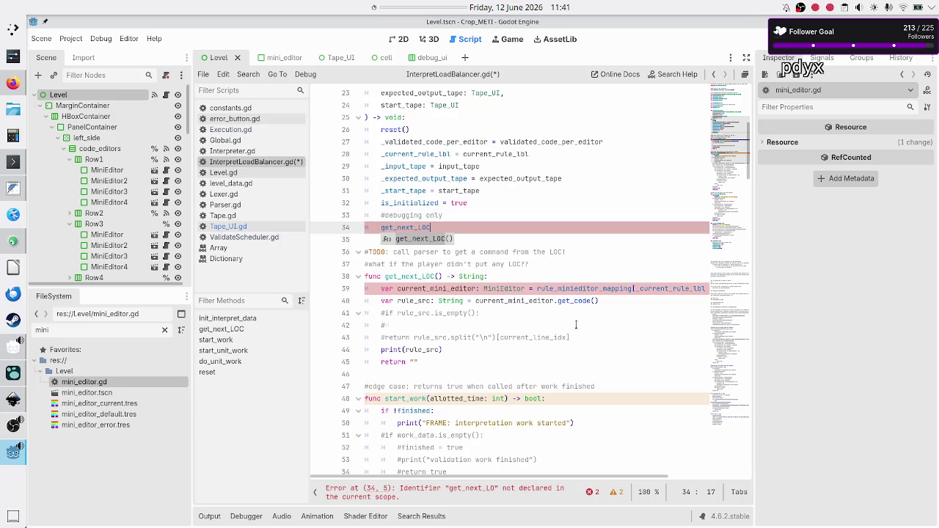
Step: Inspect get_next_LOC, selecting its comments and body including the get_code call on line 40
{"action": "key", "text": "Down"}
{"action": "key", "text": "Down"}
{"action": "key", "text": "Down"}
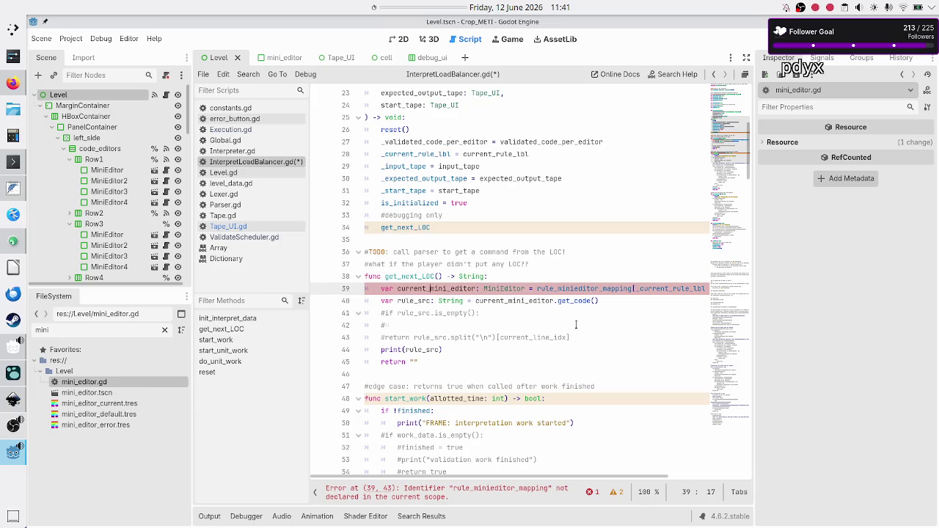
{"action": "key", "text": "Up"}
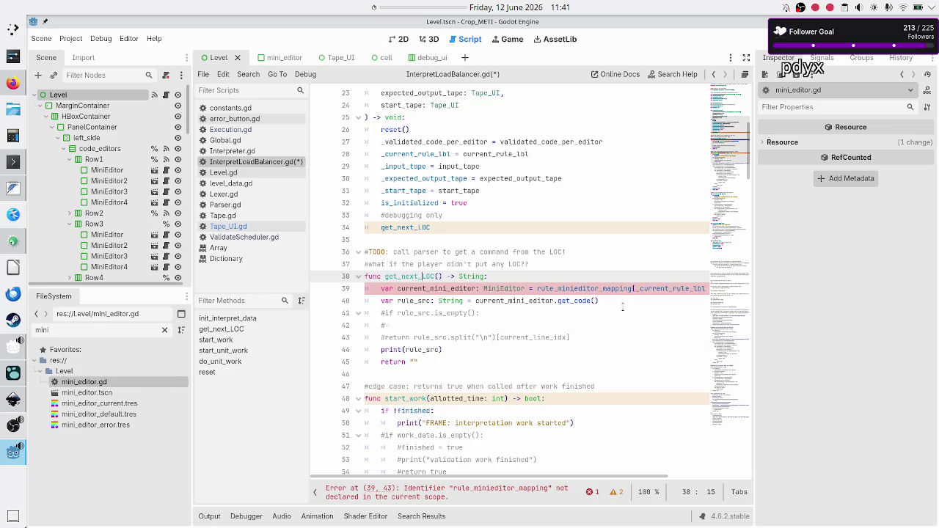
{"action": "key", "text": "Down"}
{"action": "key", "text": "Down"}
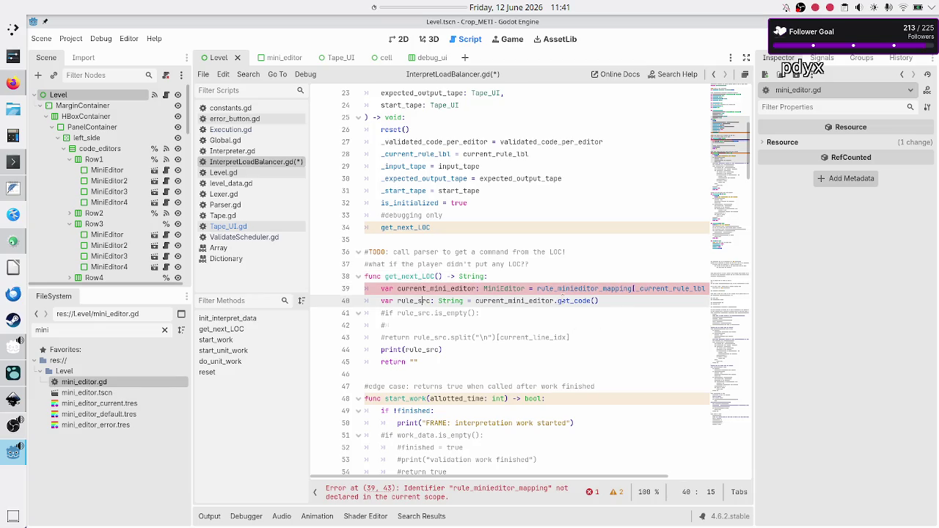
{"action": "double_click", "coordinate": [561, 301]}
{"action": "left_click", "coordinate": [610, 301]}
{"action": "key", "text": "Up"}
{"action": "key", "text": "Up"}
{"action": "key", "text": "Up"}
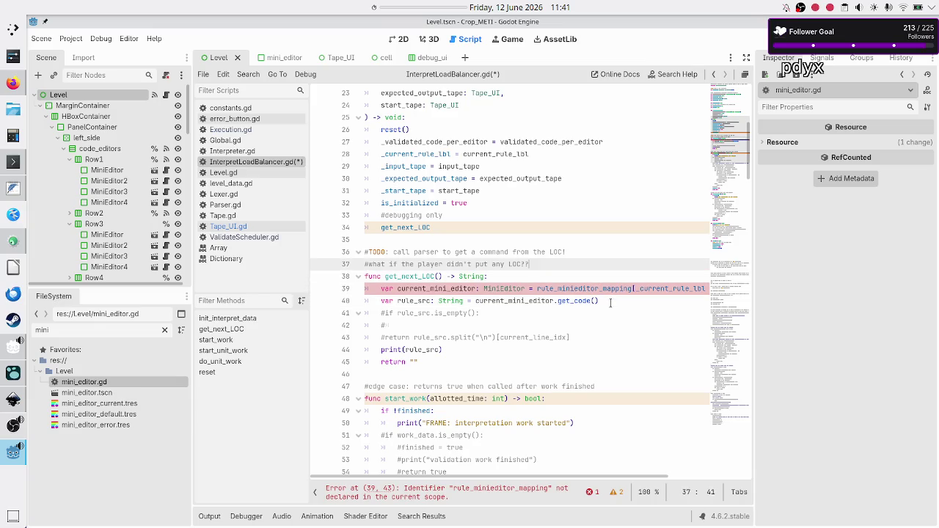
{"action": "key", "text": "Down"}
{"action": "key", "text": "Down"}
{"action": "key", "text": "Down"}
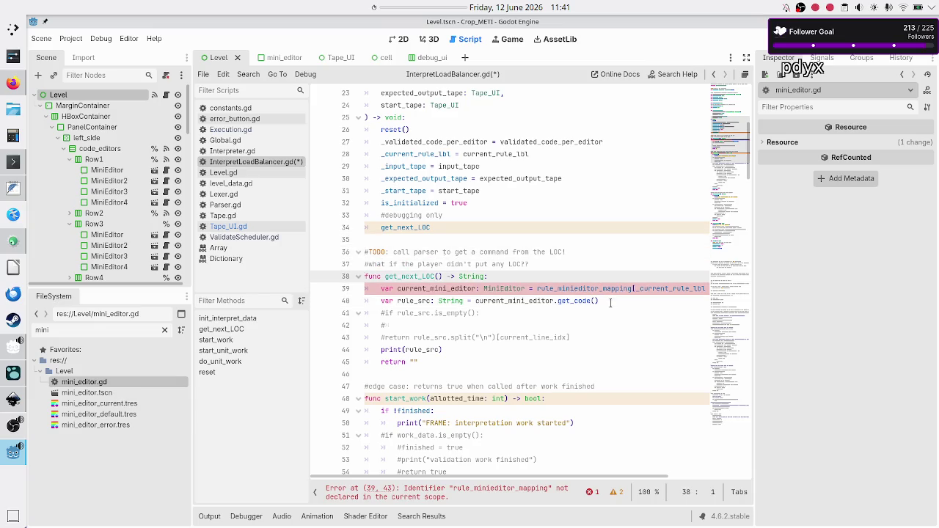
{"action": "key", "text": "Up"}
{"action": "key", "text": "Up"}
{"action": "key", "text": "Up"}
{"action": "key", "text": "Down"}
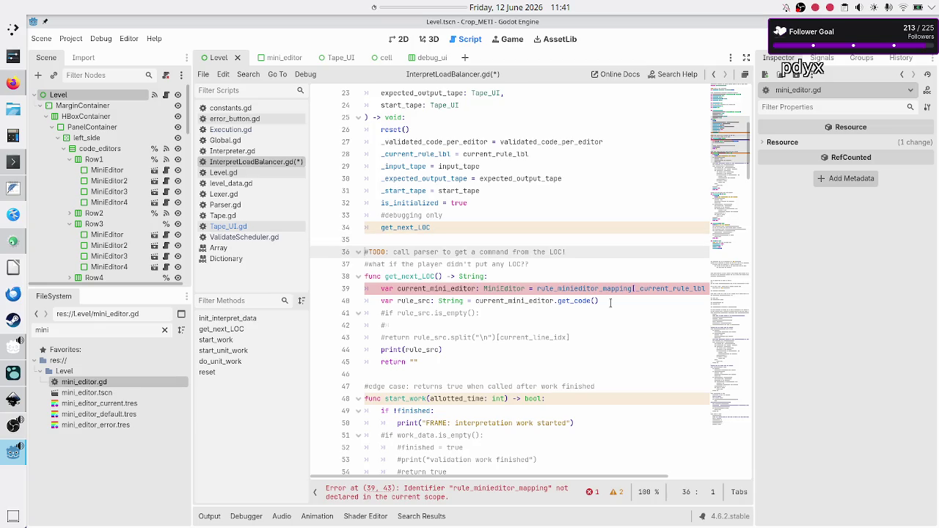
{"action": "key", "text": "shift+Down"}
{"action": "key", "text": "shift+Down"}
{"action": "key", "text": "shift+Down"}
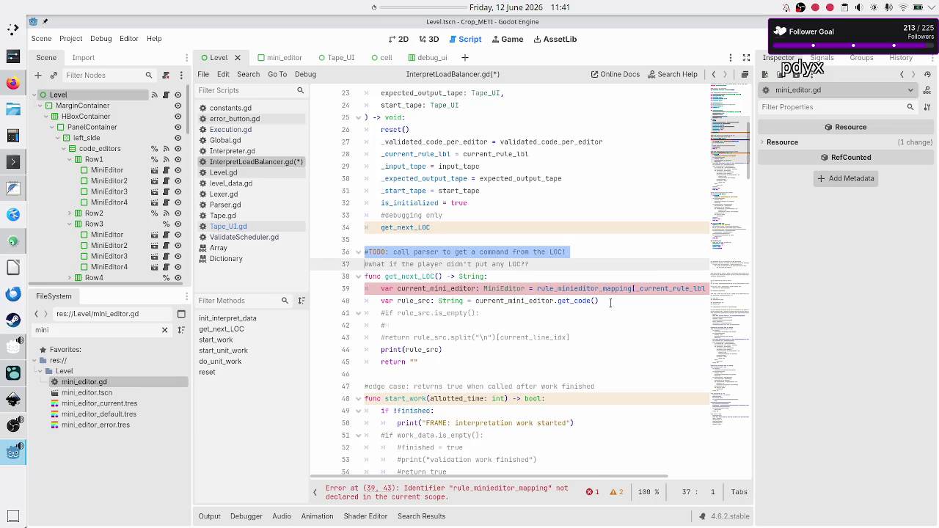
{"action": "key", "text": "shift+Down"}
{"action": "key", "text": "shift+End"}
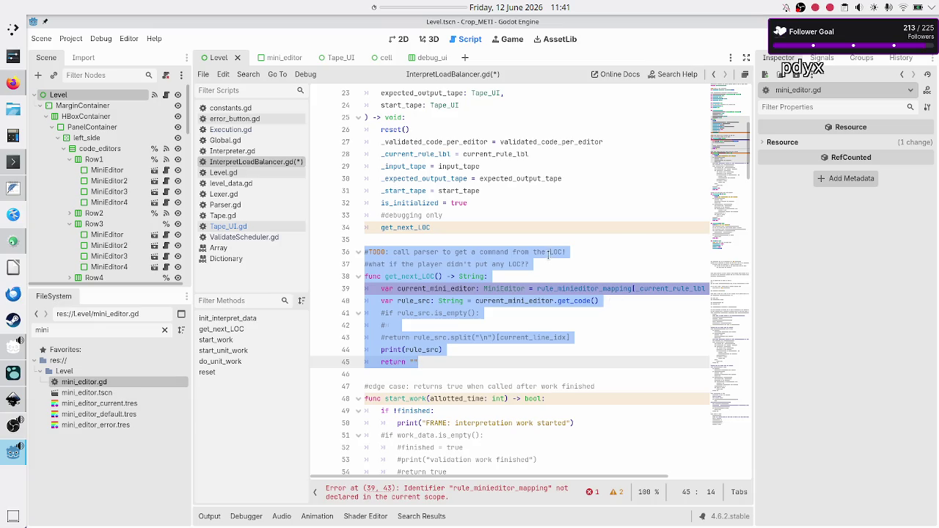
{"action": "key", "text": "Left"}
{"action": "key", "text": "Up"}
{"action": "key", "text": "Down"}
{"action": "key", "text": "shift+End"}
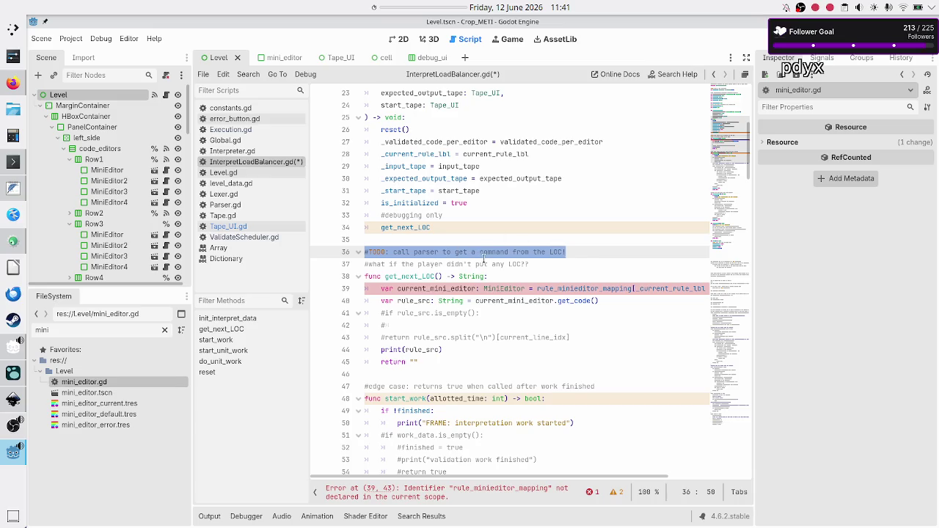
Step: Delete the #TODO and 'what if' comment lines 36–37 and the leftover empty line
{"action": "left_click", "coordinate": [511, 252]}
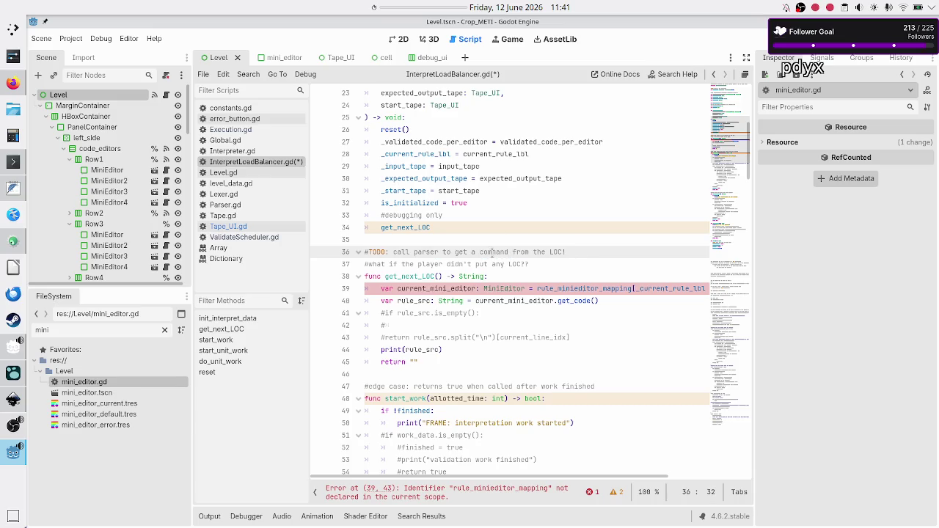
{"action": "double_click", "coordinate": [491, 252]}
{"action": "left_click", "coordinate": [578, 252]}
{"action": "key", "text": "Right"}
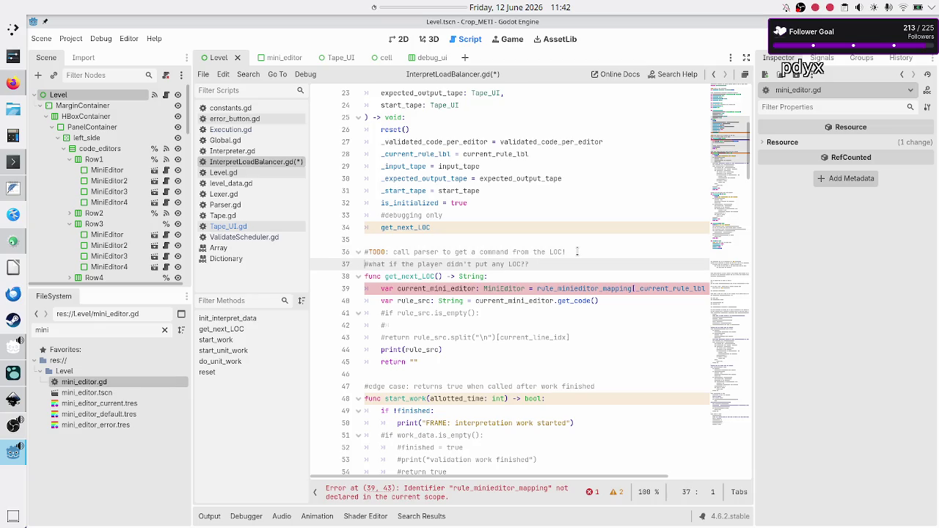
{"action": "key", "text": "Up"}
{"action": "key", "text": "shift+Down"}
{"action": "key", "text": "shift+Down"}
{"action": "key", "text": "shift+Left"}
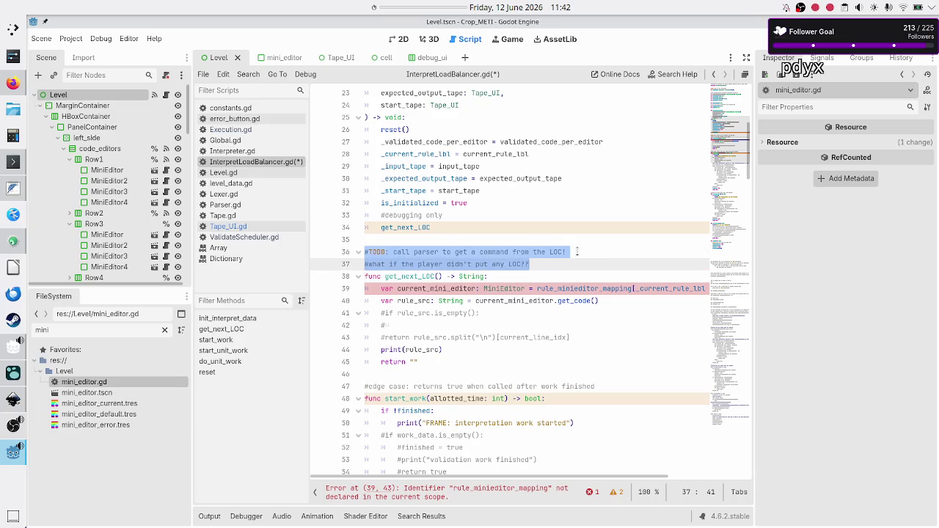
{"action": "key", "text": "BackSpace"}
{"action": "key", "text": "BackSpace"}
{"action": "key", "text": "Down"}
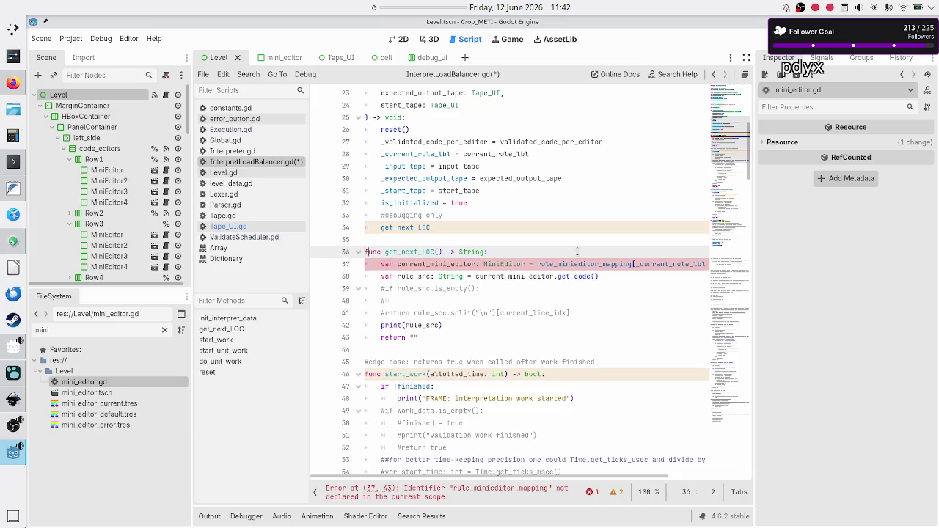
Step: Rename get_next_LOC to get_next_validated_command
{"action": "key", "text": "Right"}
{"action": "key", "text": "Right"}
{"action": "key", "text": "Right"}
{"action": "key", "text": "BackSpace"}
{"action": "key", "text": "BackSpace"}
{"action": "key", "text": "BackSpace"}
{"action": "type", "text": "validated_command"}
{"action": "key", "text": "Right"}
{"action": "key", "text": "Right"}
{"action": "key", "text": "Right"}
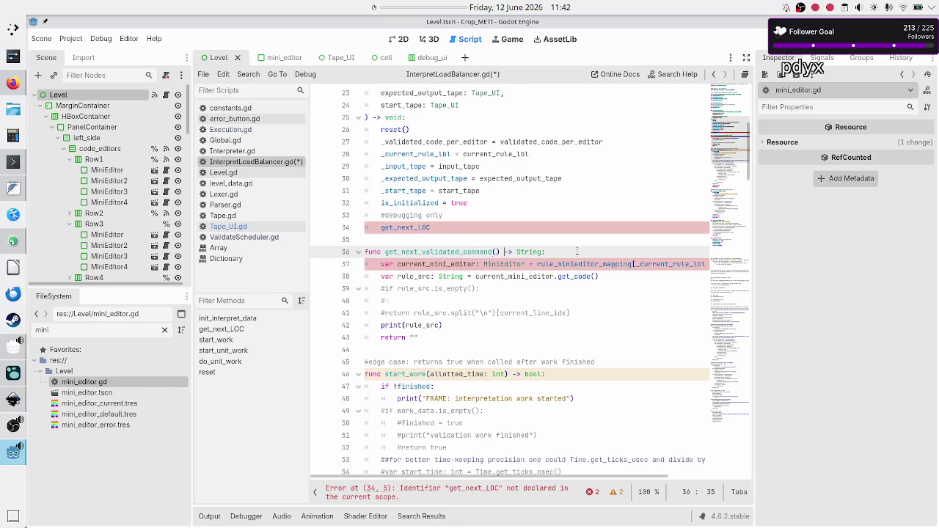
Step: Replace the old function body lines 37–43 with an unfinished 'var next_validated_command:' declaration
{"action": "key", "text": "Home"}
{"action": "key", "text": "Down"}
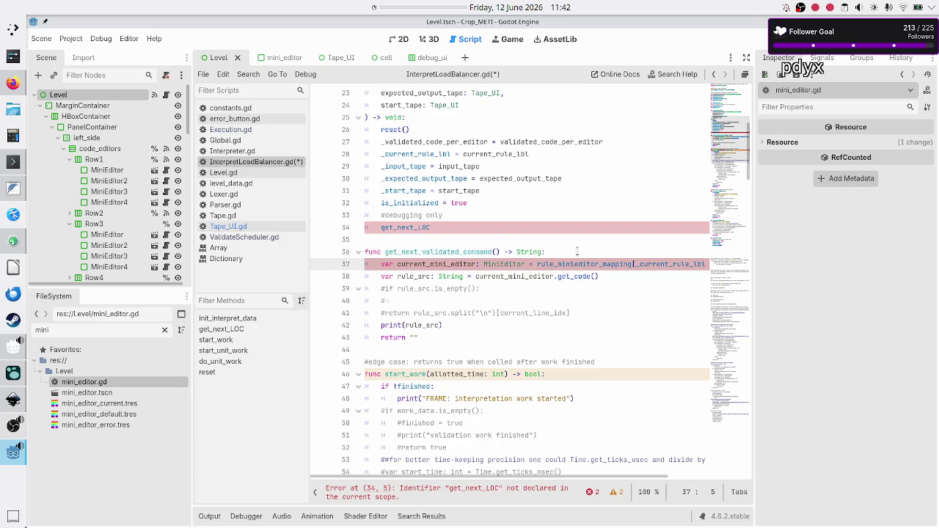
{"action": "key", "text": "shift+Down"}
{"action": "key", "text": "shift+Down"}
{"action": "key", "text": "shift+Down"}
{"action": "key", "text": "shift+End"}
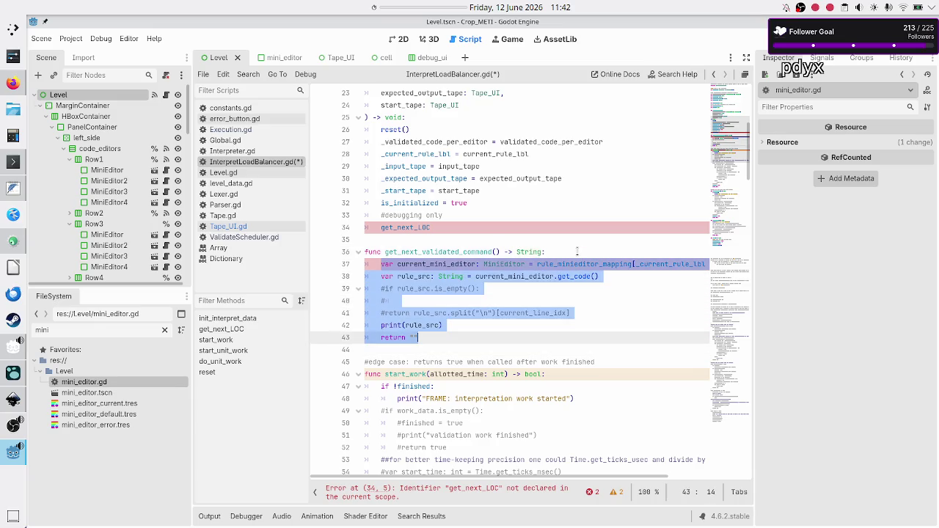
{"action": "key", "text": "BackSpace"}
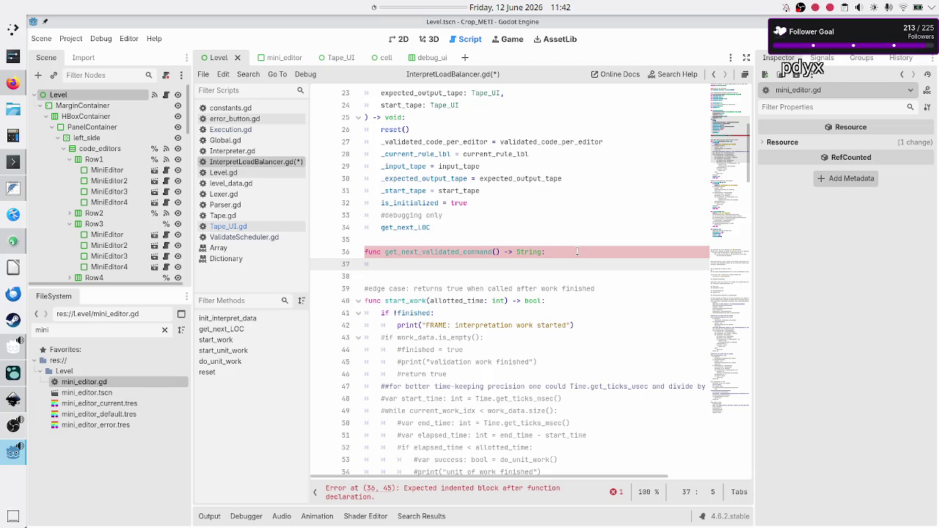
{"action": "type", "text": "var "}
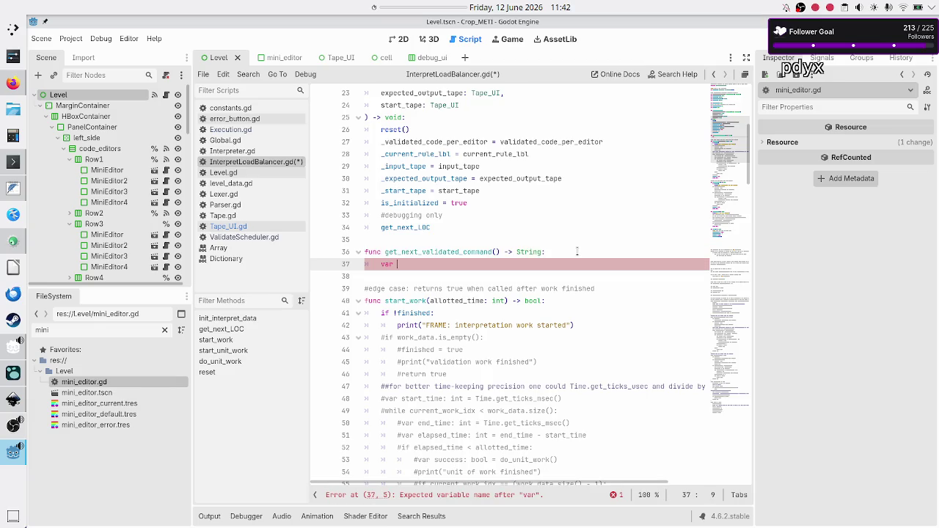
{"action": "type", "text": "next_val"}
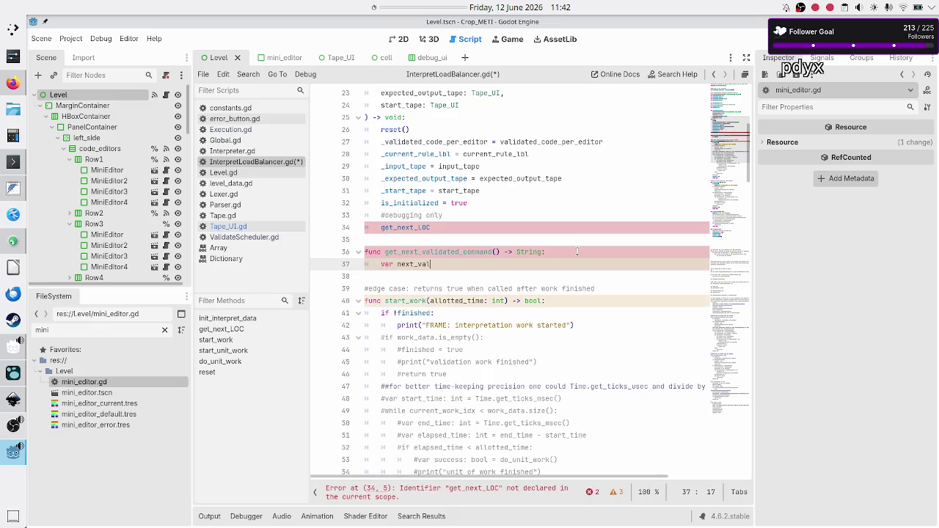
{"action": "type", "text": "idated_command"}
{"action": "type", "text": ":"}
{"action": "key", "text": "Up"}
{"action": "key", "text": "Up"}
{"action": "key", "text": "Up"}
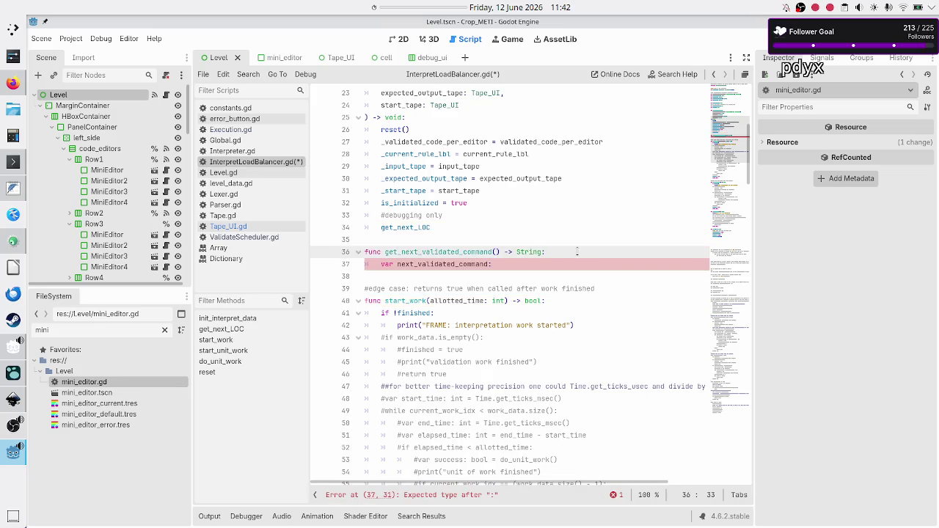
{"action": "key", "text": "ctrl+Home"}
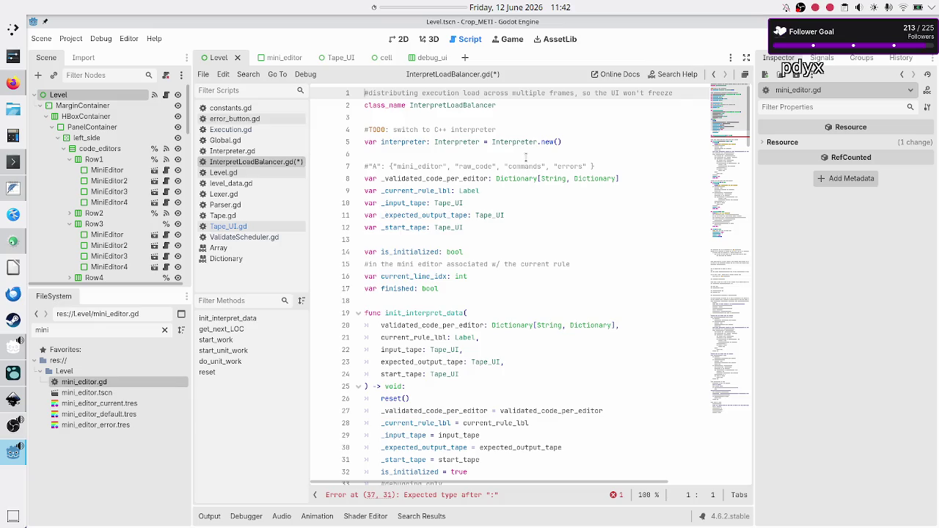
Step: On line 16, start renaming current_line_idx to current_command_idx by replacing 'line' with 'command'
{"action": "double_click", "coordinate": [524, 166]}
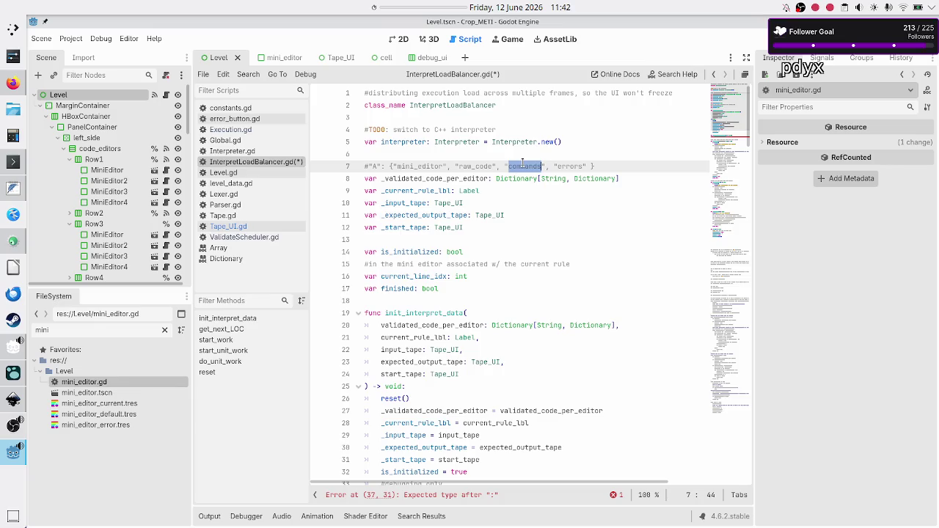
{"action": "double_click", "coordinate": [418, 276]}
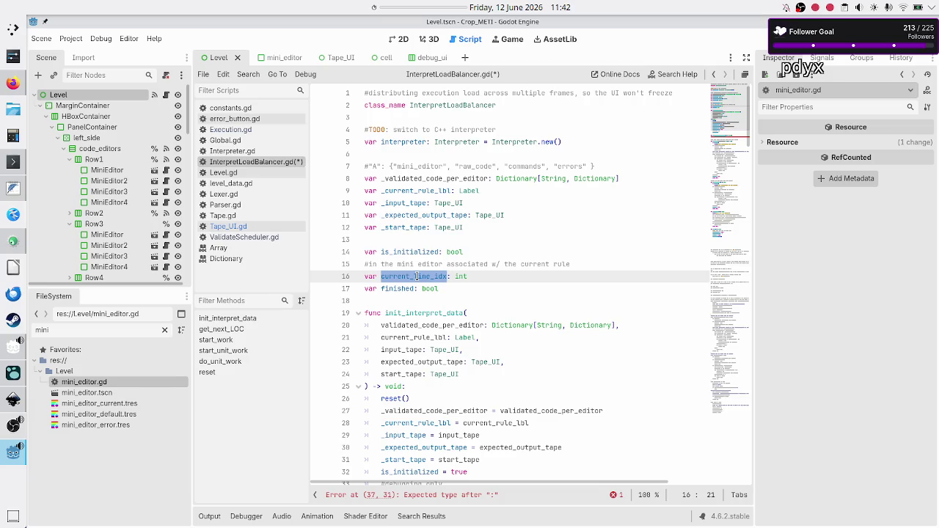
{"action": "left_click", "coordinate": [417, 276]}
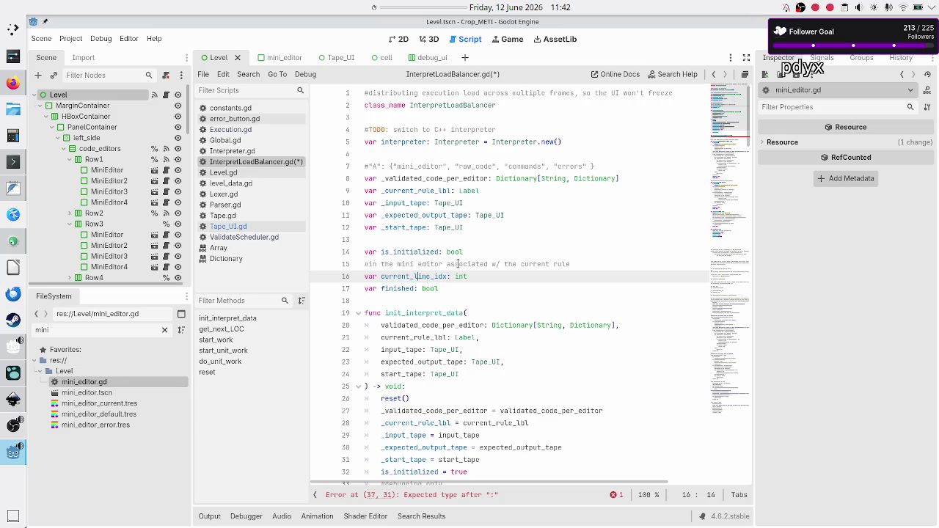
{"action": "left_click", "coordinate": [579, 262]}
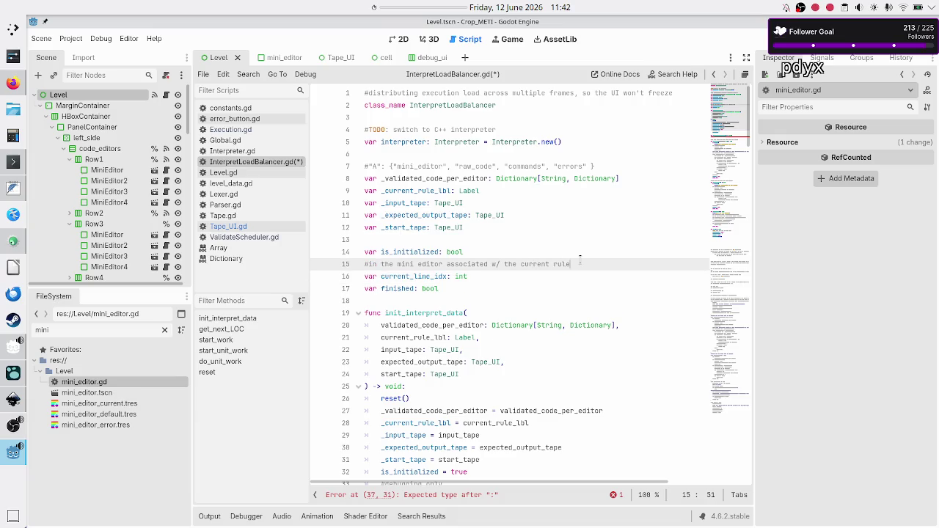
{"action": "left_click", "coordinate": [449, 276]}
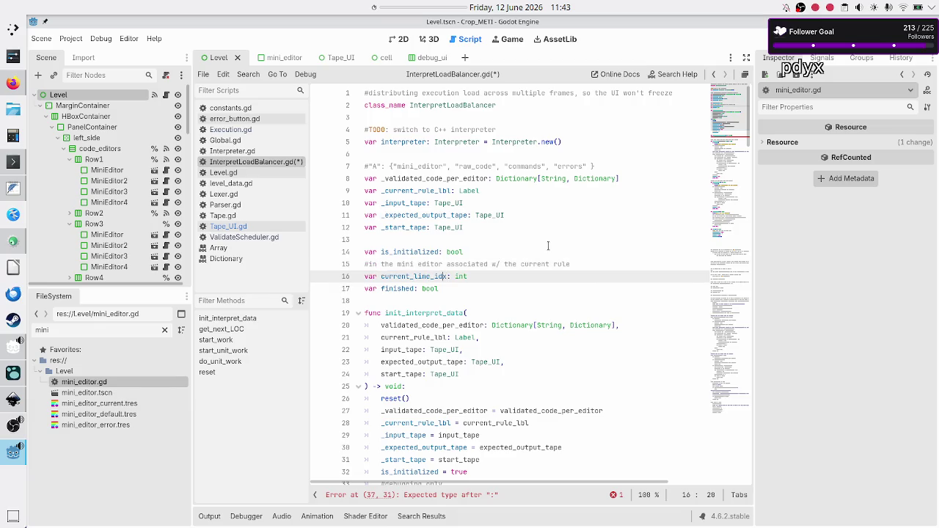
{"action": "key", "text": "BackSpace"}
{"action": "key", "text": "BackSpace"}
{"action": "key", "text": "BackSpace"}
{"action": "type", "text": "command"}
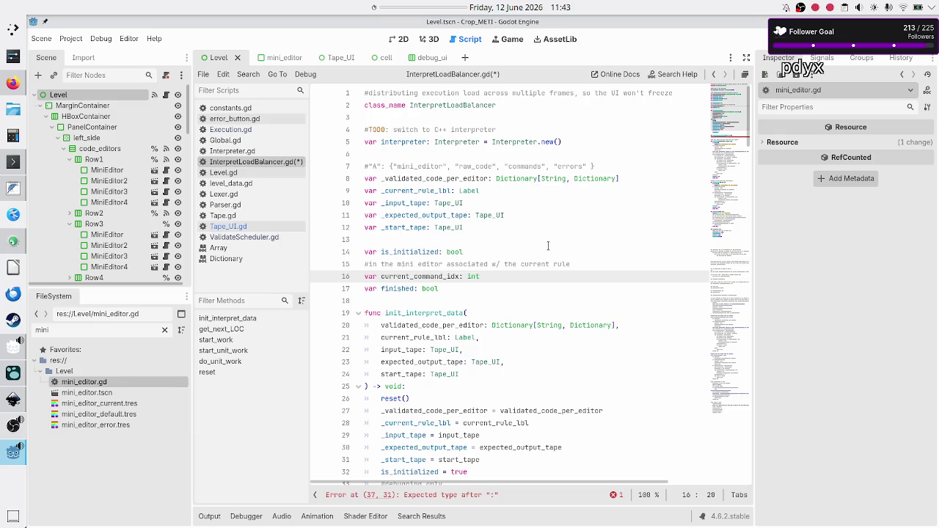
Step: Delete 'validated_' from the function name on line 36 and its local variable on line 37
{"action": "scroll", "coordinate": [537, 316], "scroll_direction": "down", "scroll_amount": 2}
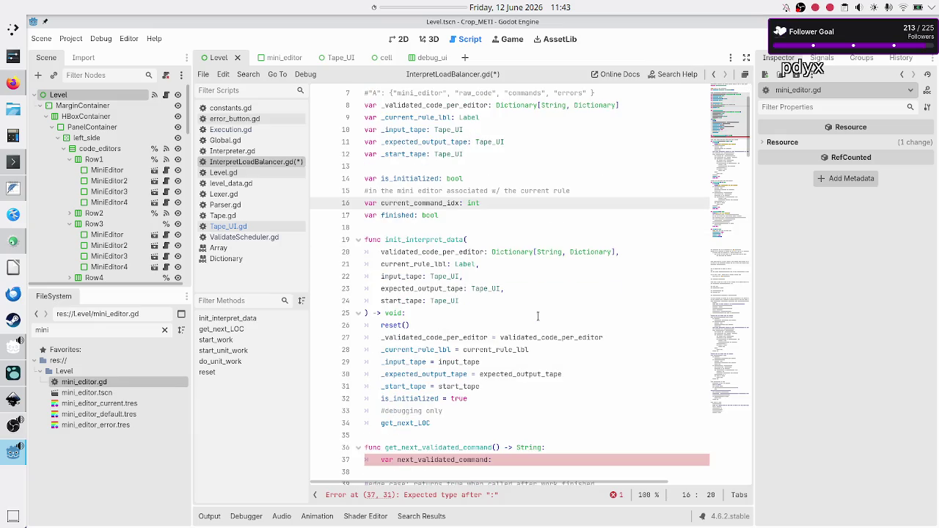
{"action": "left_click", "coordinate": [463, 448]}
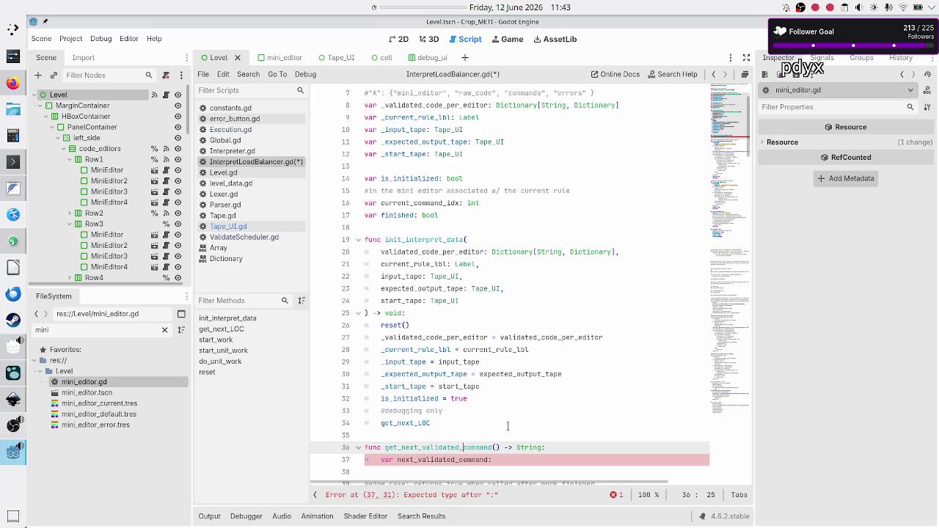
{"action": "key", "text": "BackSpace"}
{"action": "key", "text": "BackSpace"}
{"action": "key", "text": "BackSpace"}
{"action": "key", "text": "Down"}
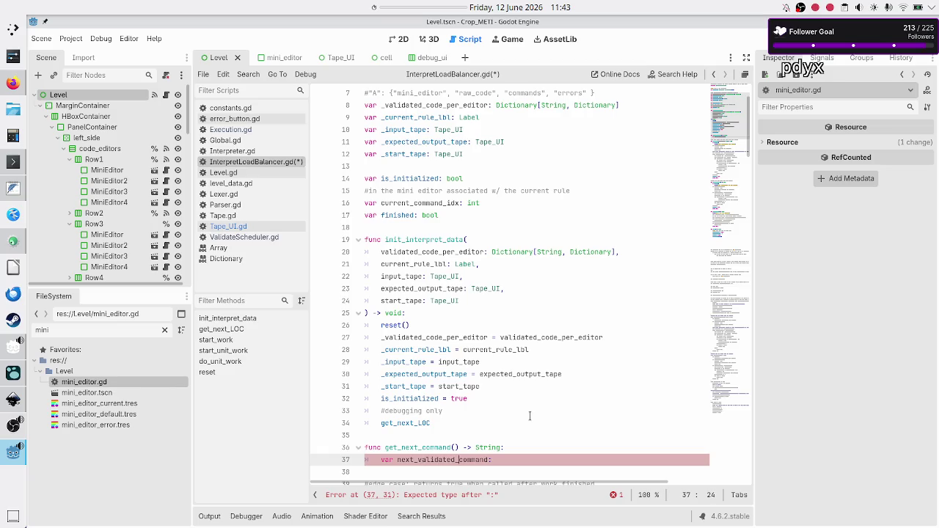
{"action": "key", "text": "BackSpace"}
{"action": "key", "text": "BackSpace"}
{"action": "key", "text": "BackSpace"}
{"action": "key", "text": "Up"}
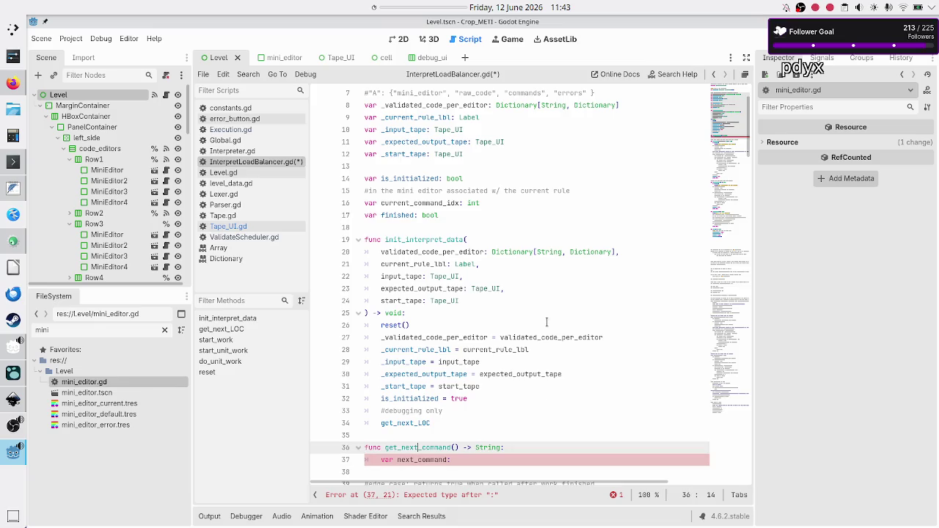
{"action": "scroll", "coordinate": [547, 323], "scroll_direction": "up", "scroll_amount": 2}
{"action": "scroll", "coordinate": [547, 323], "scroll_direction": "down", "scroll_amount": 1}
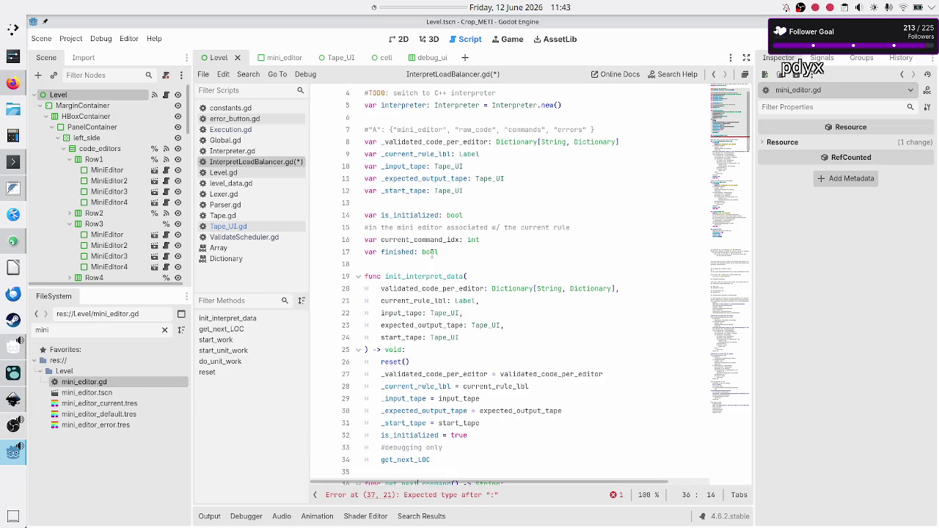
{"action": "double_click", "coordinate": [433, 240]}
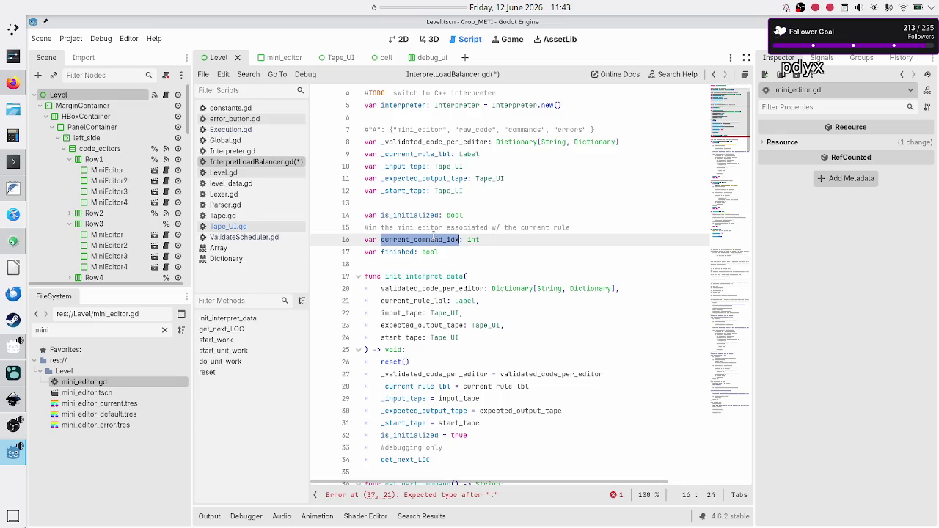
{"action": "double_click", "coordinate": [526, 130]}
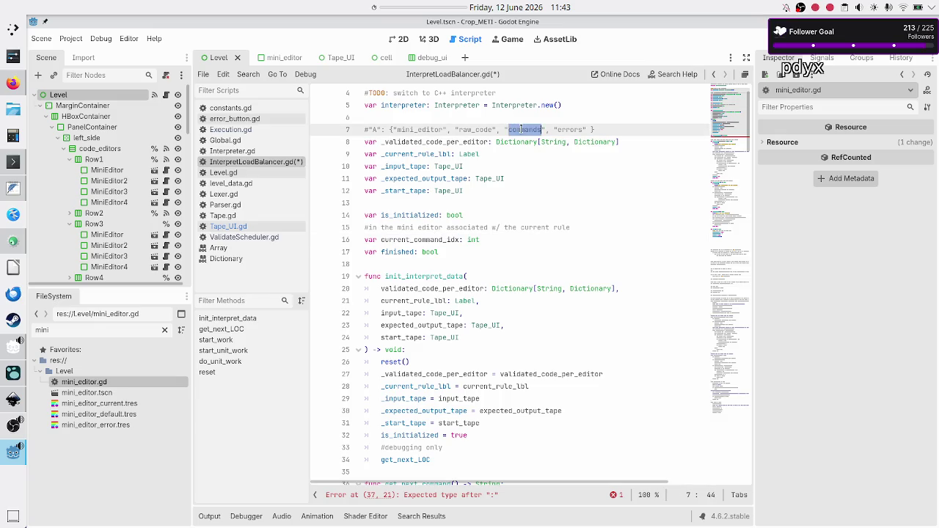
{"action": "left_click", "coordinate": [502, 239]}
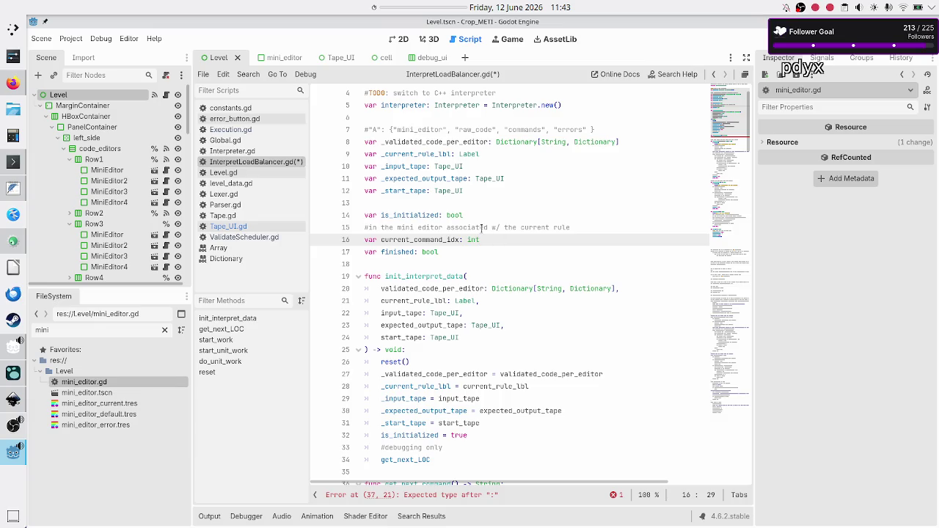
{"action": "left_click", "coordinate": [506, 218]}
{"action": "key", "text": "Down"}
{"action": "key", "text": "Home"}
{"action": "key", "text": "shift+Down"}
{"action": "key", "text": "shift+Left"}
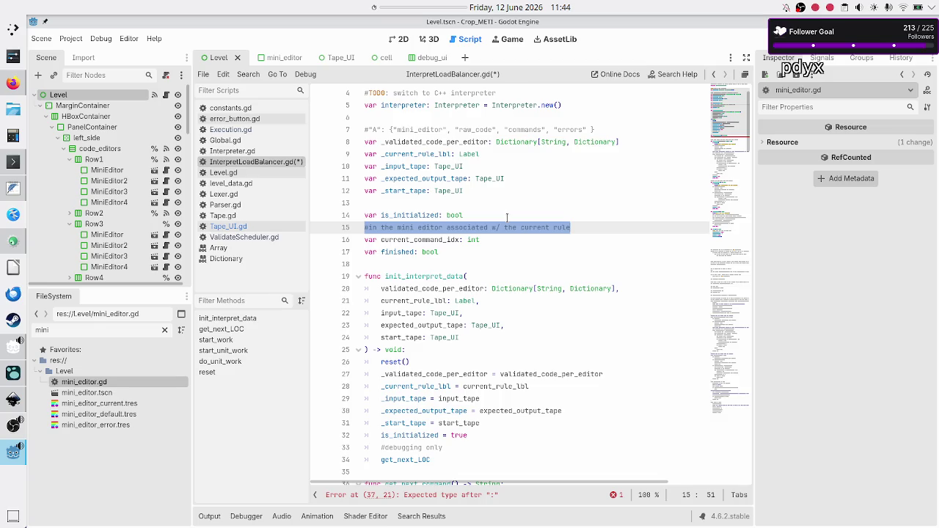
{"action": "left_click", "coordinate": [398, 229]}
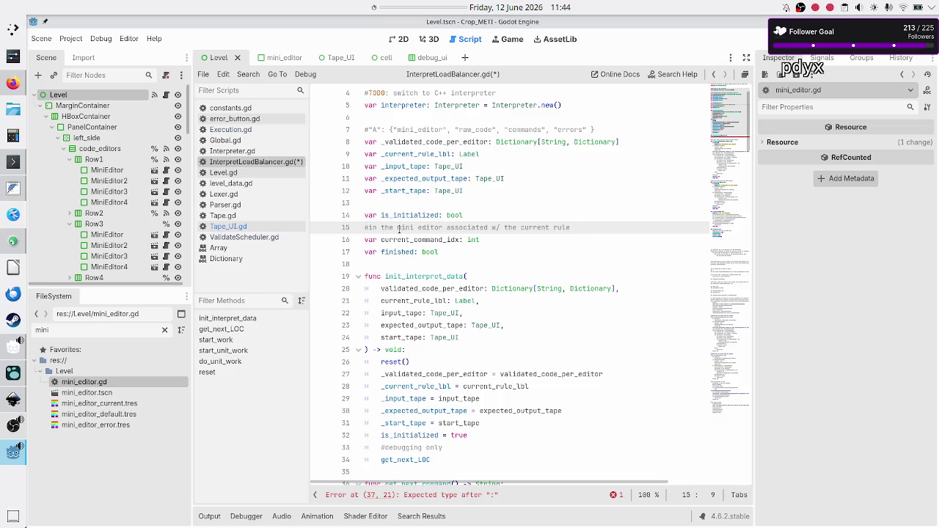
{"action": "key", "text": "alt+Tab"}
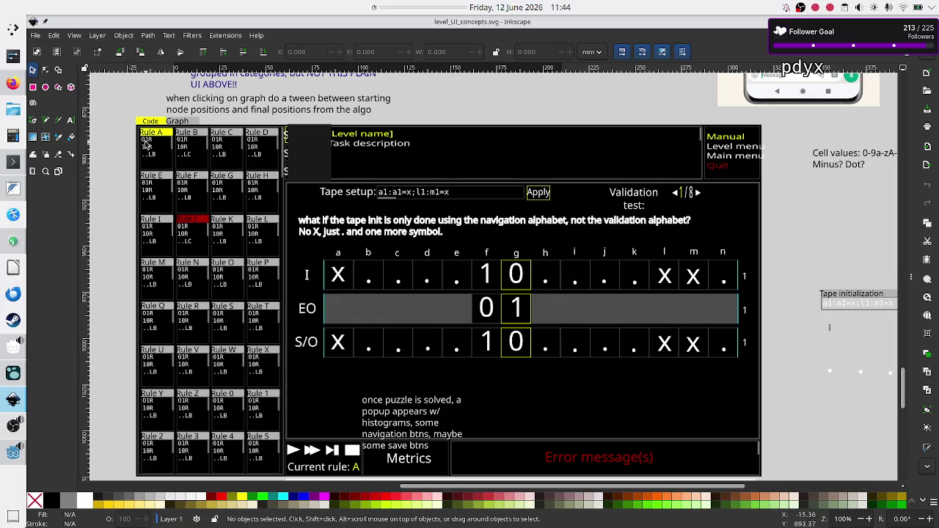
{"action": "key", "text": "alt"}
{"action": "key", "text": "alt+Tab"}
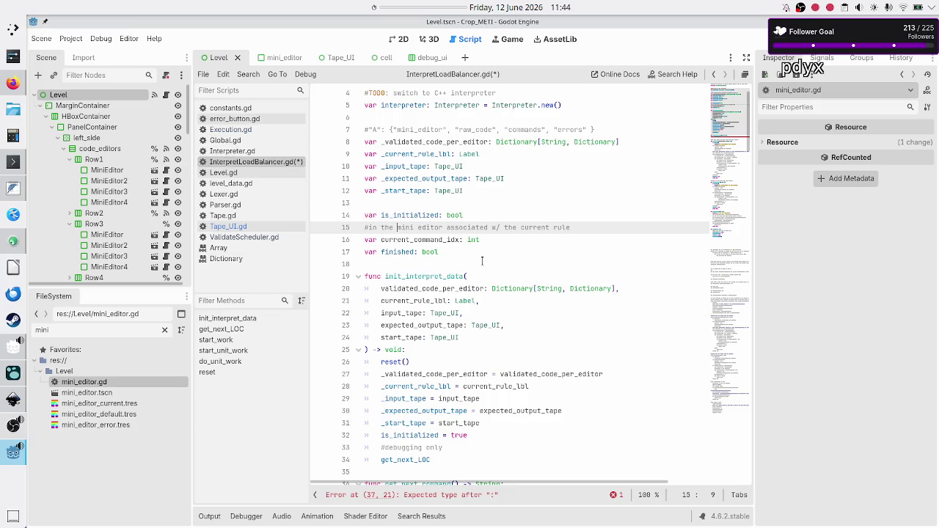
{"action": "left_click", "coordinate": [577, 228]}
{"action": "key", "text": "Right"}
{"action": "scroll", "coordinate": [576, 229], "scroll_direction": "down", "scroll_amount": 20}
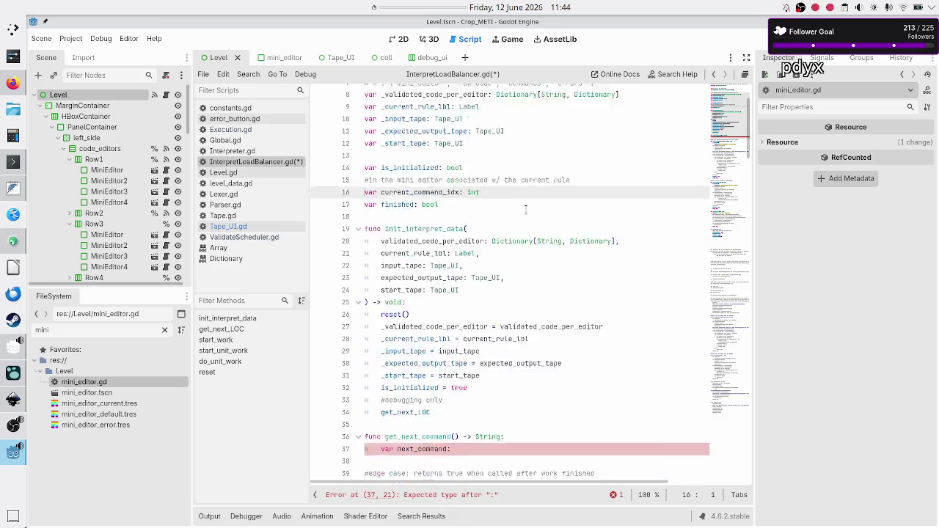
Step: Change current_line_idx to current_command_idx on line 103 in reset()
{"action": "scroll", "coordinate": [526, 209], "scroll_direction": "down", "scroll_amount": 6}
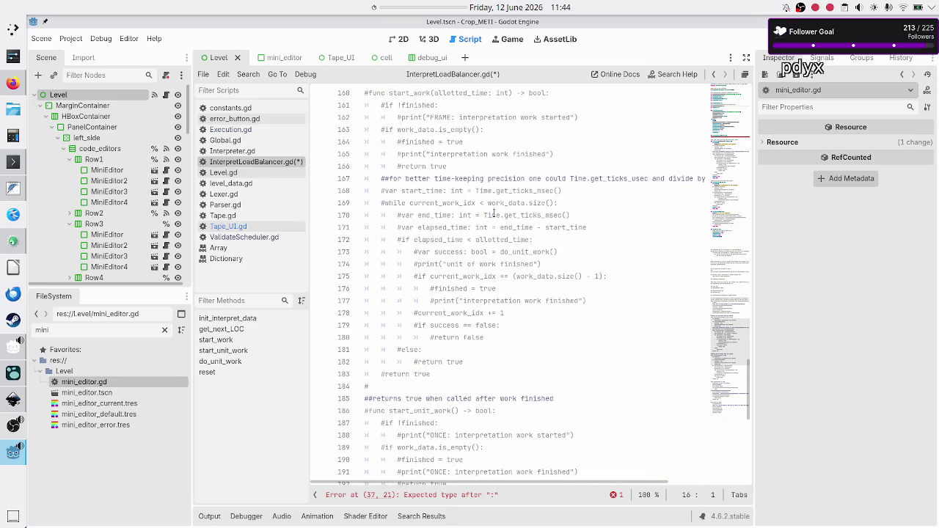
{"action": "scroll", "coordinate": [505, 214], "scroll_direction": "up", "scroll_amount": 10}
{"action": "scroll", "coordinate": [505, 213], "scroll_direction": "up", "scroll_amount": 4}
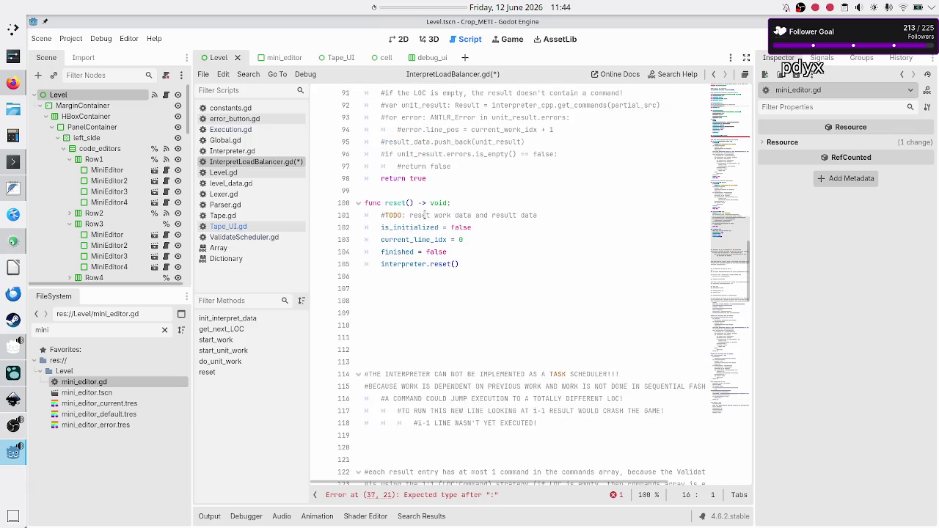
{"action": "left_click", "coordinate": [453, 239]}
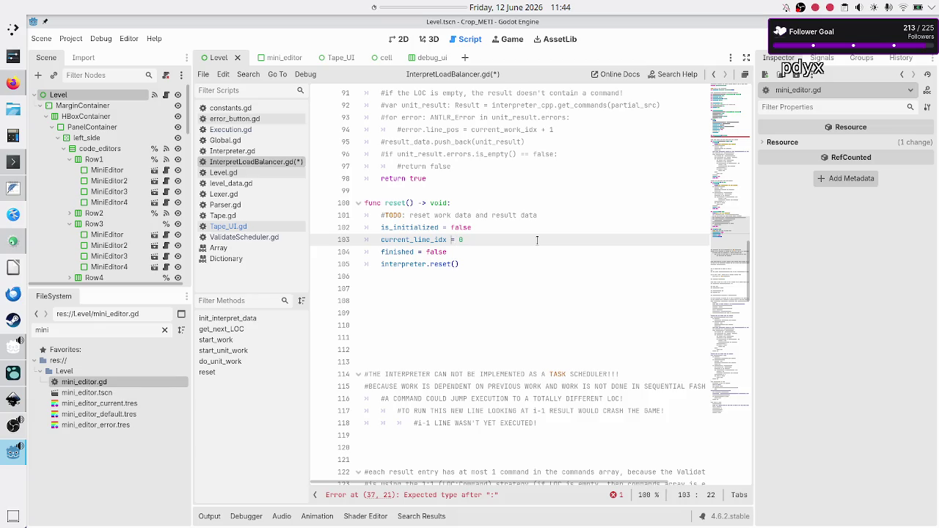
{"action": "key", "text": "BackSpace"}
{"action": "key", "text": "BackSpace"}
{"action": "key", "text": "BackSpace"}
{"action": "key", "text": "BackSpace"}
{"action": "key", "text": "BackSpace"}
{"action": "key", "text": "BackSpace"}
{"action": "key", "text": "ctrl+space"}
{"action": "key", "text": "Return"}
Step: Select the TODO comment on line 101, then highlight uses of _validated_code_per_editor
{"action": "key", "text": "Up"}
{"action": "key", "text": "Up"}
{"action": "key", "text": "Up"}
{"action": "key", "text": "Down"}
{"action": "key", "text": "Home"}
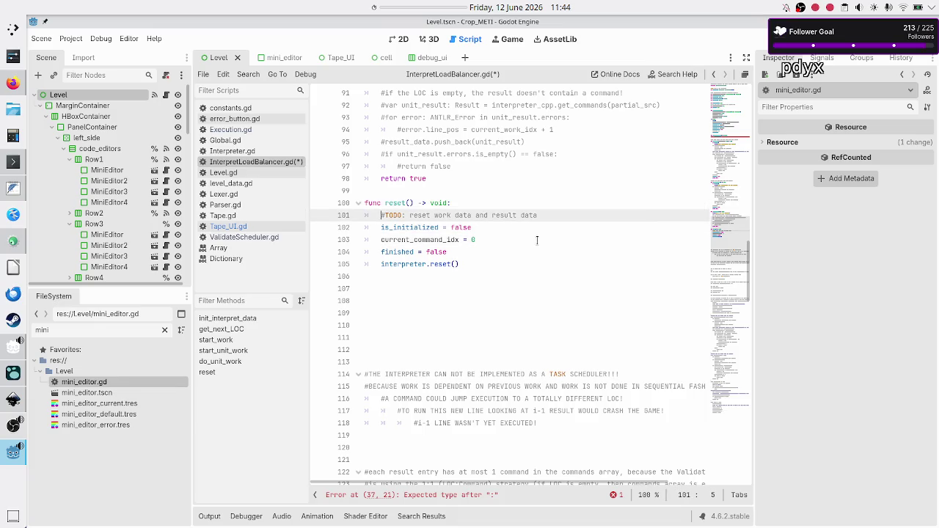
{"action": "key", "text": "shift+End"}
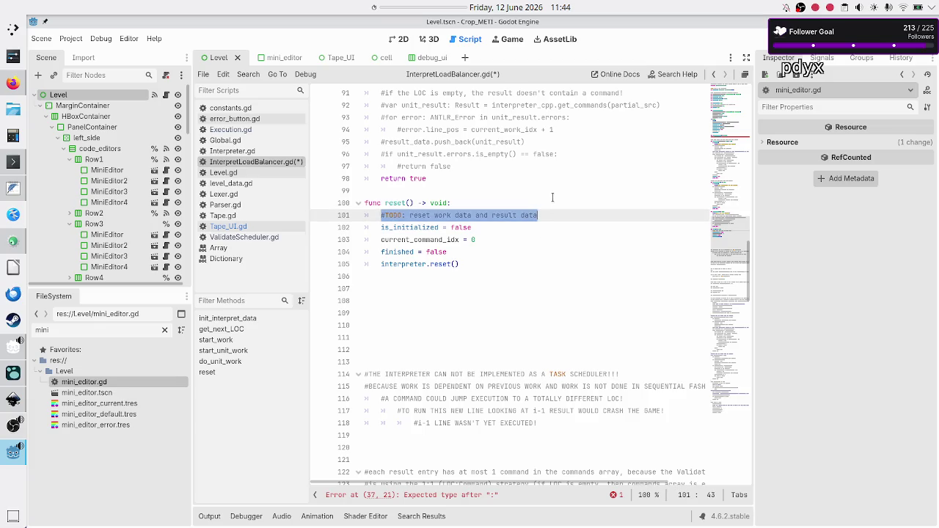
{"action": "scroll", "coordinate": [552, 196], "scroll_direction": "up", "scroll_amount": 20}
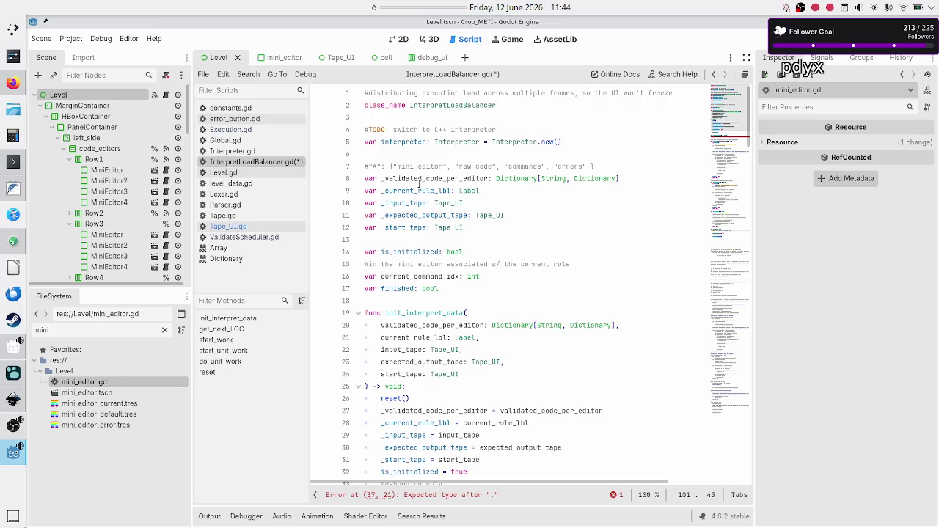
{"action": "double_click", "coordinate": [420, 178]}
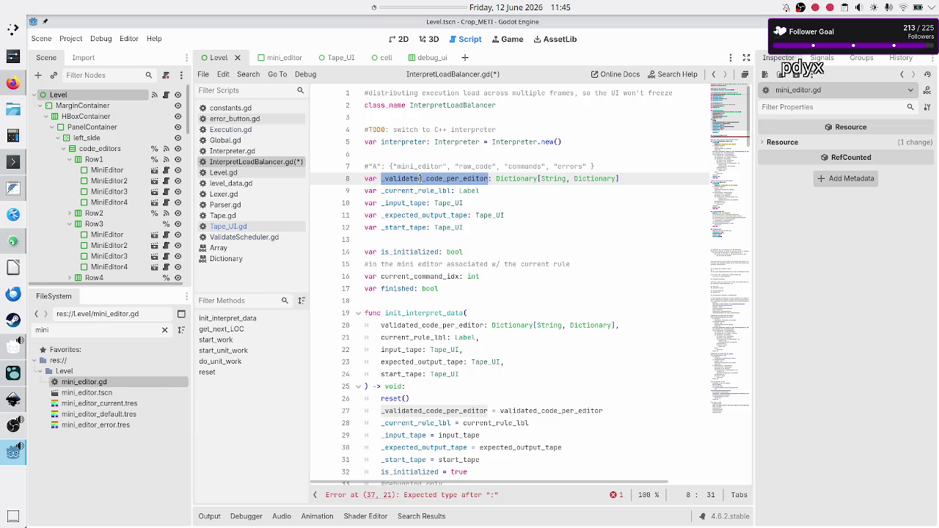
{"action": "key", "text": "alt+Tab"}
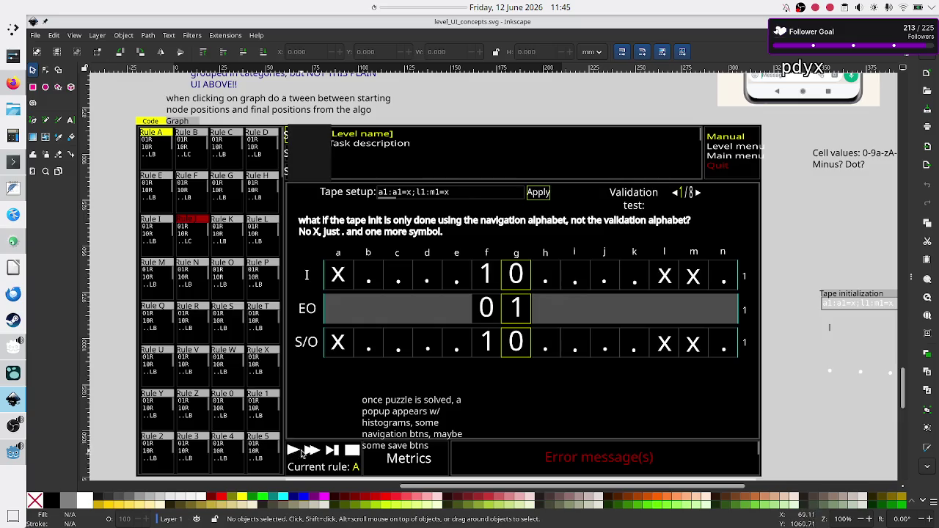
{"action": "left_click", "coordinate": [10, 452]}
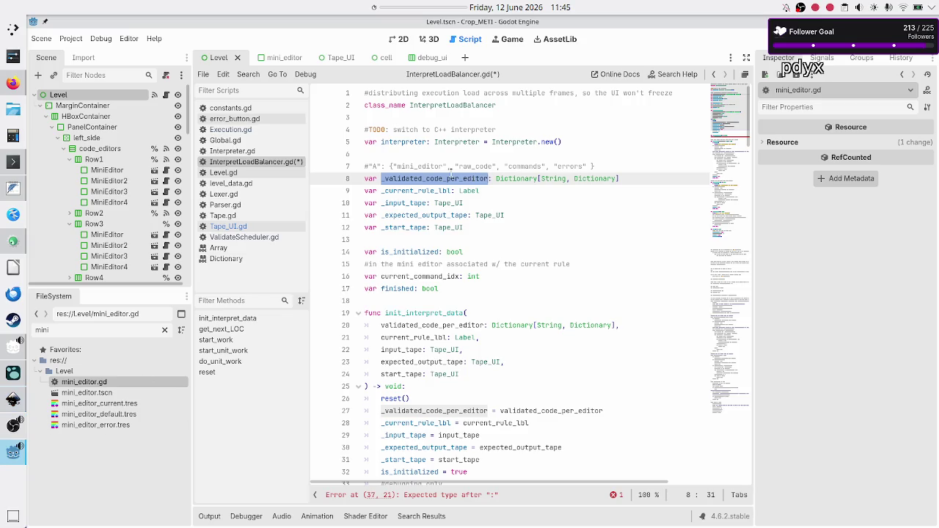
{"action": "left_click", "coordinate": [483, 129]}
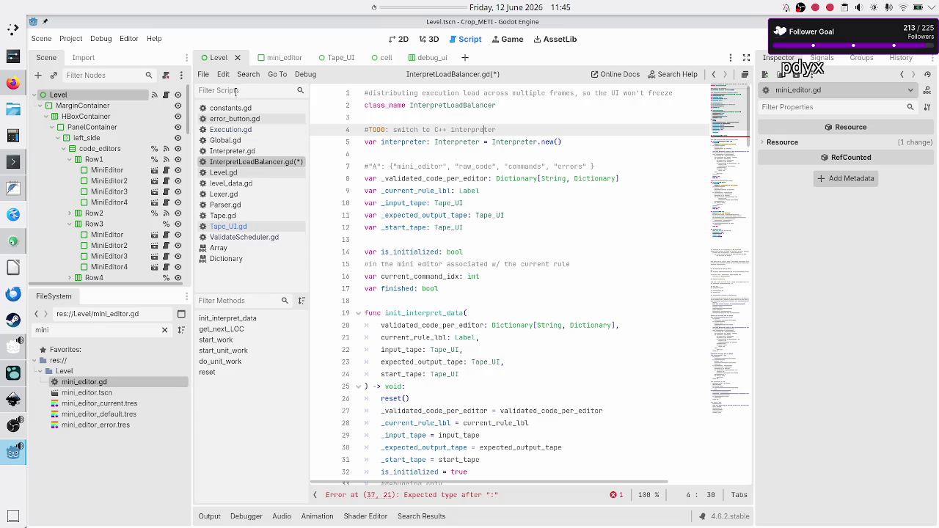
{"action": "left_click", "coordinate": [234, 129]}
Step: Highlight every use of interpretloadbalancer in Execution.gd
{"action": "left_click", "coordinate": [452, 166]}
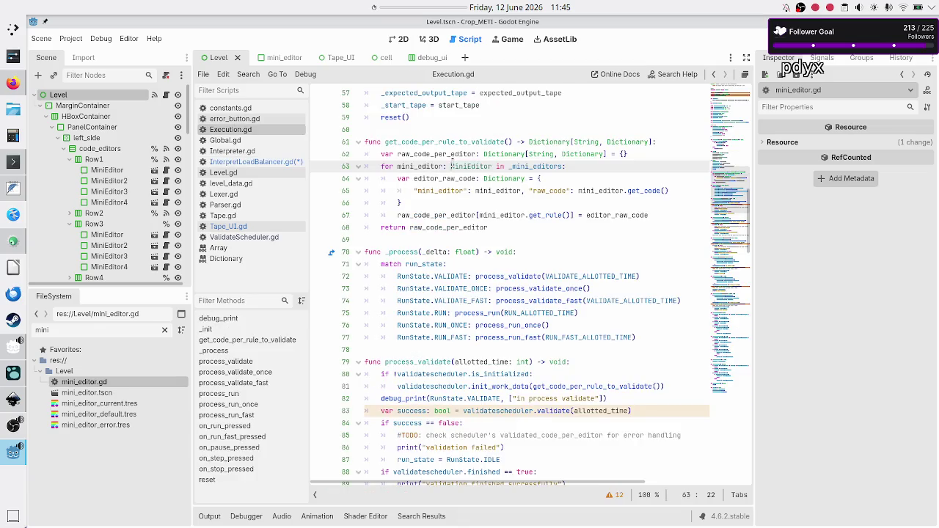
{"action": "scroll", "coordinate": [452, 163], "scroll_direction": "up", "scroll_amount": 15}
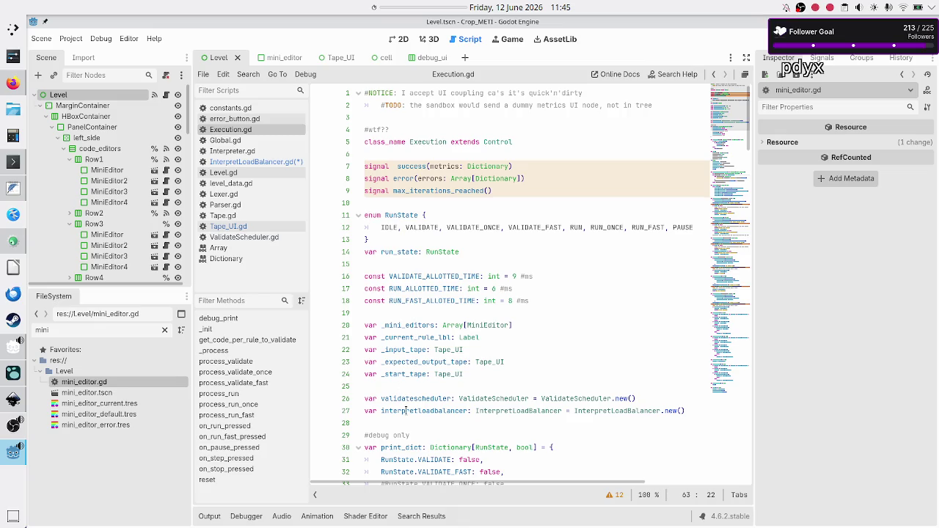
{"action": "double_click", "coordinate": [405, 411]}
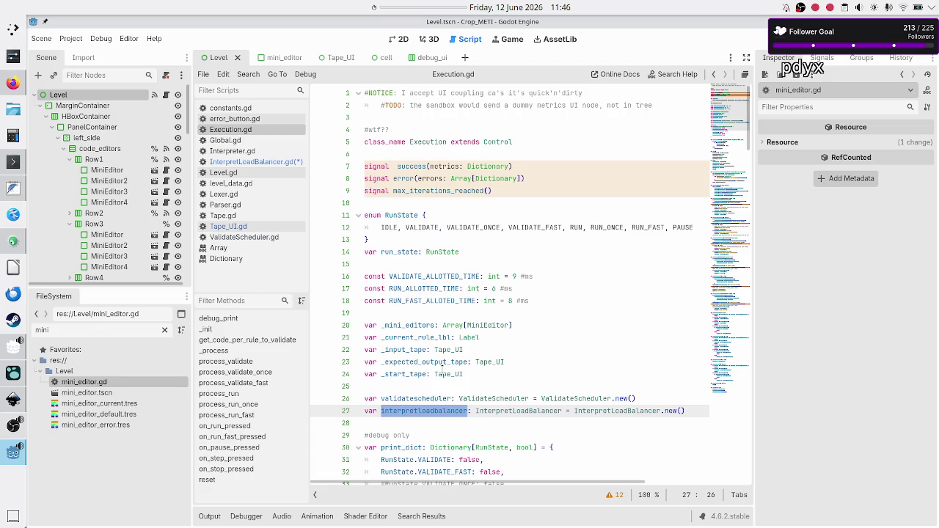
{"action": "scroll", "coordinate": [442, 371], "scroll_direction": "down", "scroll_amount": 3}
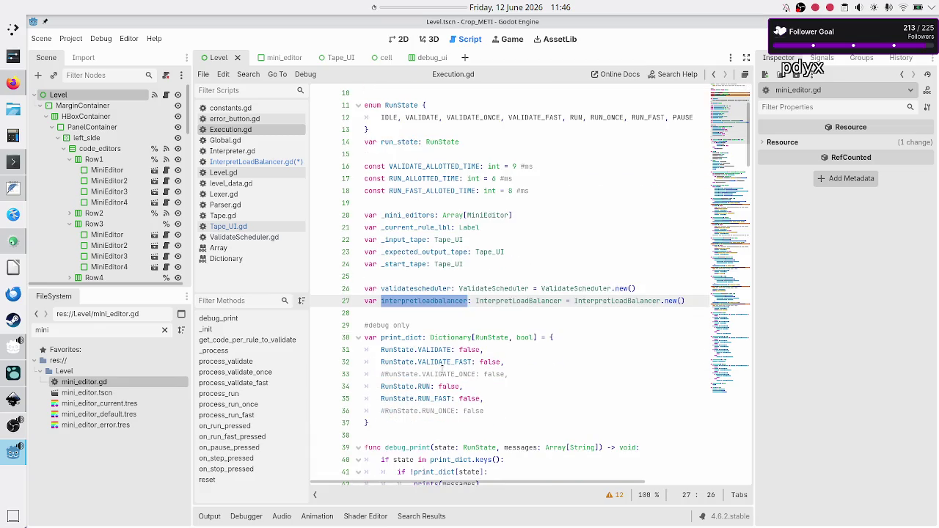
{"action": "scroll", "coordinate": [443, 371], "scroll_direction": "up", "scroll_amount": 3}
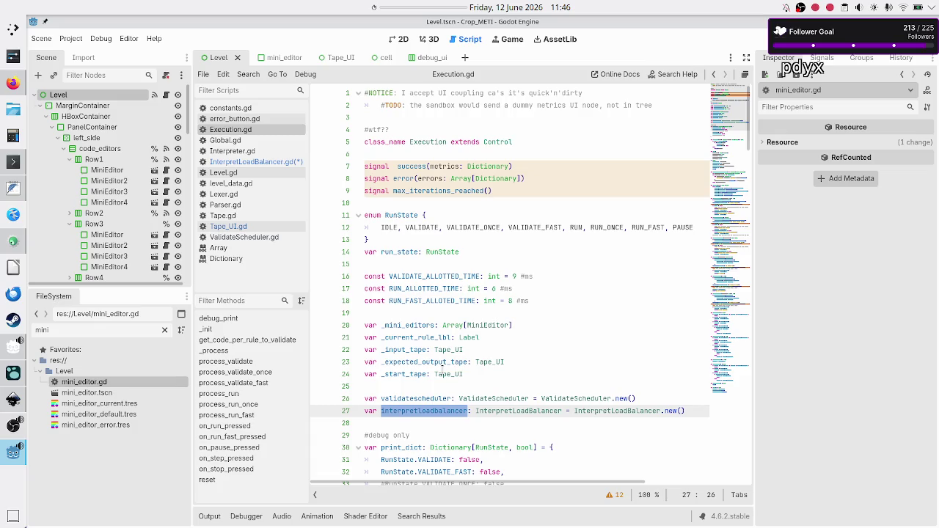
{"action": "scroll", "coordinate": [442, 371], "scroll_direction": "down", "scroll_amount": 20}
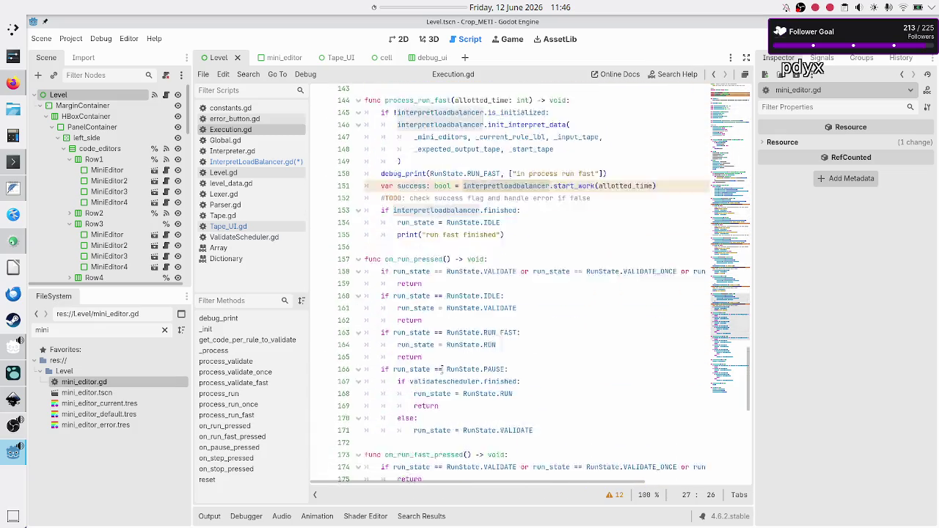
{"action": "scroll", "coordinate": [443, 370], "scroll_direction": "down", "scroll_amount": 12}
Step: Check reset()'s validatescheduler and reset calls, then switch to ValidateScheduler.gd
{"action": "mouse_move", "coordinate": [449, 321]}
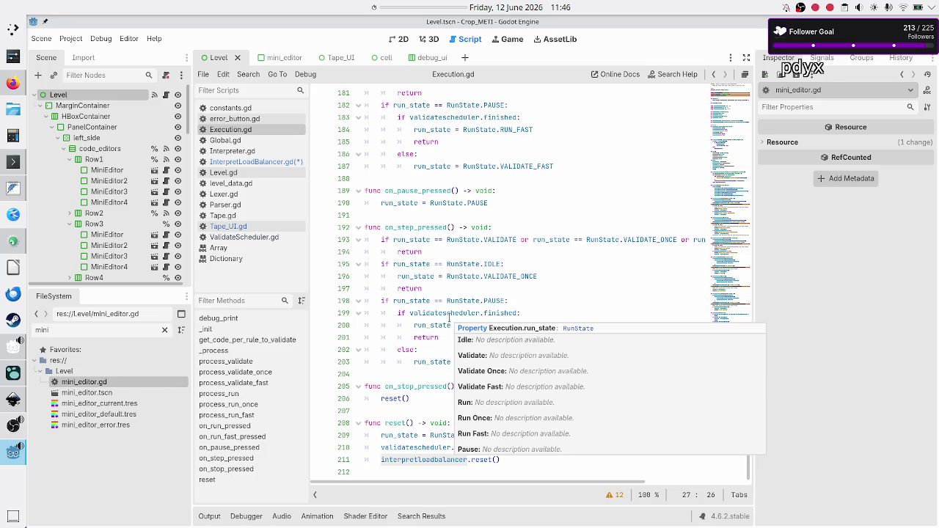
{"action": "double_click", "coordinate": [390, 423]}
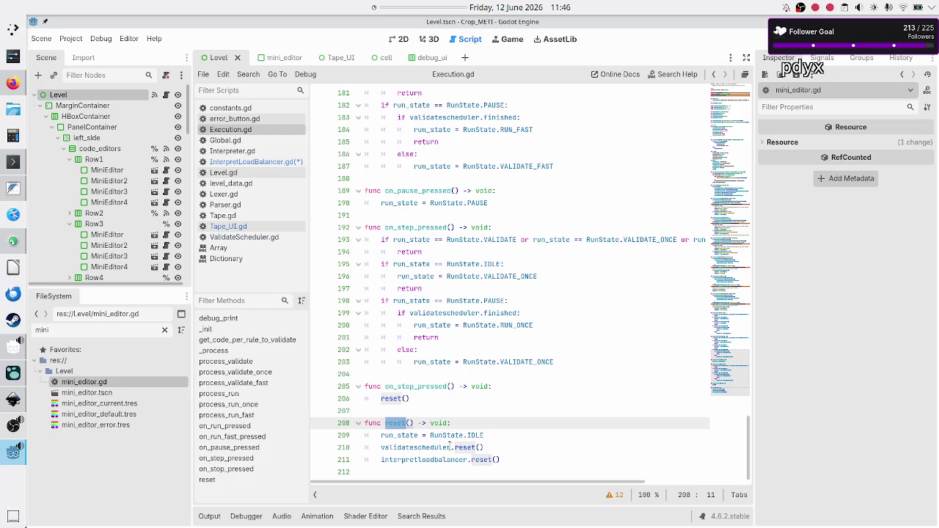
{"action": "left_click", "coordinate": [527, 460]}
{"action": "double_click", "coordinate": [427, 448]}
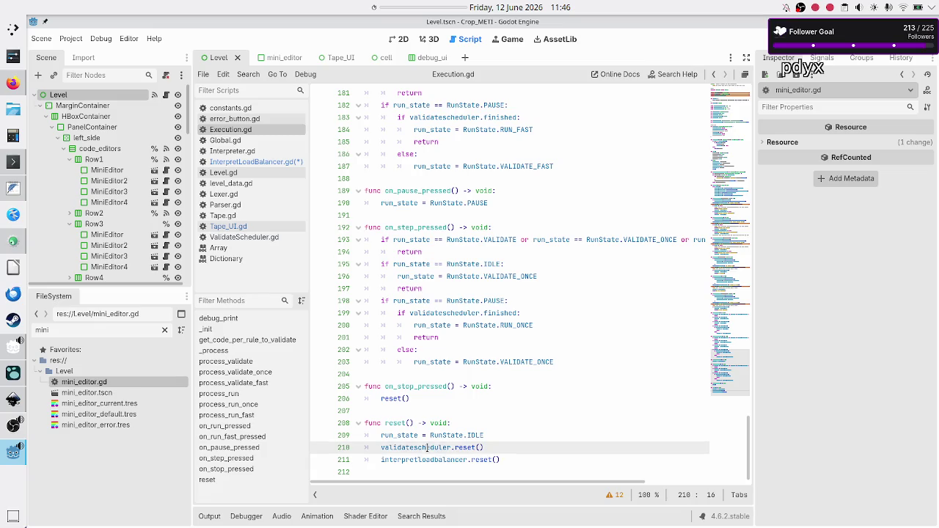
{"action": "double_click", "coordinate": [466, 447]}
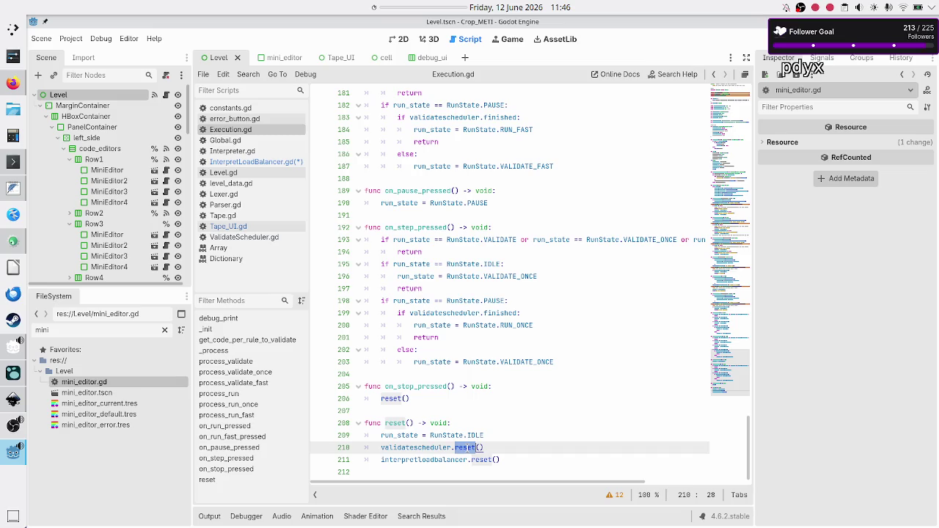
{"action": "left_click", "coordinate": [268, 238]}
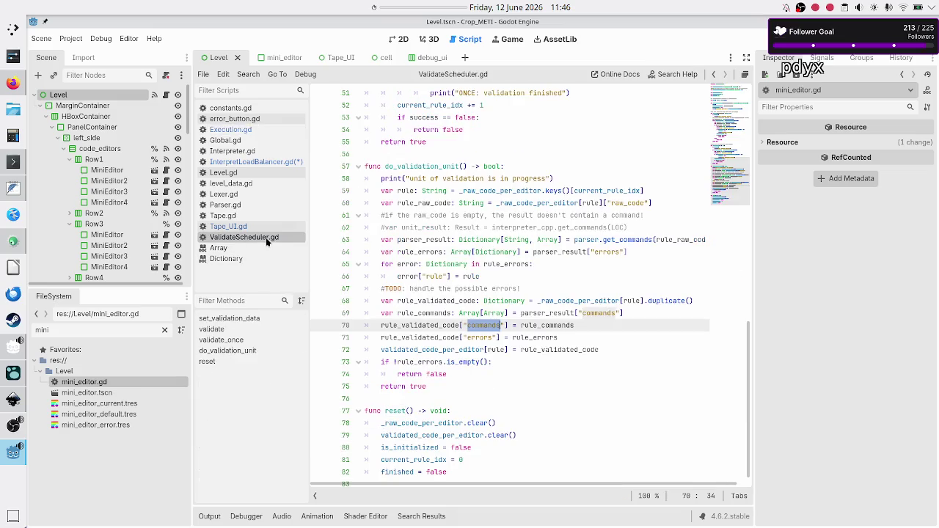
Step: Glance at the UI concept drawing and return to the Godot editor
{"action": "scroll", "coordinate": [470, 202], "scroll_direction": "up", "scroll_amount": 15}
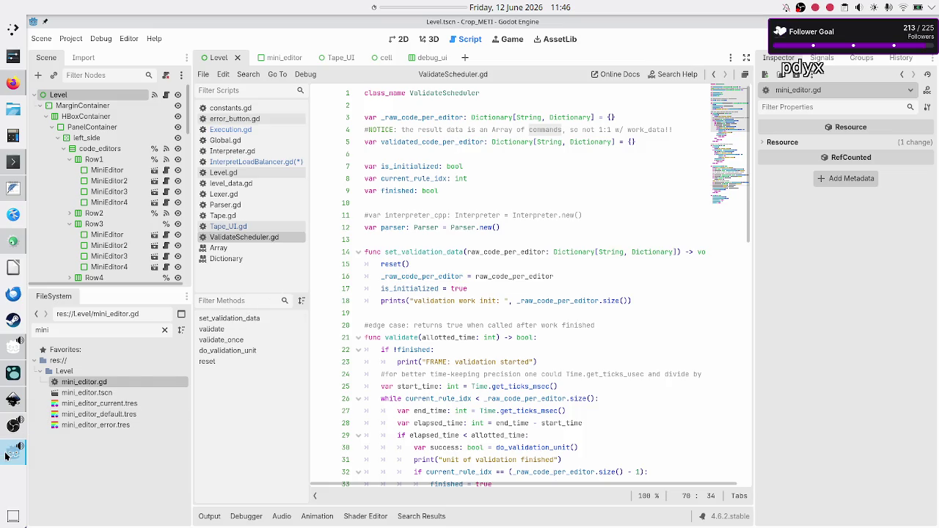
{"action": "mouse_move", "coordinate": [3, 426]}
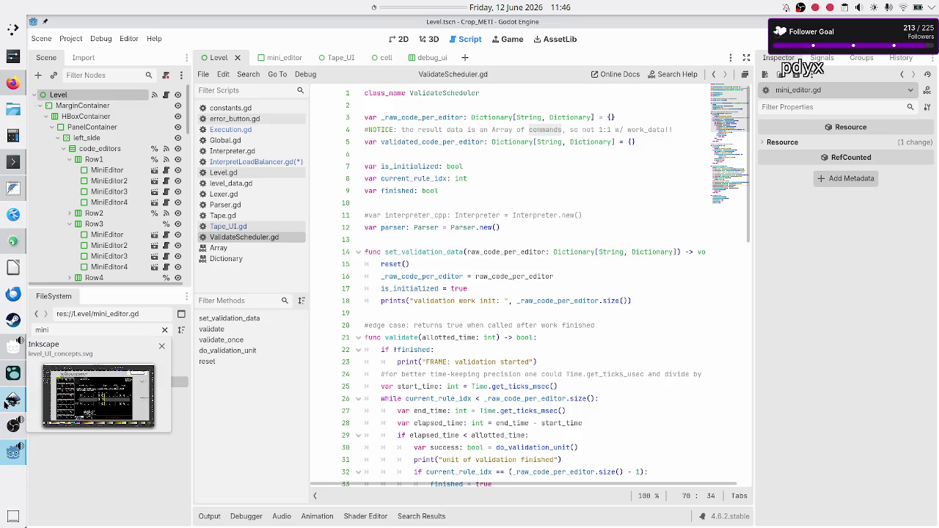
{"action": "left_click", "coordinate": [8, 403]}
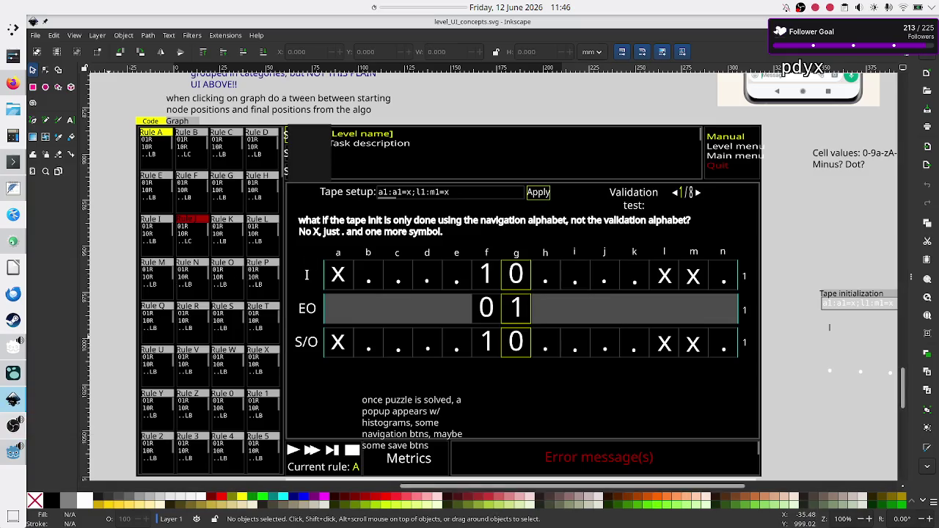
{"action": "left_click", "coordinate": [13, 452]}
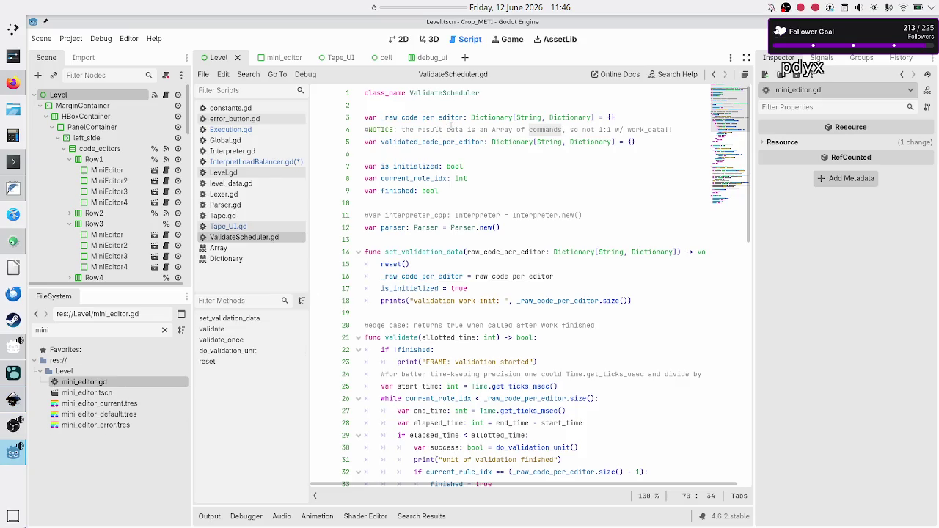
Step: Highlight uses of each member variable and the parser, then switch to Parser.gd
{"action": "double_click", "coordinate": [441, 119]}
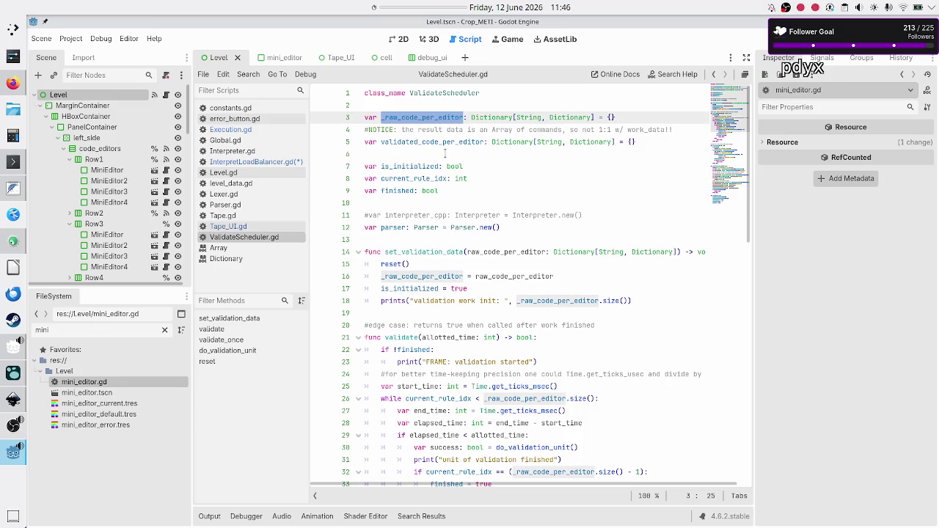
{"action": "double_click", "coordinate": [451, 142]}
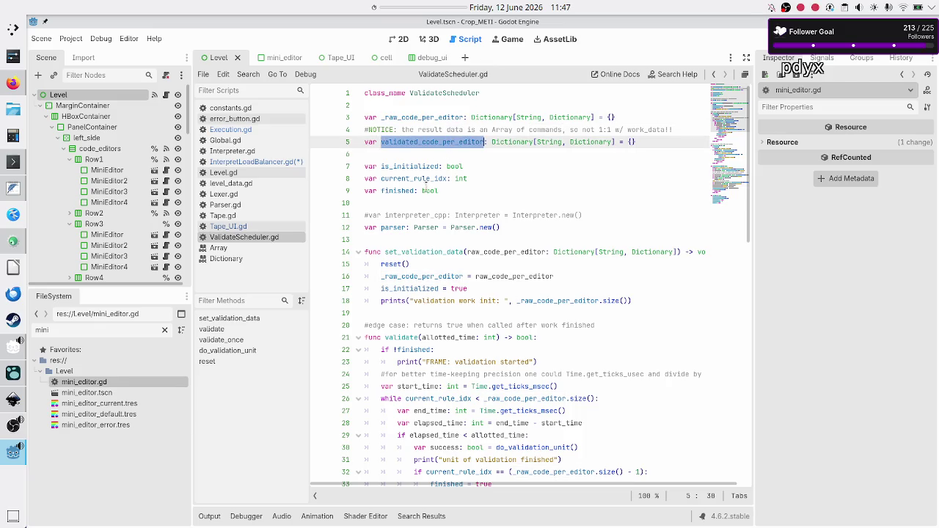
{"action": "double_click", "coordinate": [422, 167]}
{"action": "double_click", "coordinate": [400, 178]}
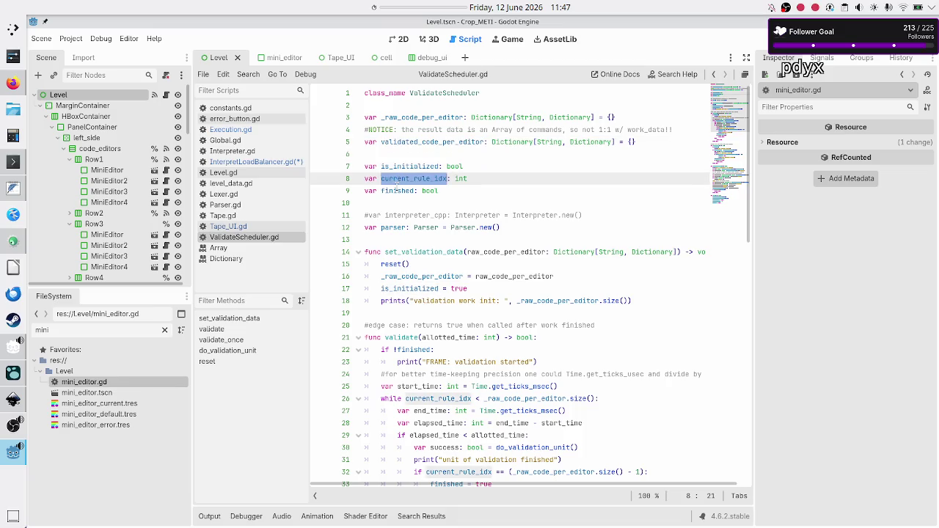
{"action": "left_click", "coordinate": [396, 190]}
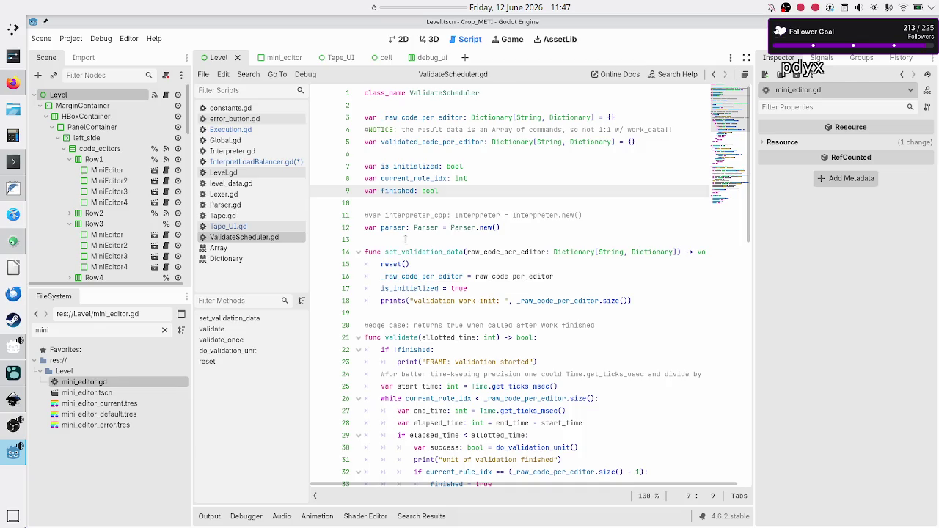
{"action": "double_click", "coordinate": [396, 227]}
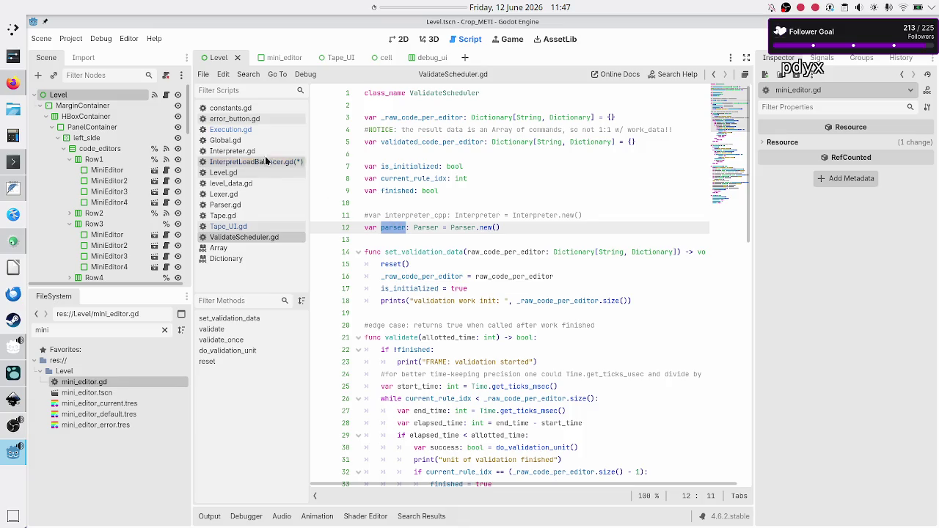
{"action": "left_click", "coordinate": [237, 208]}
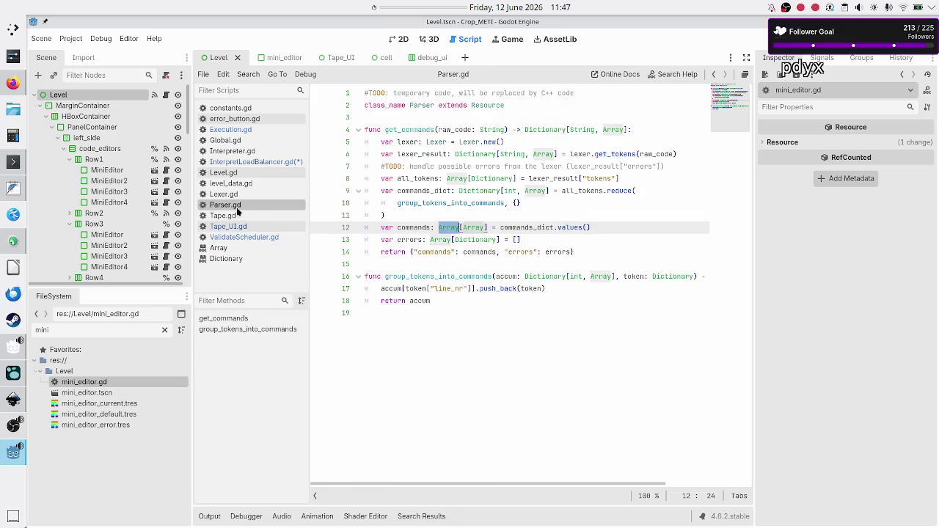
Step: Make get_commands static by adding 'static' before its func on line 4
{"action": "double_click", "coordinate": [413, 130]}
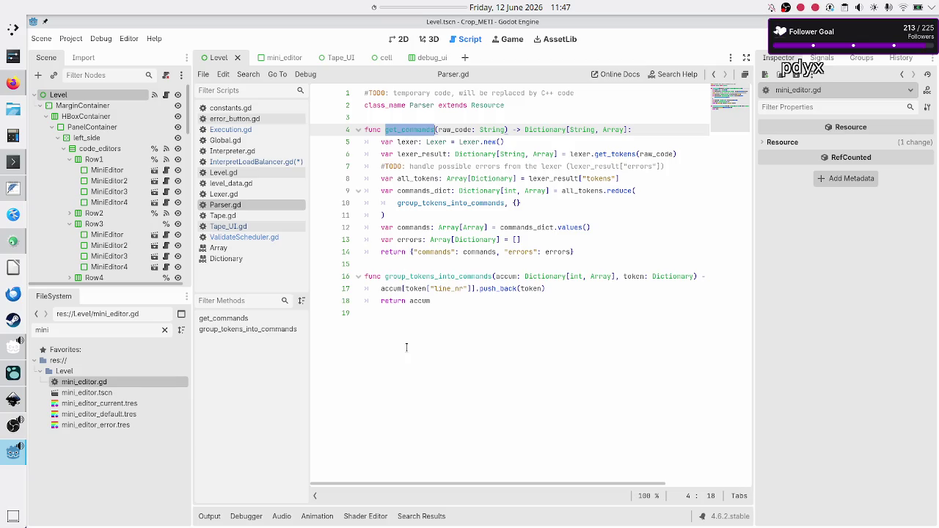
{"action": "key", "text": "ctrl+End"}
{"action": "double_click", "coordinate": [417, 130]}
{"action": "left_click", "coordinate": [417, 117]}
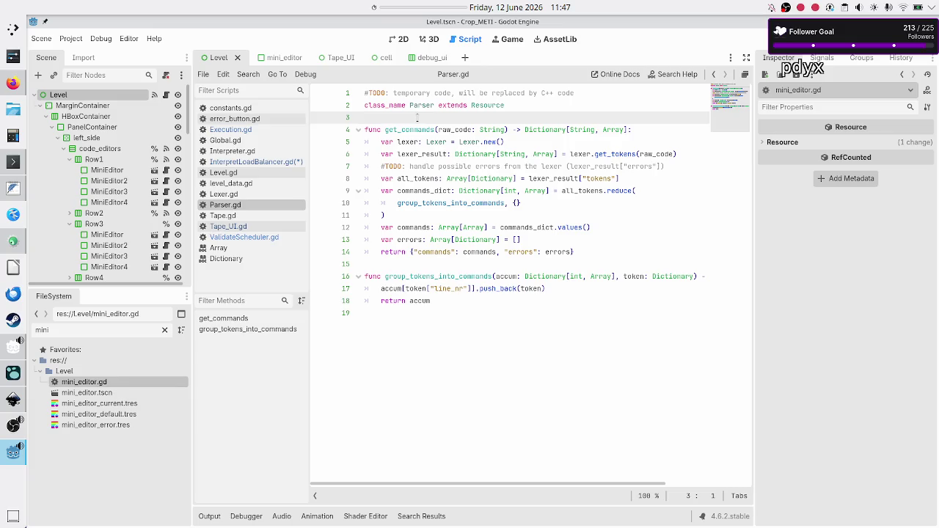
{"action": "key", "text": "Down"}
{"action": "type", "text": "static"}
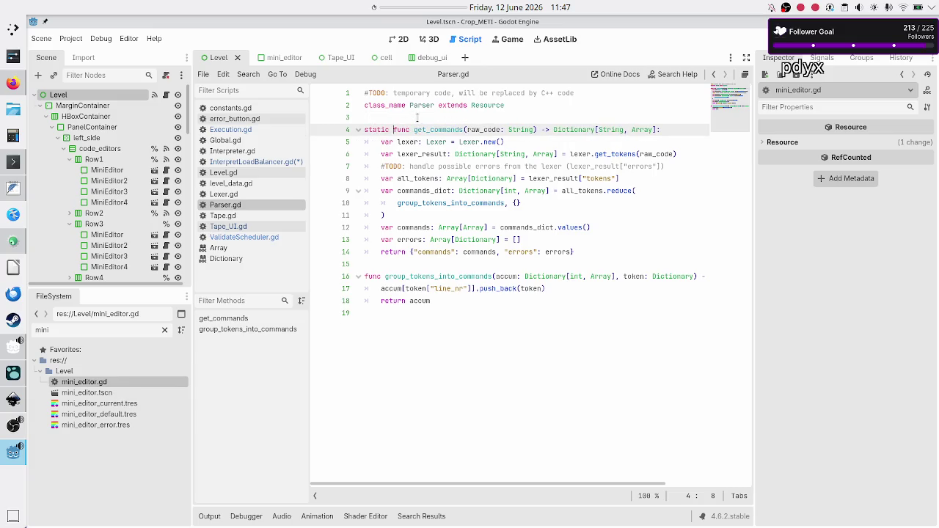
Step: Make group_tokens_into_commands static, save Parser.gd, and return to ValidateScheduler.gd
{"action": "key", "text": "Down"}
{"action": "key", "text": "Down"}
{"action": "key", "text": "Down"}
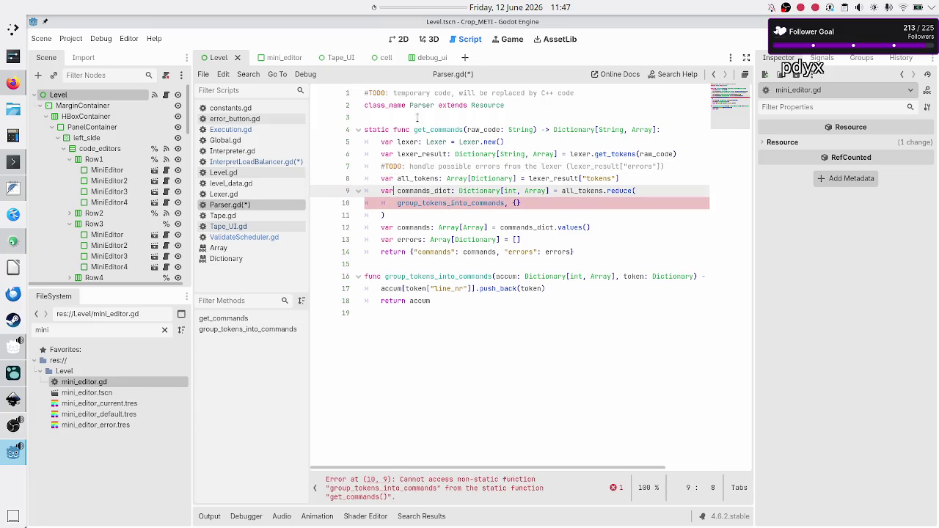
{"action": "key", "text": "Down"}
{"action": "key", "text": "Down"}
{"action": "key", "text": "Down"}
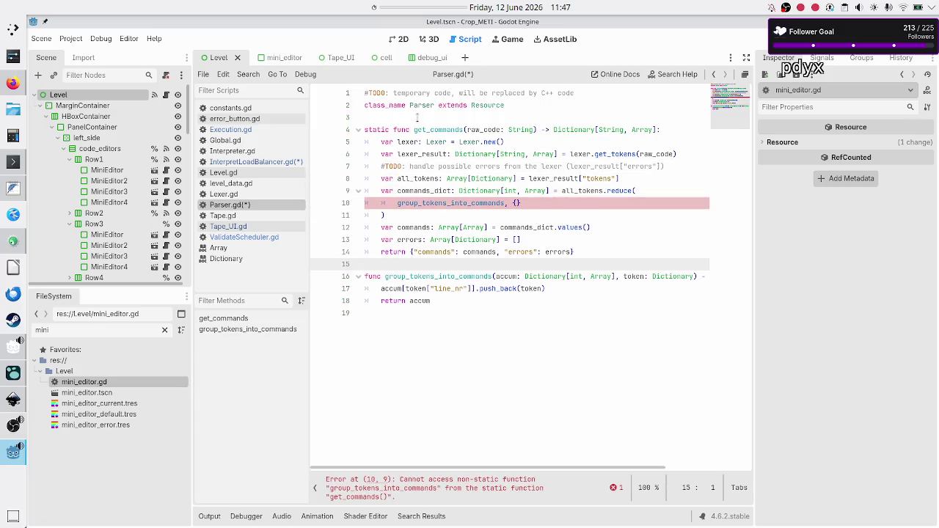
{"action": "key", "text": "Down"}
{"action": "type", "text": "static"}
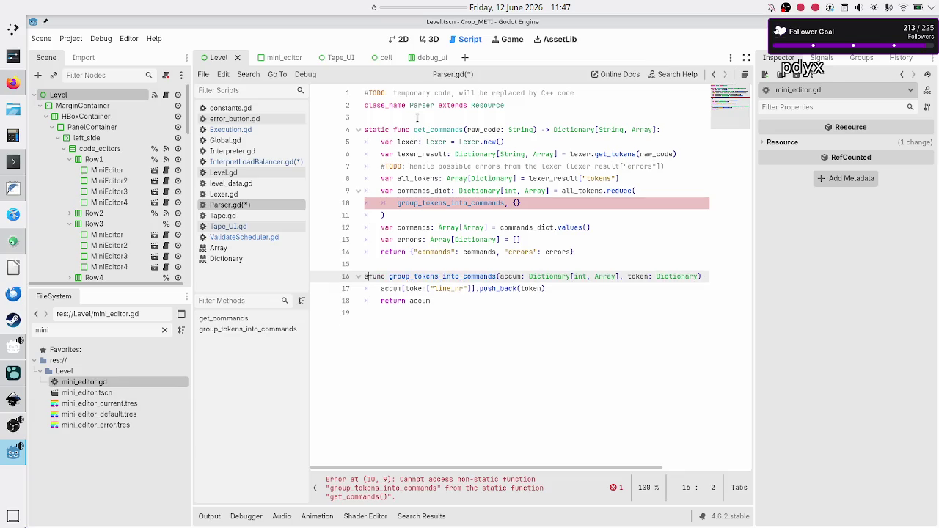
{"action": "key", "text": "Down"}
{"action": "key", "text": "Down"}
{"action": "key", "text": "Down"}
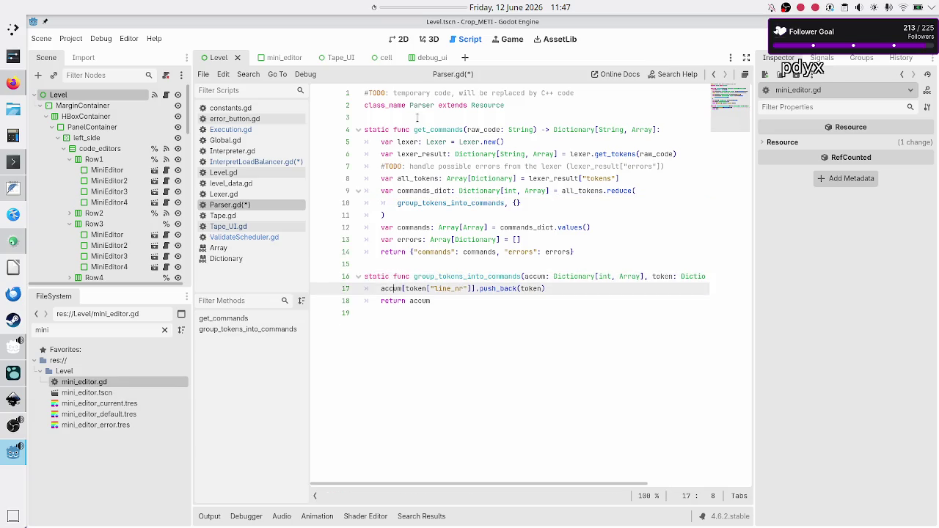
{"action": "key", "text": "ctrl+s"}
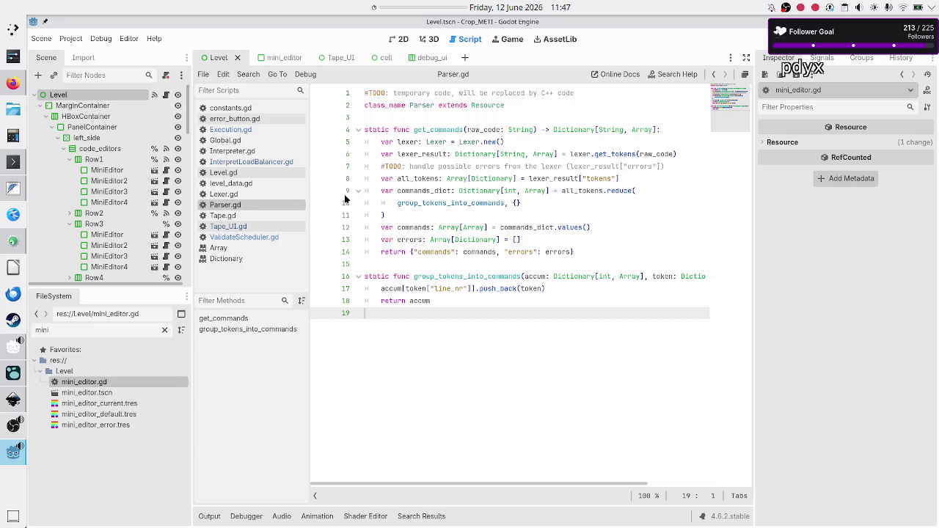
{"action": "left_click", "coordinate": [248, 237]}
{"action": "left_click", "coordinate": [454, 215]}
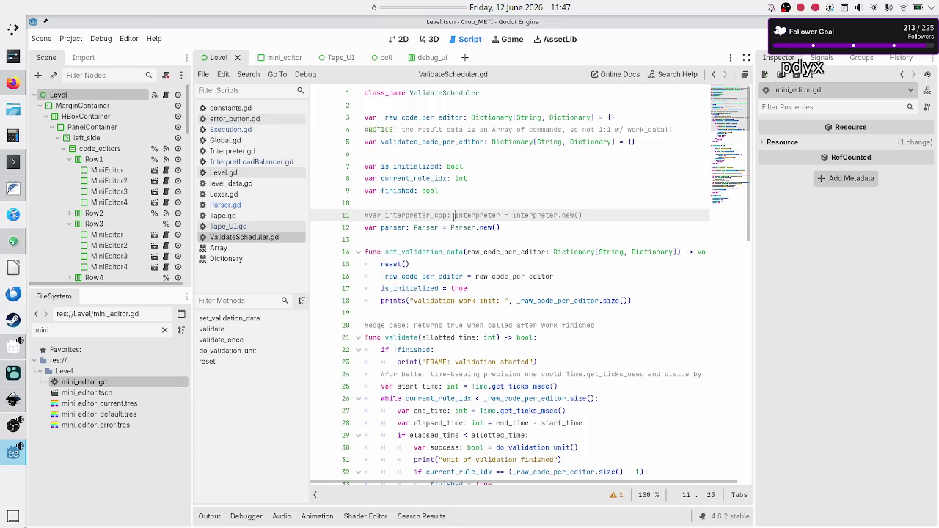
Step: Review the parser and interpreter_cpp declarations on lines 11-12, then switch to Parser.gd
{"action": "key", "text": "Home"}
{"action": "key", "text": "Down"}
{"action": "key", "text": "shift+Down"}
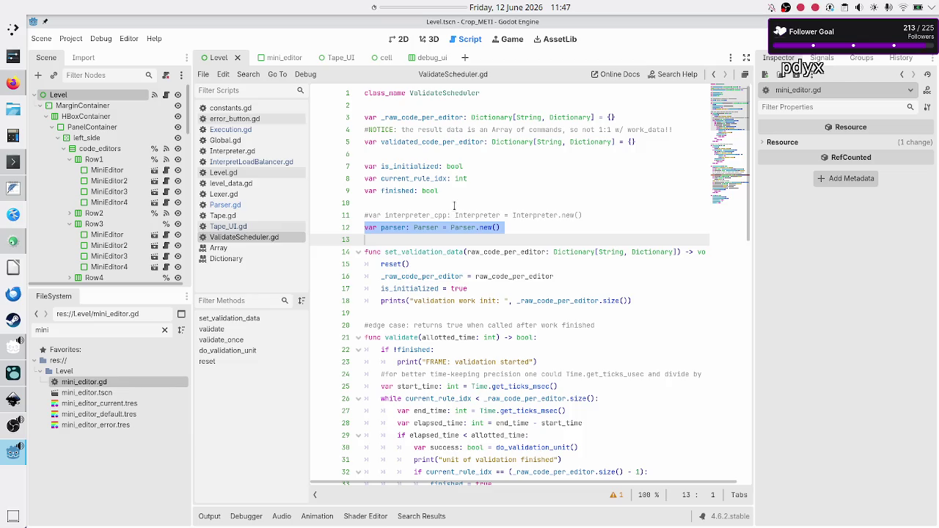
{"action": "left_click", "coordinate": [416, 226]}
{"action": "double_click", "coordinate": [416, 227]}
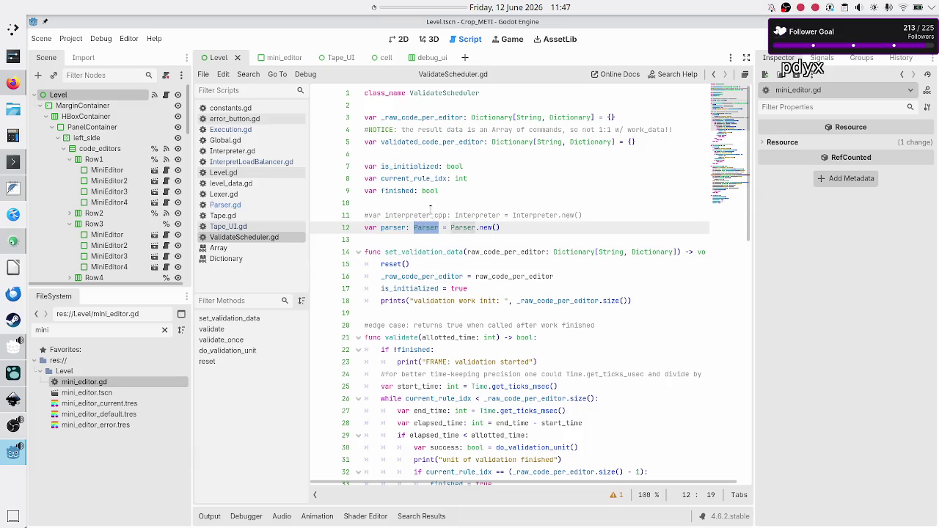
{"action": "double_click", "coordinate": [431, 213]}
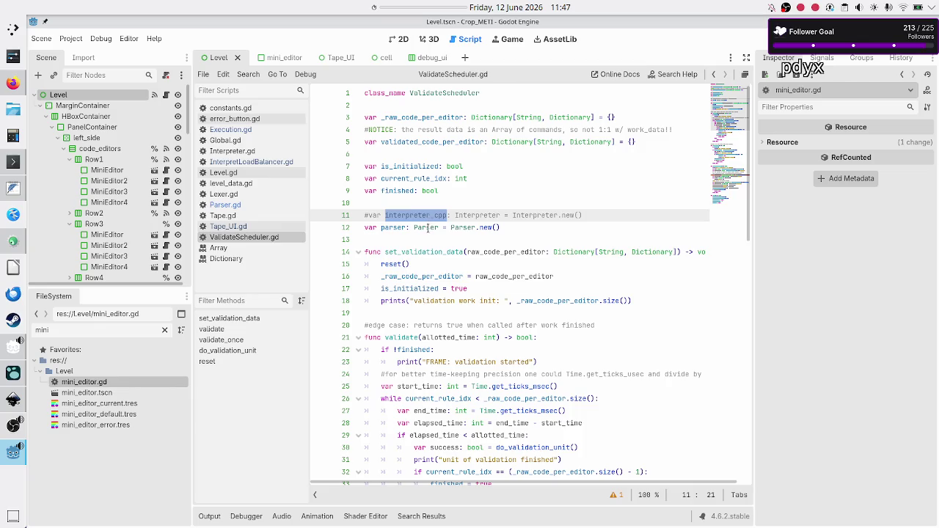
{"action": "left_click", "coordinate": [254, 205]}
{"action": "left_click", "coordinate": [442, 118]}
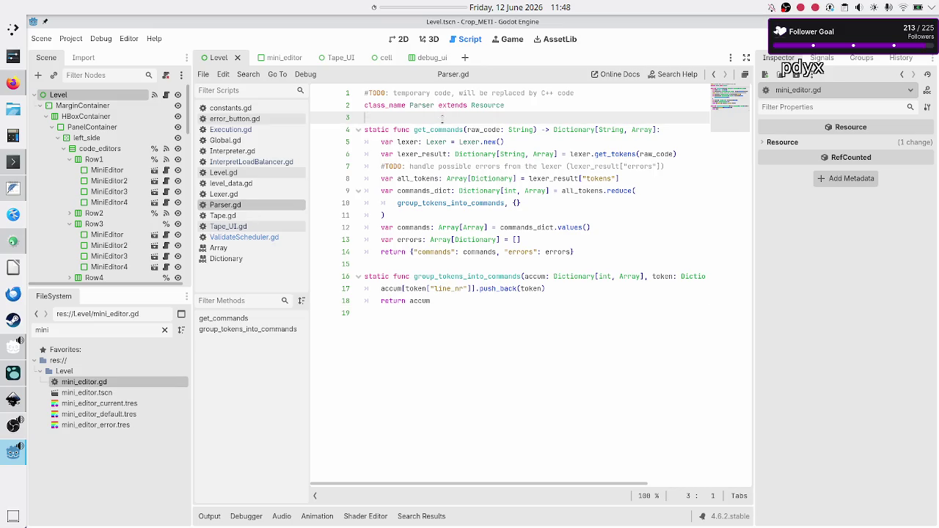
Step: Remove 'static' from get_commands and group_tokens_into_commands, save, and return to ValidateScheduler.gd
{"action": "key", "text": "Down"}
{"action": "key", "text": "BackSpace"}
{"action": "key", "text": "BackSpace"}
{"action": "key", "text": "BackSpace"}
{"action": "key", "text": "Down"}
{"action": "key", "text": "Down"}
{"action": "key", "text": "Down"}
{"action": "key", "text": "Down"}
{"action": "key", "text": "Right"}
{"action": "key", "text": "Right"}
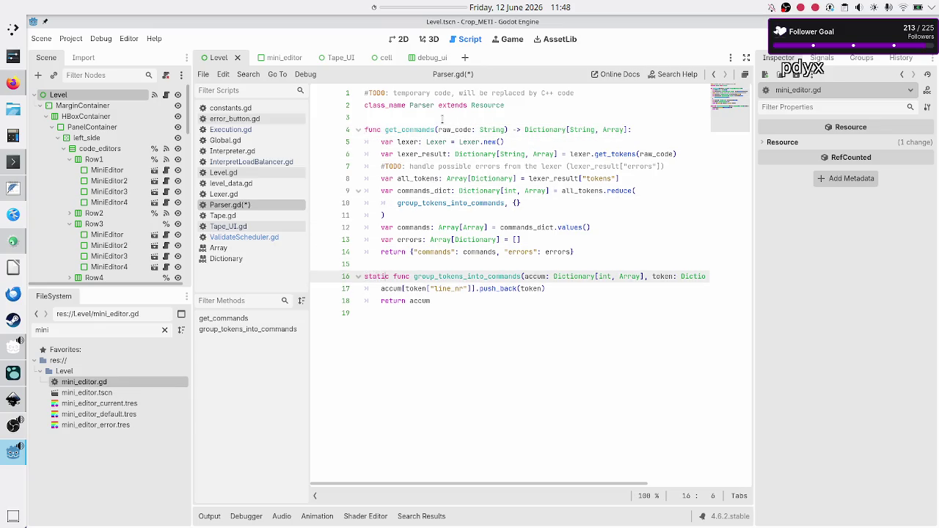
{"action": "key", "text": "BackSpace"}
{"action": "key", "text": "BackSpace"}
{"action": "key", "text": "BackSpace"}
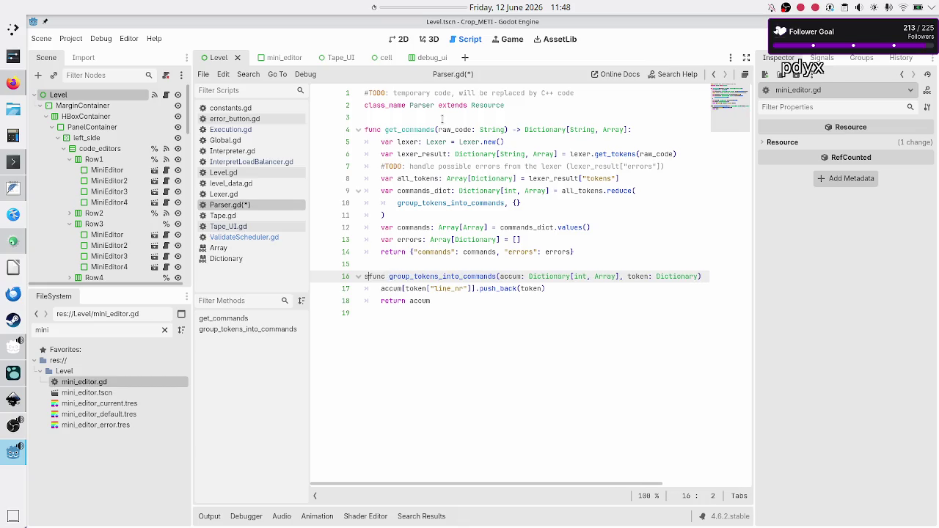
{"action": "key", "text": "Down"}
{"action": "key", "text": "Down"}
{"action": "key", "text": "Down"}
{"action": "key", "text": "ctrl+s"}
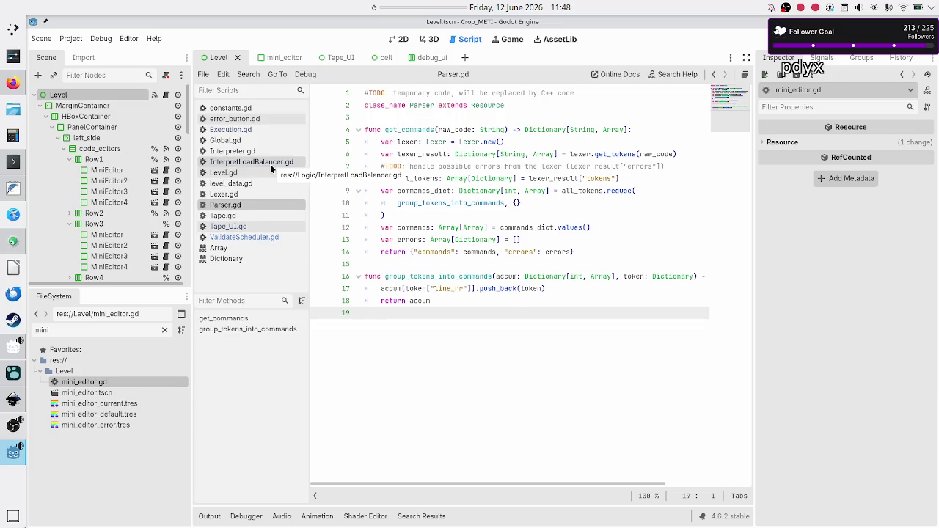
{"action": "left_click", "coordinate": [242, 237]}
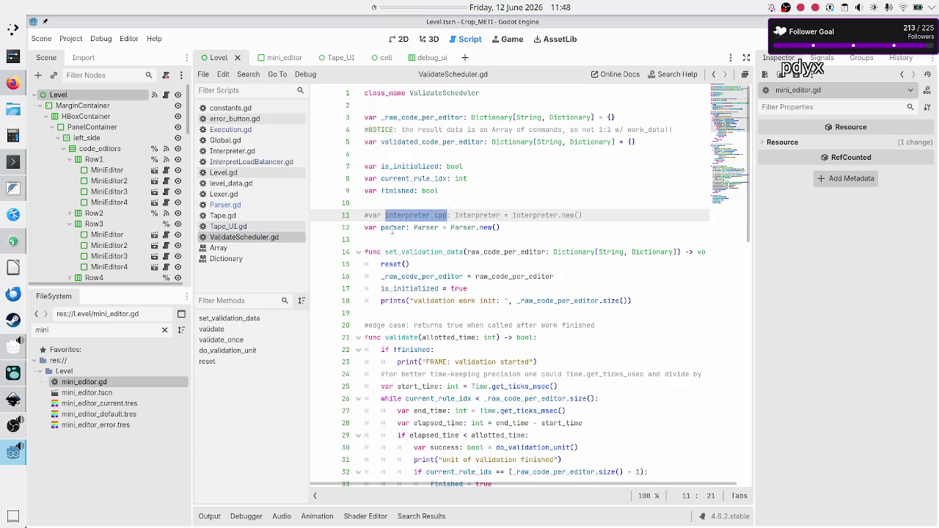
Step: Highlight uses of parser, _raw_code_per_editor, validated_code_per_editor and the state variables
{"action": "double_click", "coordinate": [392, 227]}
{"action": "double_click", "coordinate": [428, 118]}
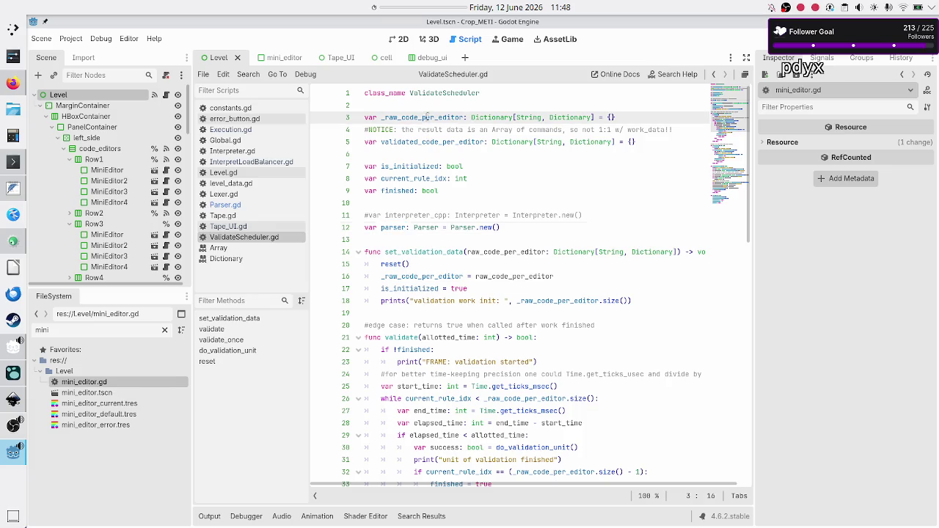
{"action": "left_click", "coordinate": [448, 142]}
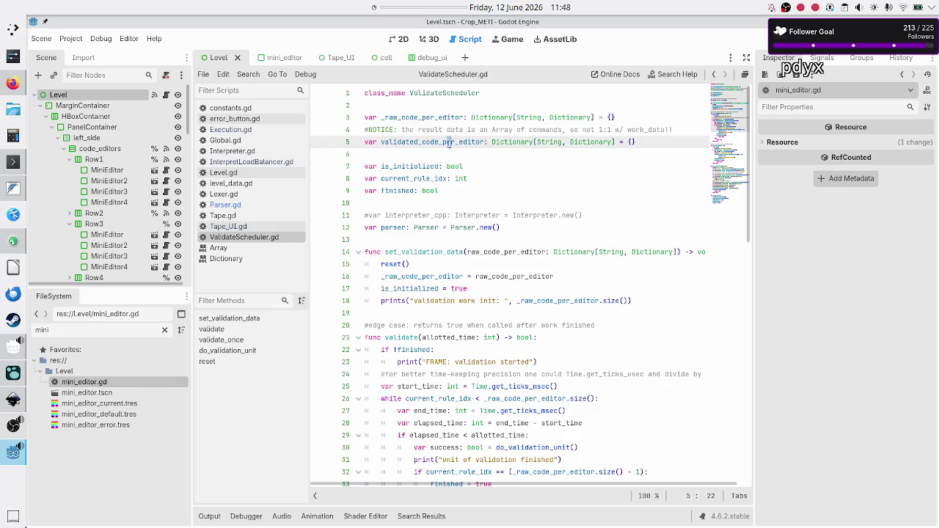
{"action": "double_click", "coordinate": [448, 142]}
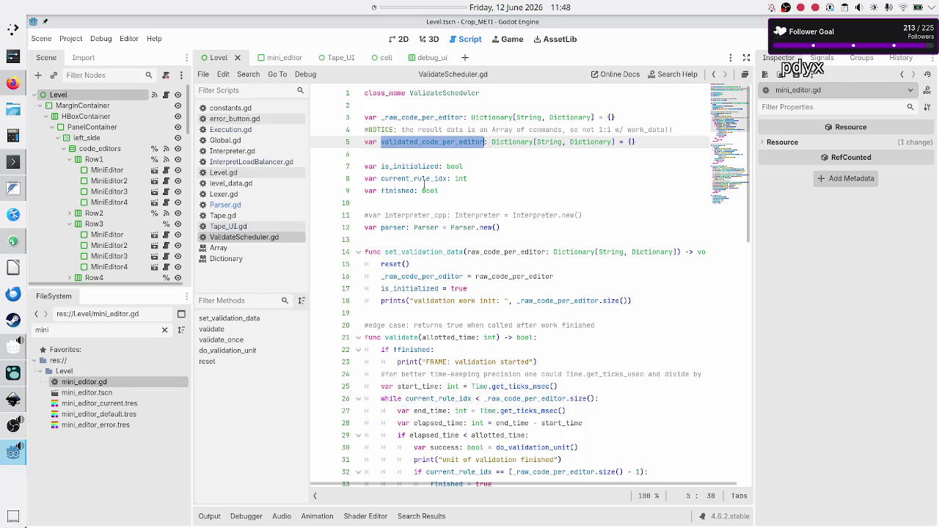
{"action": "left_click_drag", "start_coordinate": [447, 190], "coordinate": [367, 167]}
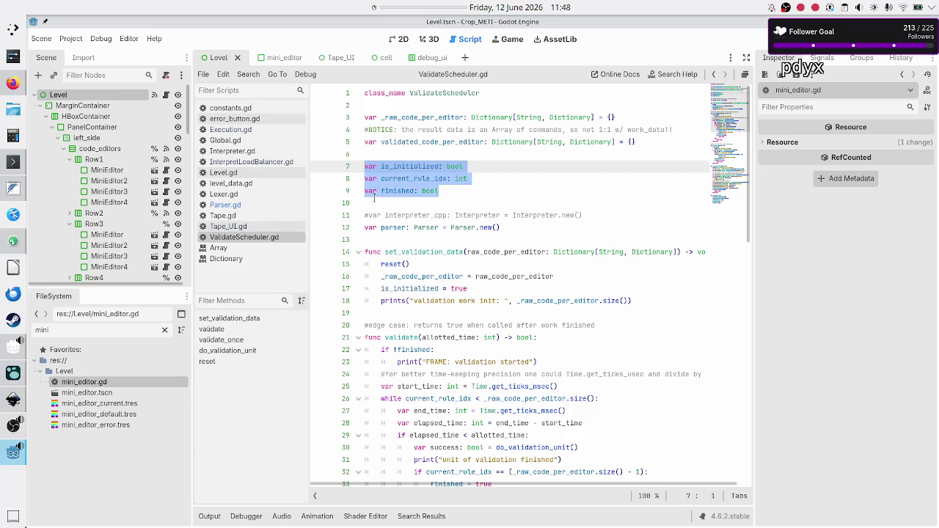
Step: Check both code dictionaries inside reset(), then switch to Execution.gd
{"action": "scroll", "coordinate": [389, 220], "scroll_direction": "down", "scroll_amount": 15}
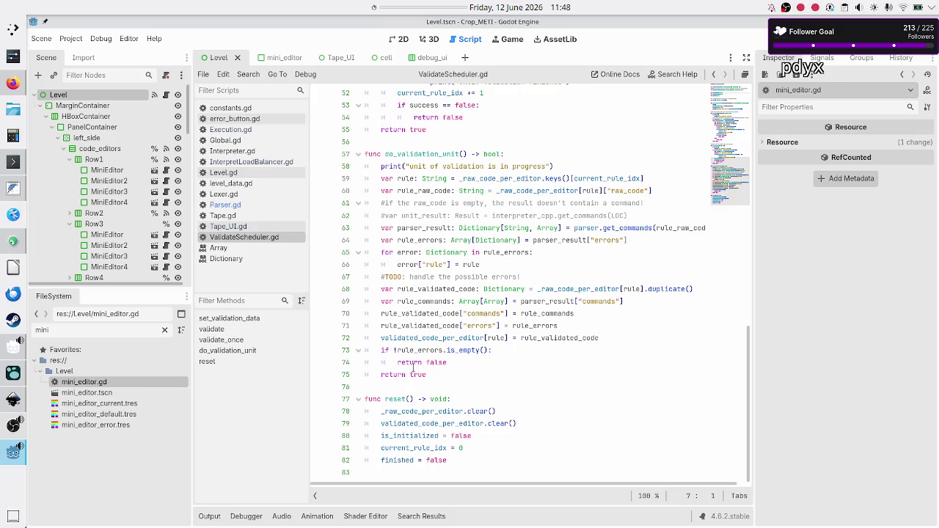
{"action": "double_click", "coordinate": [414, 411]}
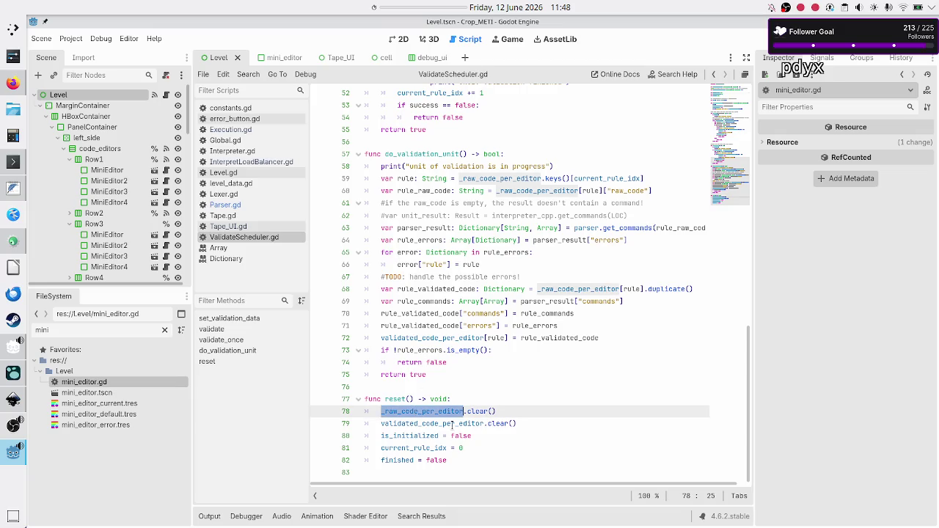
{"action": "double_click", "coordinate": [452, 424]}
{"action": "left_click", "coordinate": [460, 475]}
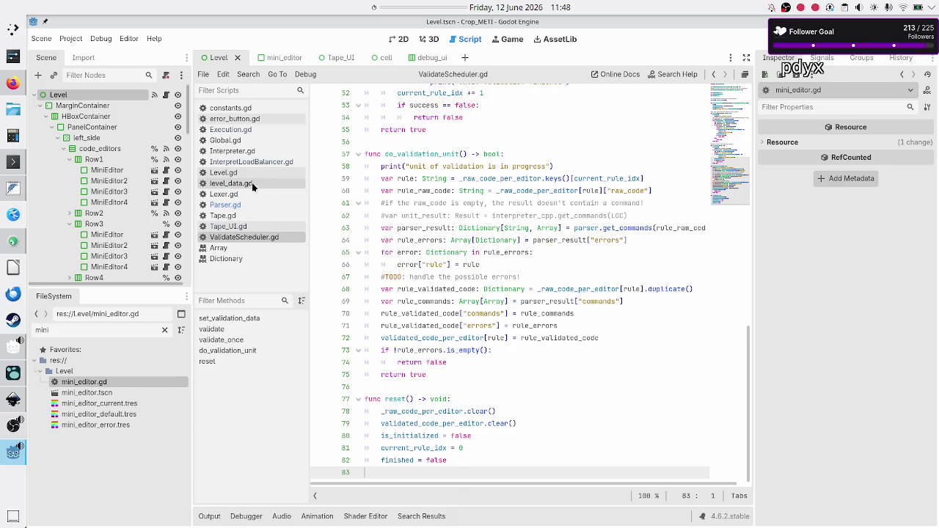
{"action": "left_click", "coordinate": [250, 130]}
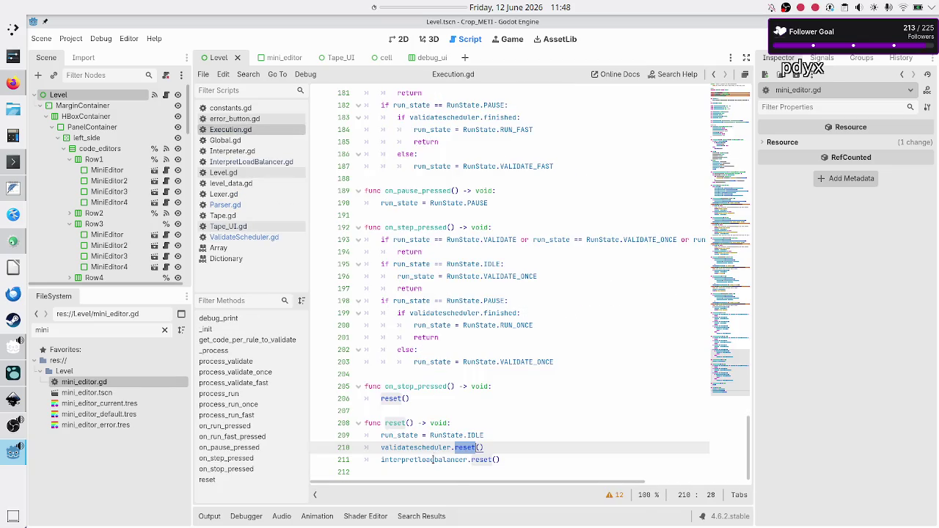
{"action": "double_click", "coordinate": [423, 447]}
{"action": "scroll", "coordinate": [486, 391], "scroll_direction": "down", "scroll_amount": 1}
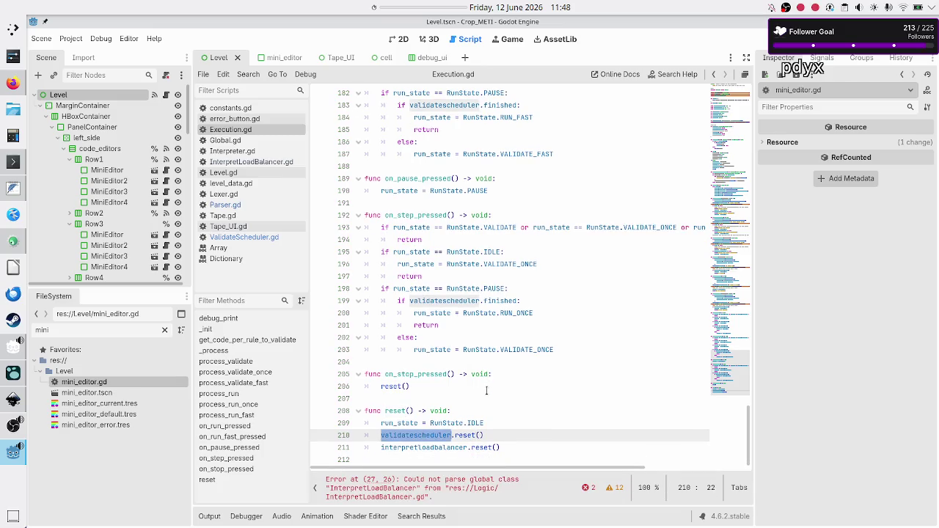
{"action": "double_click", "coordinate": [426, 447]}
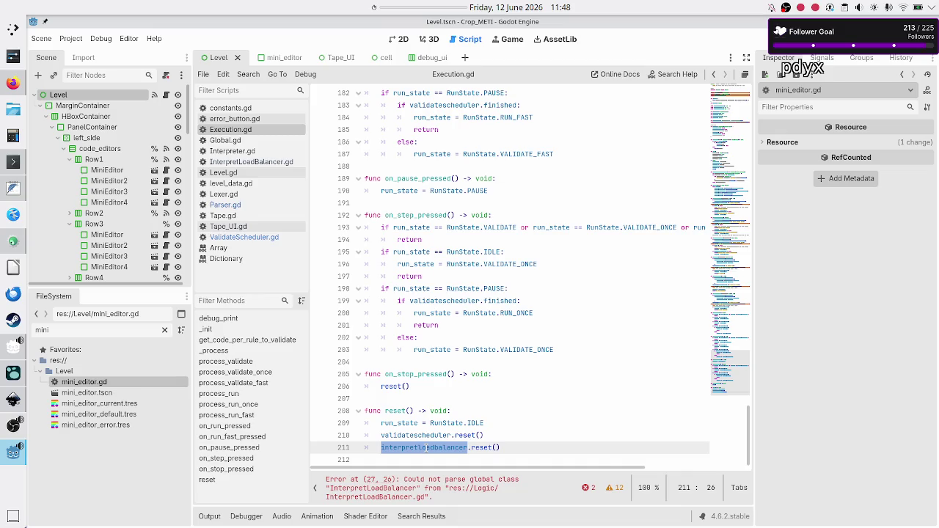
{"action": "key", "text": "alt+Tab"}
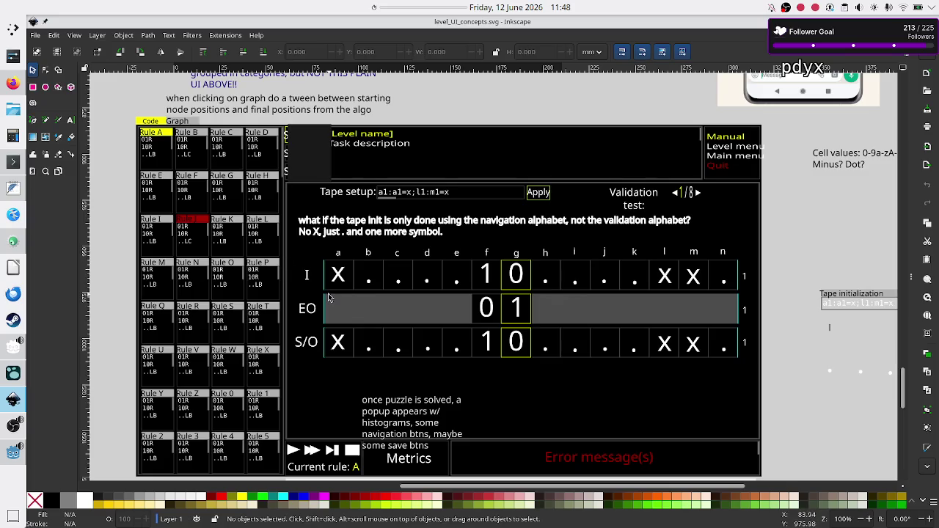
Step: Switch from the Inkscape mockup back to the Godot script editor
{"action": "key", "text": "alt"}
{"action": "key", "text": "alt+Tab"}
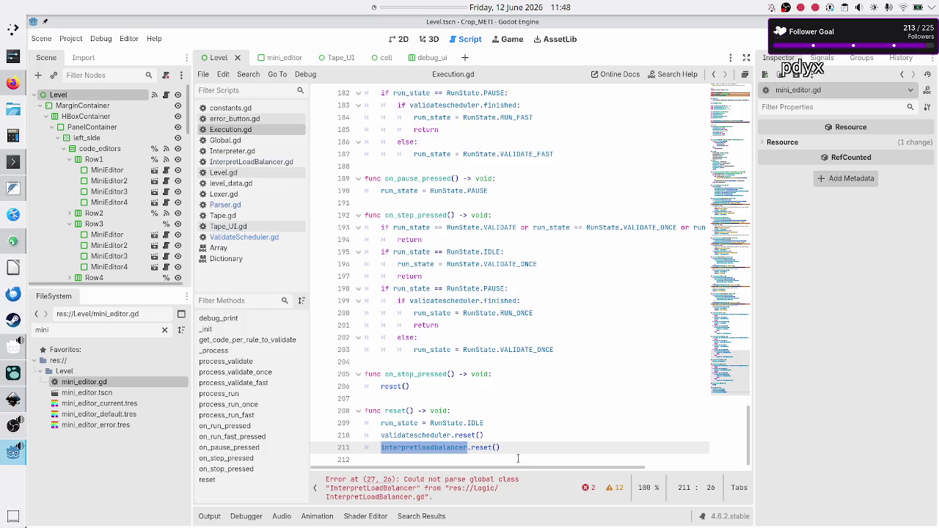
Step: Strip '.new()' so line 27 reads 'var interpretloadbalancer: InterpretLoadBalancer'
{"action": "left_click", "coordinate": [525, 448]}
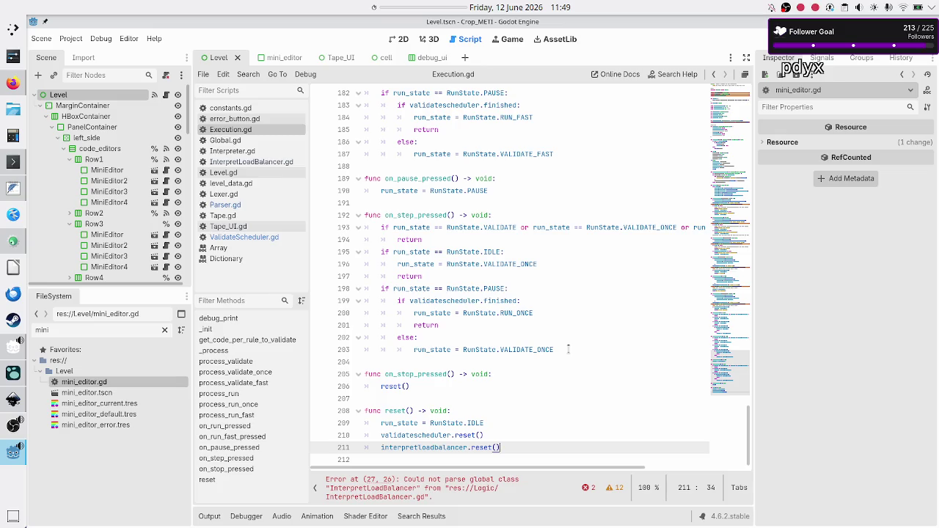
{"action": "scroll", "coordinate": [568, 350], "scroll_direction": "up", "scroll_amount": 20}
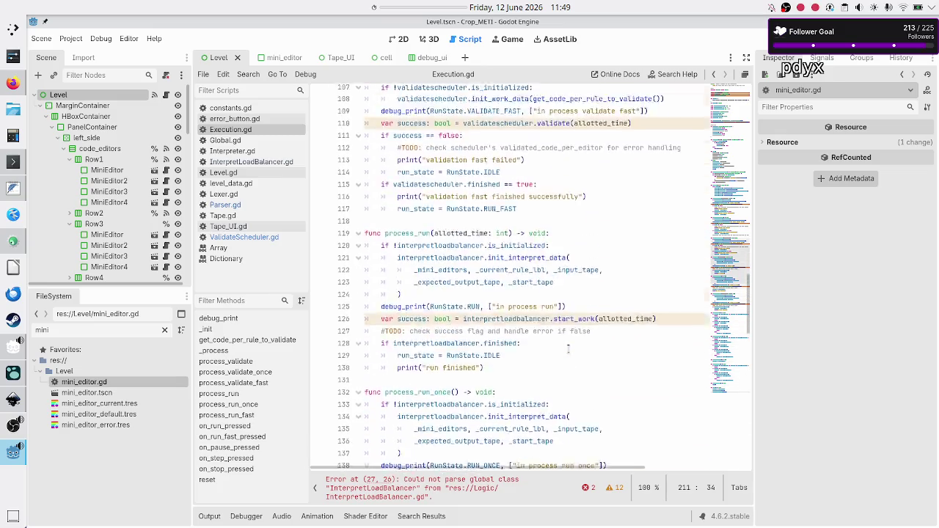
{"action": "scroll", "coordinate": [568, 349], "scroll_direction": "up", "scroll_amount": 5}
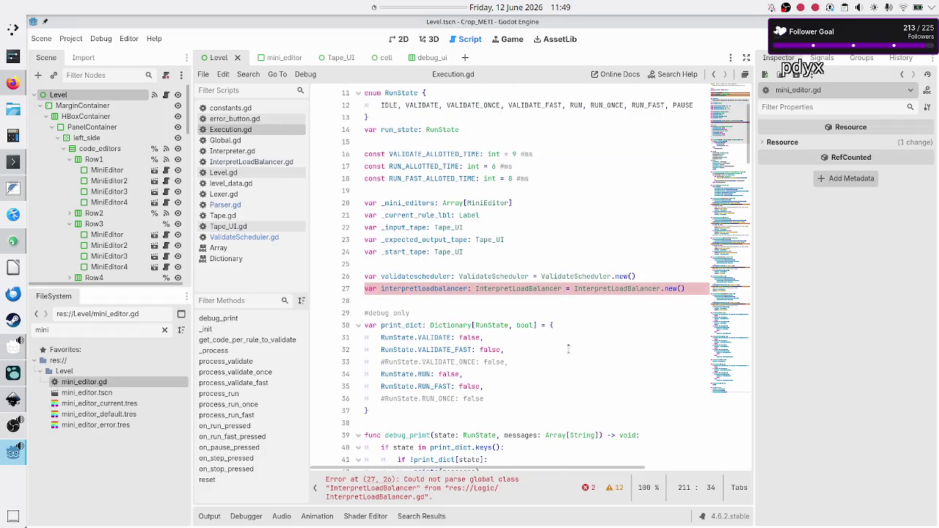
{"action": "left_click", "coordinate": [697, 292]}
{"action": "key", "text": "BackSpace"}
{"action": "key", "text": "BackSpace"}
{"action": "key", "text": "BackSpace"}
{"action": "key", "text": "BackSpace"}
{"action": "key", "text": "BackSpace"}
{"action": "key", "text": "BackSpace"}
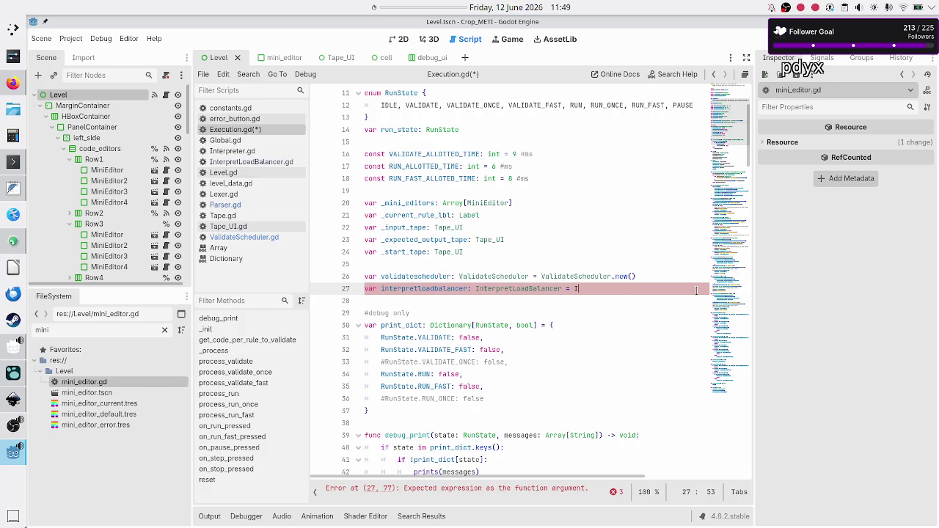
{"action": "key", "text": "Down"}
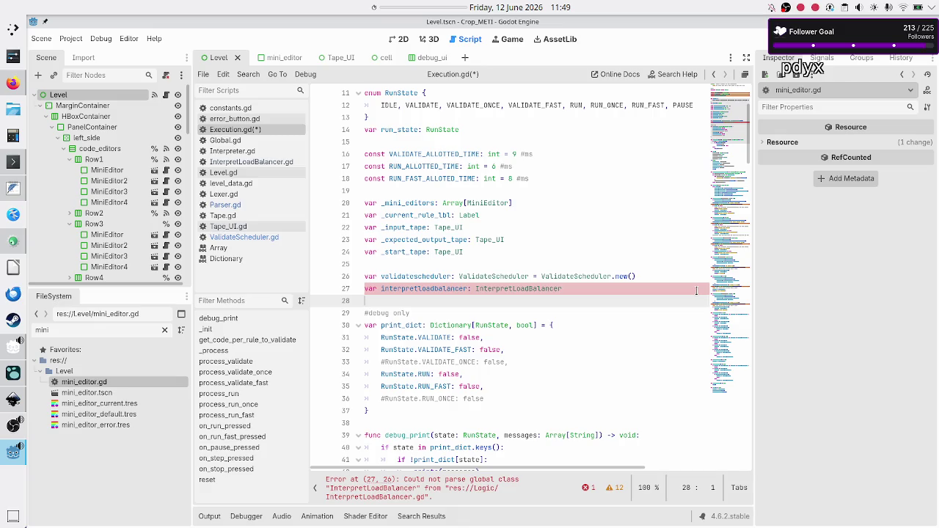
Step: Compare the interpretloadbalancer declaration on line 27 with the validatescheduler line above
{"action": "triple_click", "coordinate": [697, 291]}
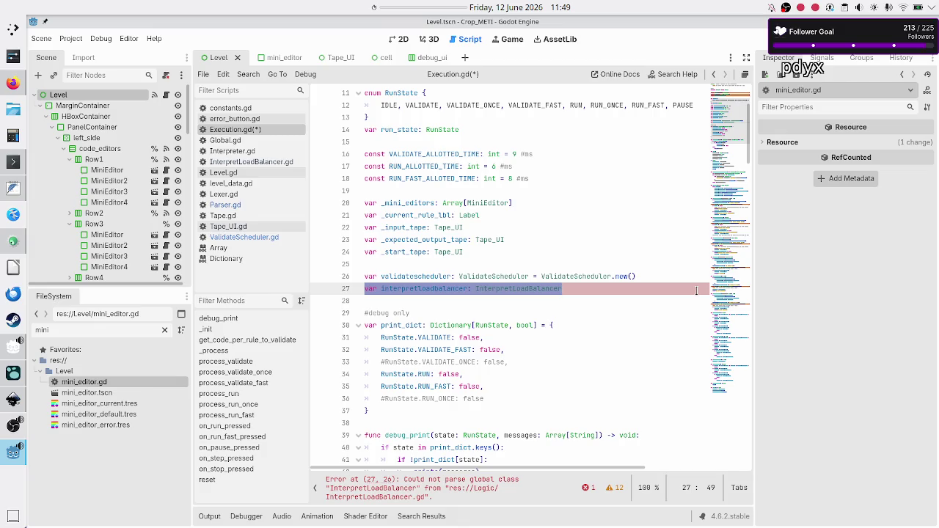
{"action": "key", "text": "Home"}
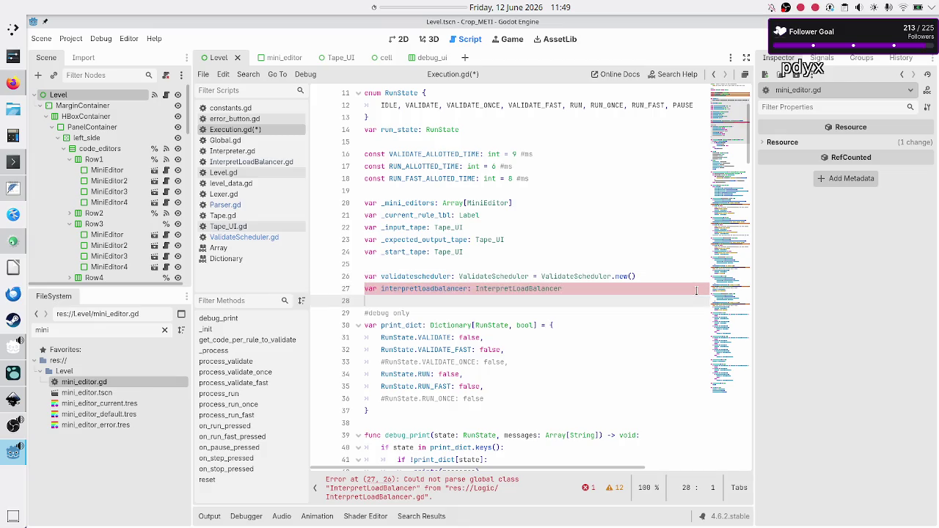
{"action": "key", "text": "shift+Down"}
{"action": "key", "text": "shift+Left"}
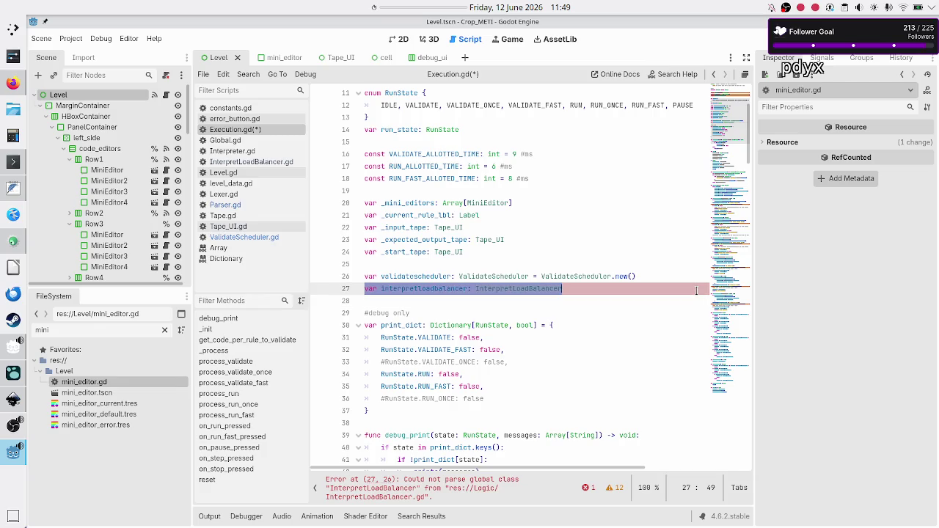
{"action": "key", "text": "Up"}
{"action": "key", "text": "Home"}
{"action": "key", "text": "shift+End"}
{"action": "key", "text": "Down"}
{"action": "key", "text": "Home"}
{"action": "key", "text": "shift+Down"}
{"action": "key", "text": "shift+Left"}
{"action": "key", "text": "Down"}
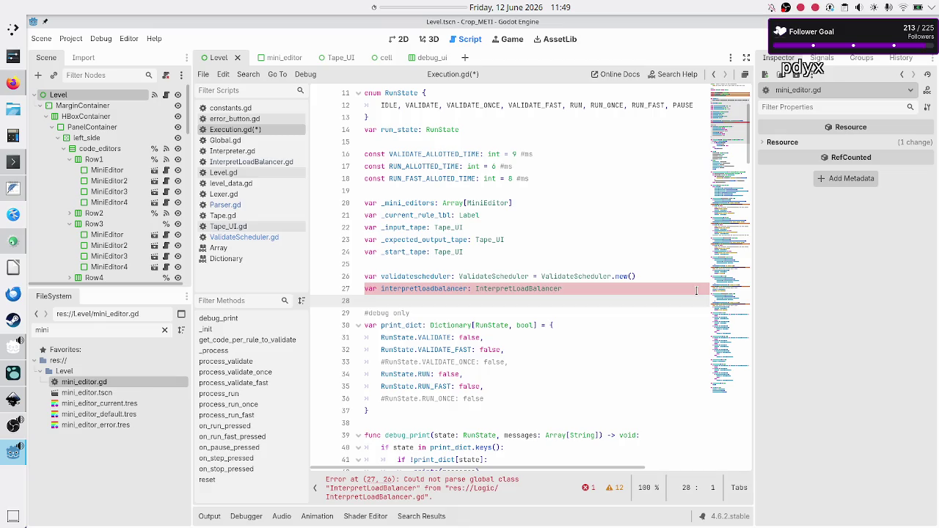
Step: Highlight every use of validatescheduler around process_validate_once
{"action": "scroll", "coordinate": [653, 304], "scroll_direction": "down", "scroll_amount": 9}
{"action": "scroll", "coordinate": [653, 305], "scroll_direction": "up", "scroll_amount": 1}
{"action": "scroll", "coordinate": [653, 304], "scroll_direction": "down", "scroll_amount": 1}
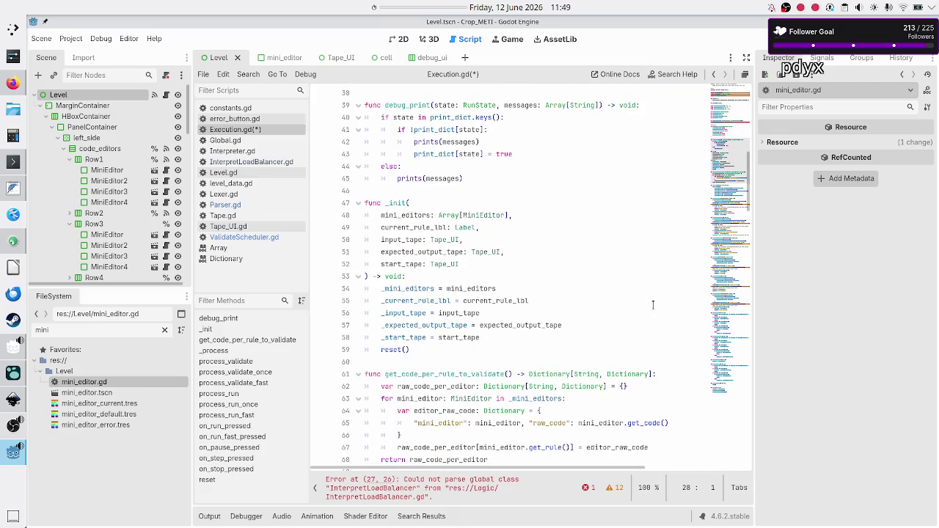
{"action": "scroll", "coordinate": [653, 305], "scroll_direction": "down", "scroll_amount": 16}
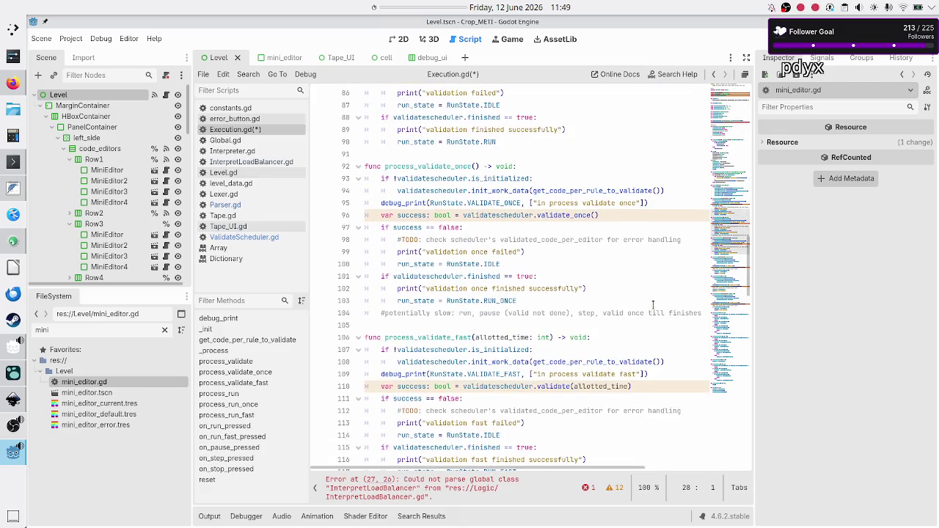
{"action": "left_click", "coordinate": [510, 178]}
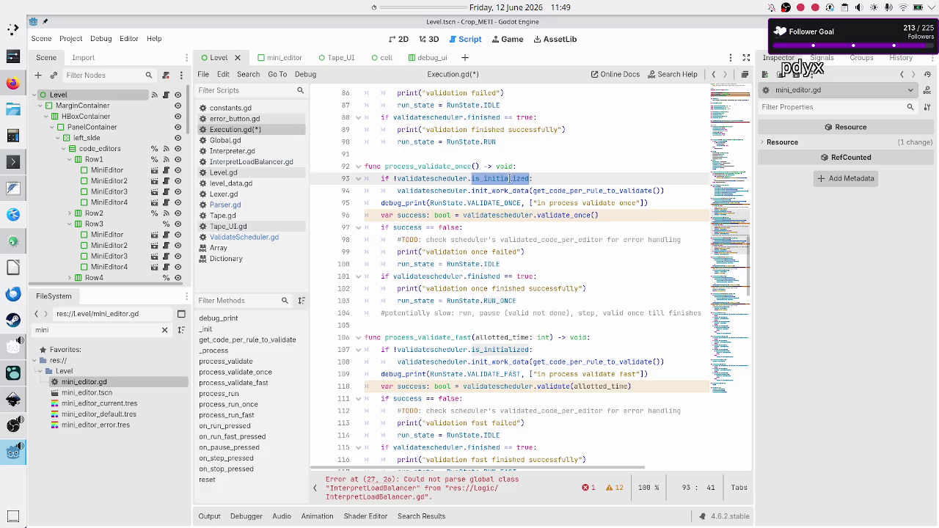
{"action": "left_click", "coordinate": [423, 179]}
{"action": "double_click", "coordinate": [423, 178]}
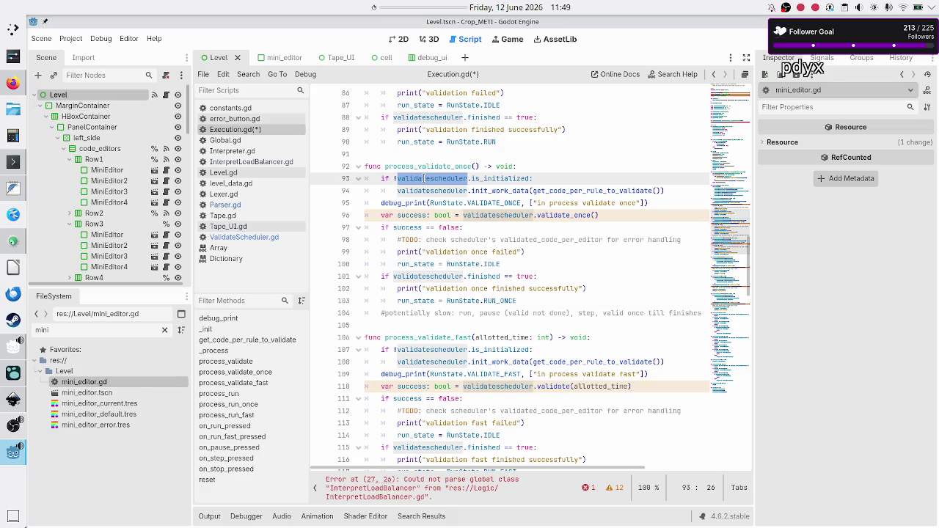
{"action": "left_click", "coordinate": [522, 163]}
Step: Inspect the Execution class name and run_state, then select the UI-coupled variable declarations
{"action": "scroll", "coordinate": [521, 160], "scroll_direction": "up", "scroll_amount": 10}
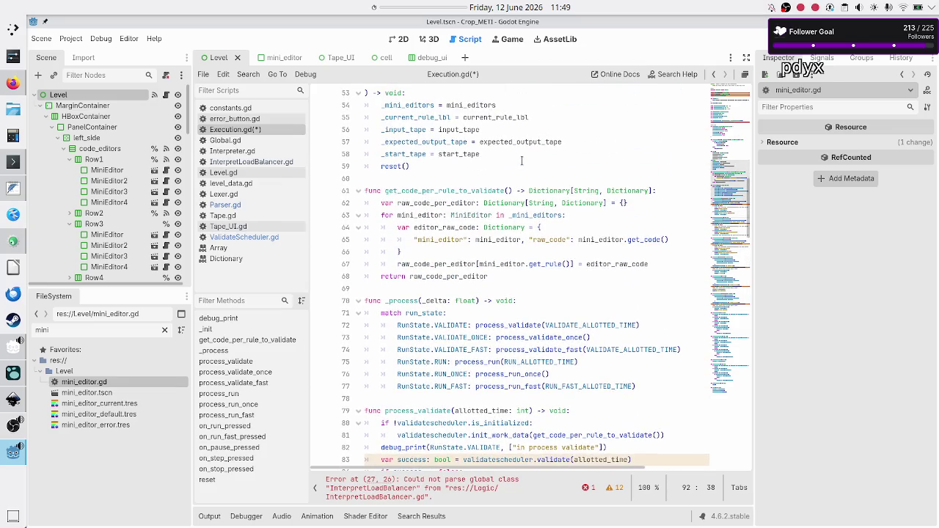
{"action": "scroll", "coordinate": [521, 162], "scroll_direction": "down", "scroll_amount": 3}
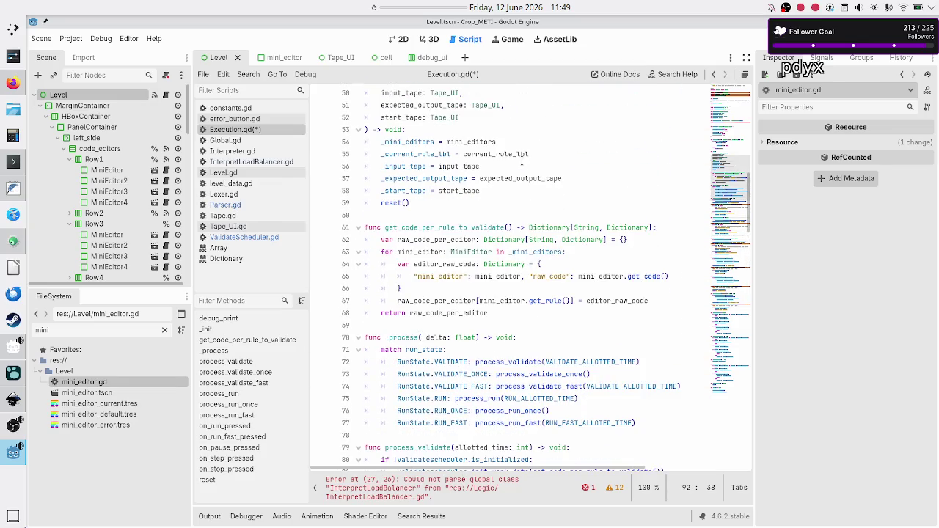
{"action": "scroll", "coordinate": [521, 161], "scroll_direction": "right", "scroll_amount": 2}
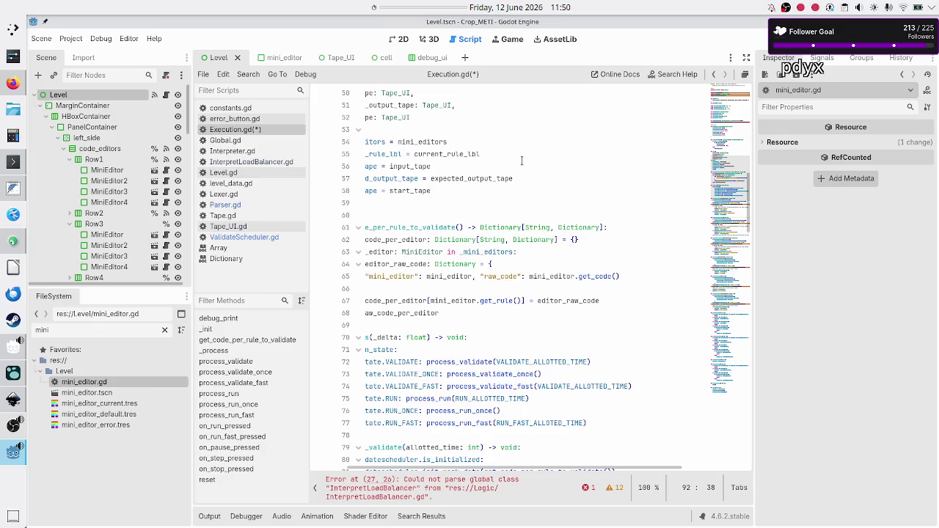
{"action": "left_click", "coordinate": [444, 142]}
{"action": "scroll", "coordinate": [440, 141], "scroll_direction": "up", "scroll_amount": 15}
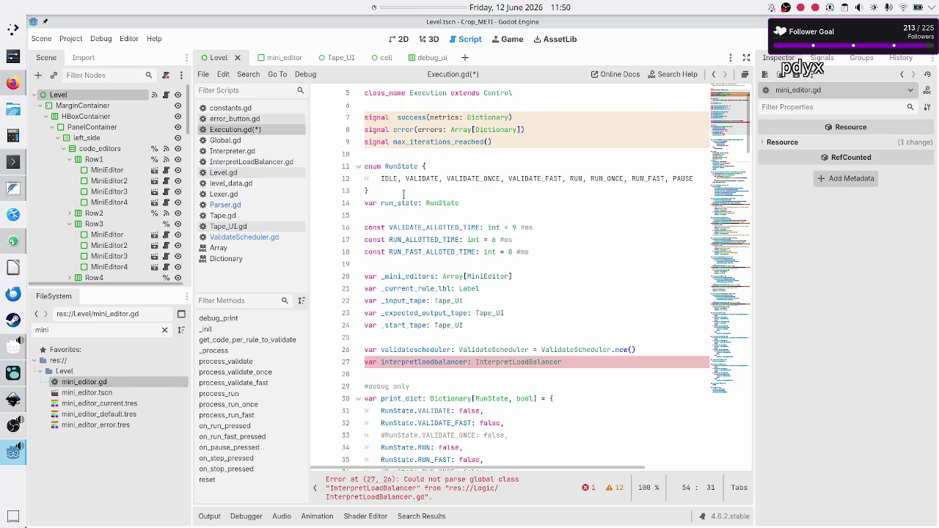
{"action": "scroll", "coordinate": [387, 165], "scroll_direction": "up", "scroll_amount": 2}
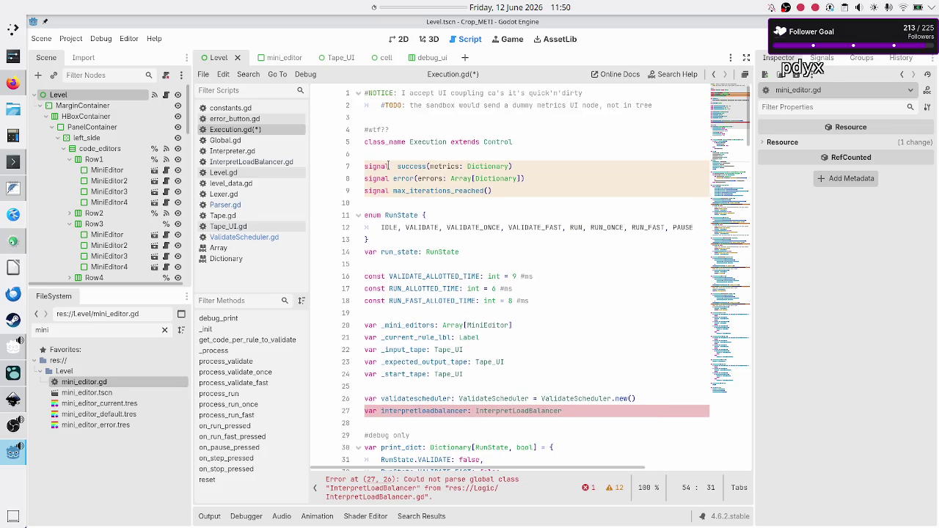
{"action": "double_click", "coordinate": [425, 141]}
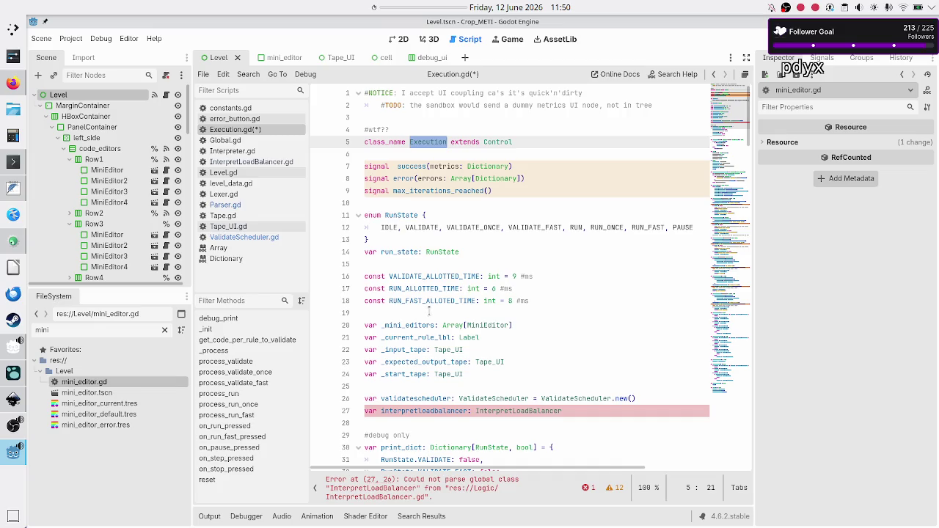
{"action": "double_click", "coordinate": [395, 250]}
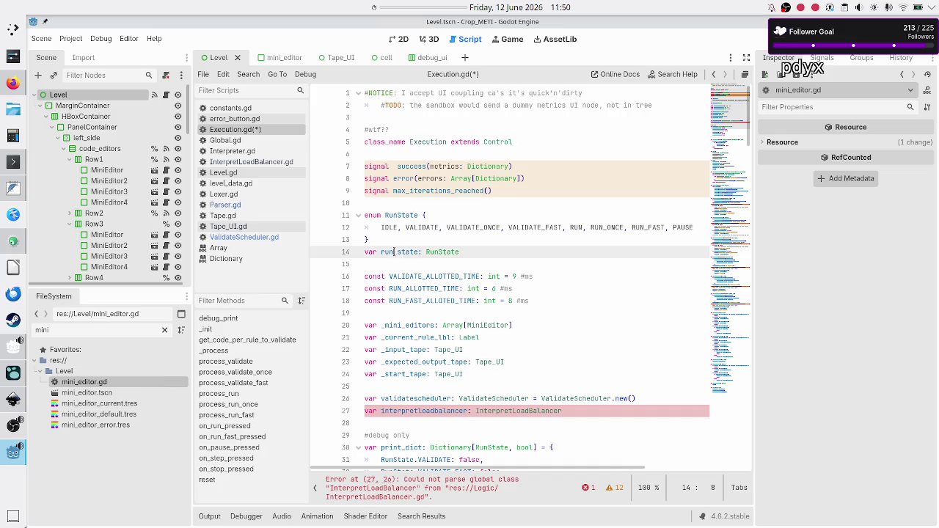
{"action": "scroll", "coordinate": [419, 288], "scroll_direction": "down", "scroll_amount": 2}
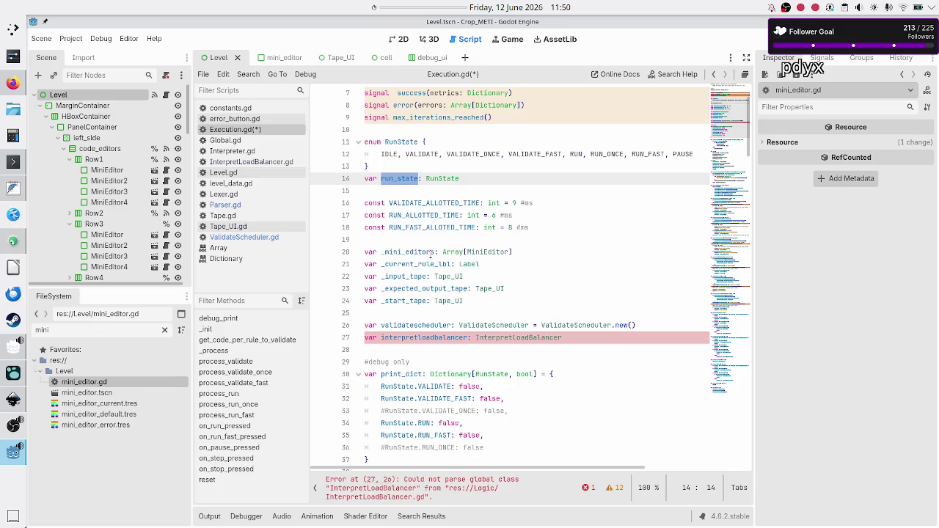
{"action": "mouse_move", "coordinate": [467, 301]}
{"action": "left_mouse_down"}
{"action": "mouse_move", "coordinate": [356, 265]}
{"action": "mouse_move", "coordinate": [356, 252]}
{"action": "left_mouse_up"}
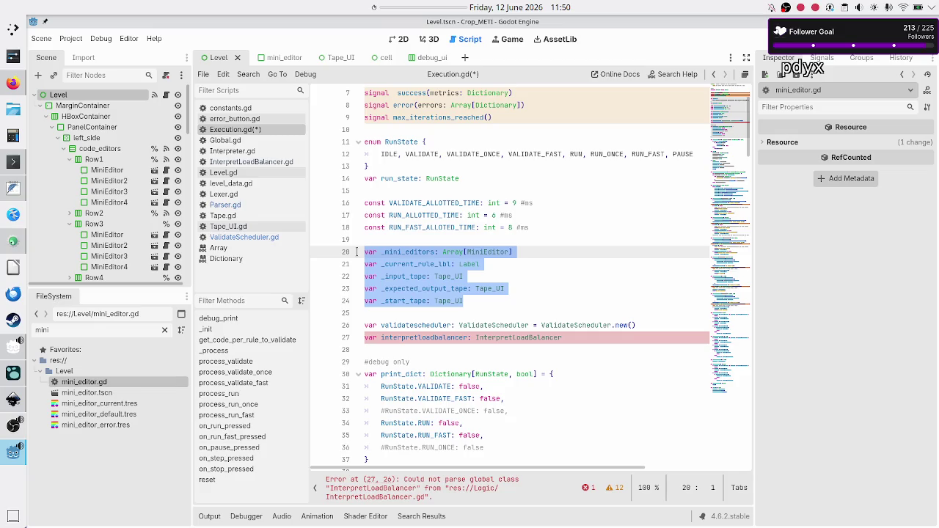
Step: Bring the Logseq journal showing the Jun 11th, 2026 notes to the front
{"action": "left_click", "coordinate": [11, 379]}
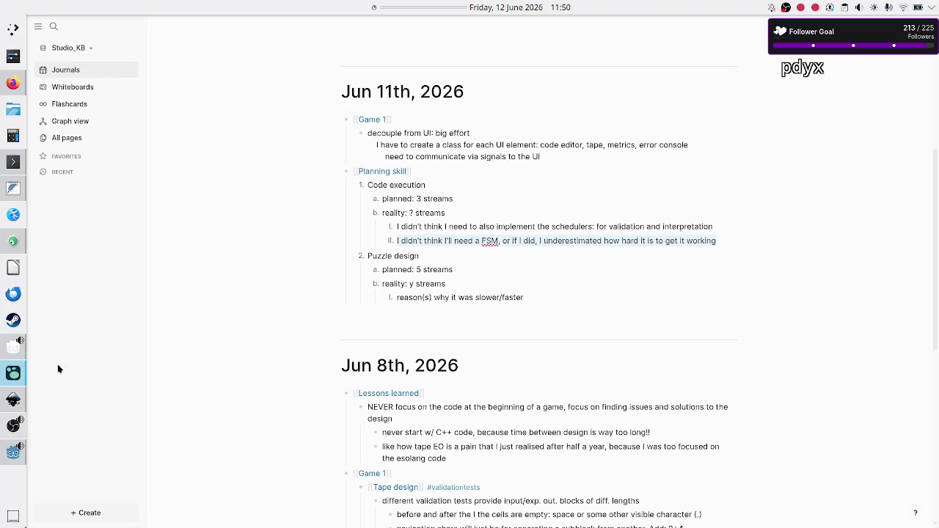
Step: Add a colon so the Game 1 bullet reads 'decouple from UI:'
{"action": "left_click", "coordinate": [367, 135]}
{"action": "left_click_drag", "start_coordinate": [367, 135], "coordinate": [433, 131]}
{"action": "key", "text": "Right"}
{"action": "type", "text": ":"}
Step: Reread the note about a class per UI element, then return to Godot
{"action": "left_click_drag", "start_coordinate": [435, 144], "coordinate": [541, 145]}
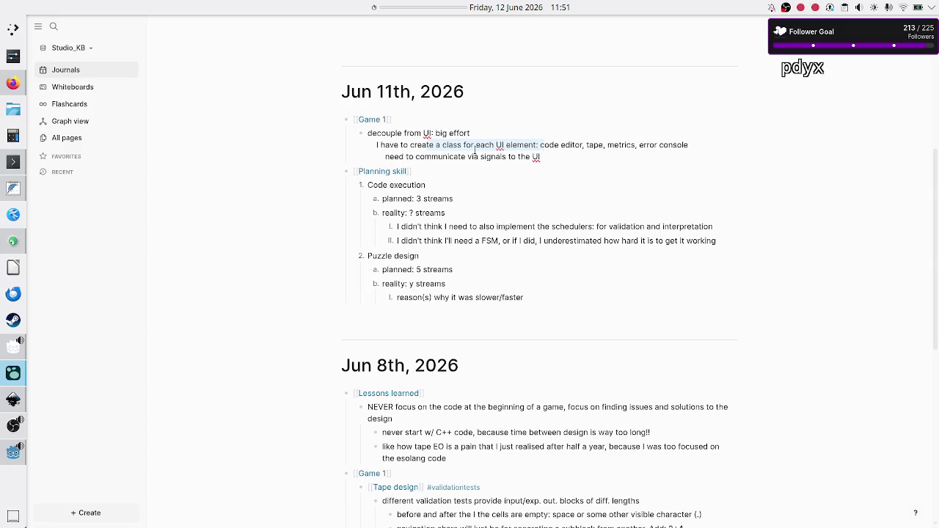
{"action": "left_click", "coordinate": [453, 146]}
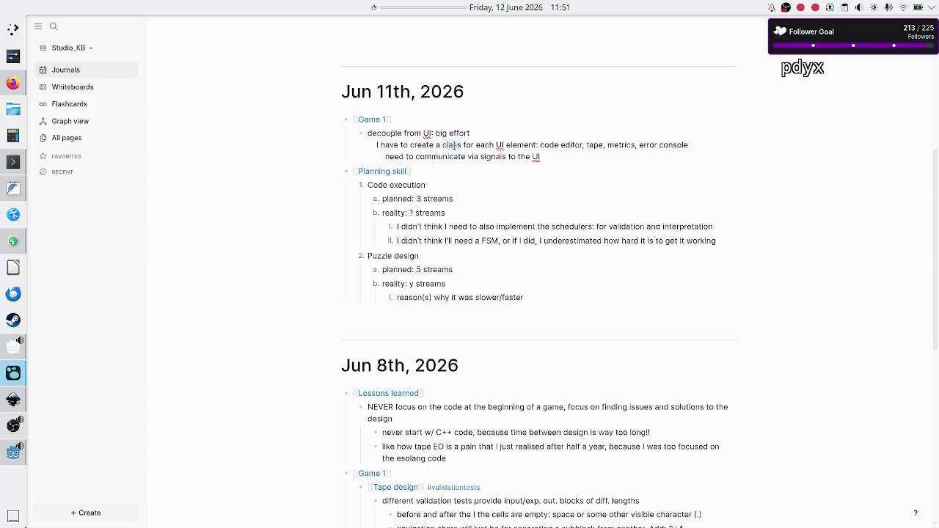
{"action": "double_click", "coordinate": [528, 144]}
{"action": "left_click", "coordinate": [9, 458]}
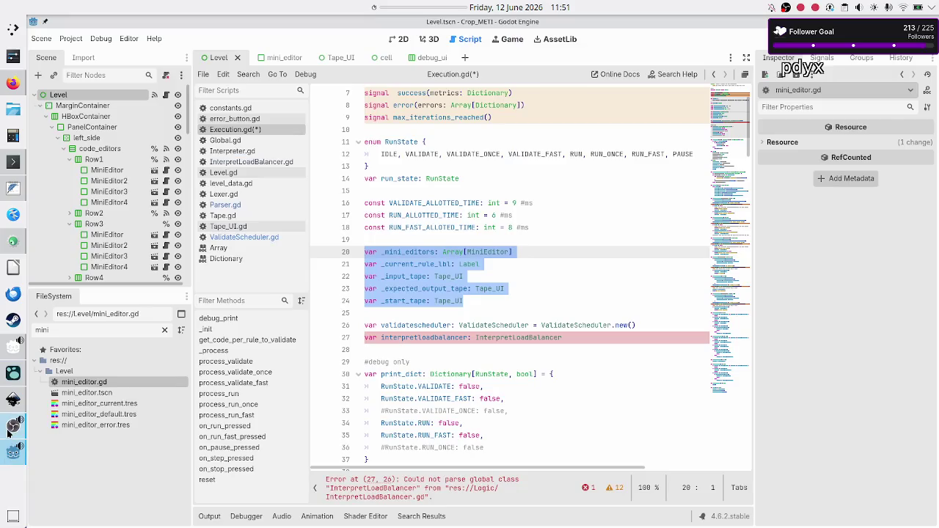
Step: Bring Inkscape with the level_UI_concepts.svg mockup to the front
{"action": "mouse_move", "coordinate": [6, 400]}
{"action": "left_click", "coordinate": [98, 396]}
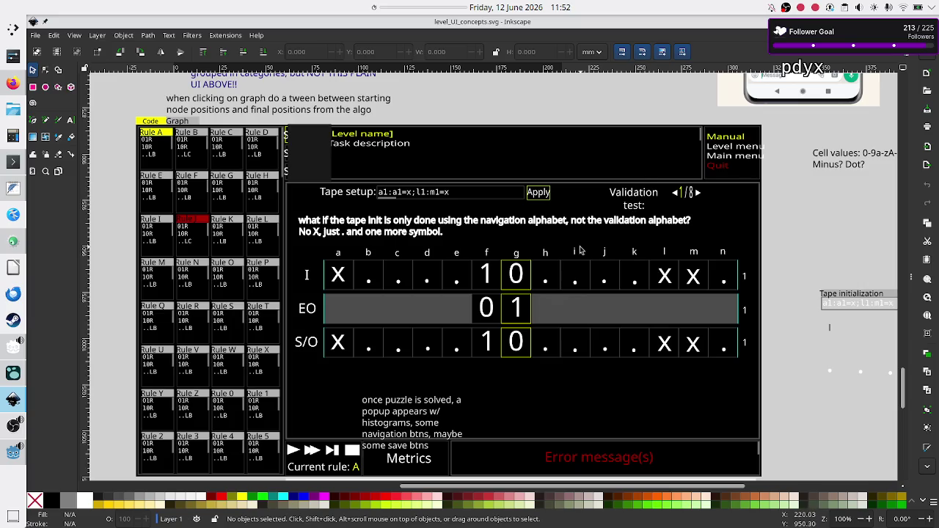
{"action": "left_click", "coordinate": [11, 375]}
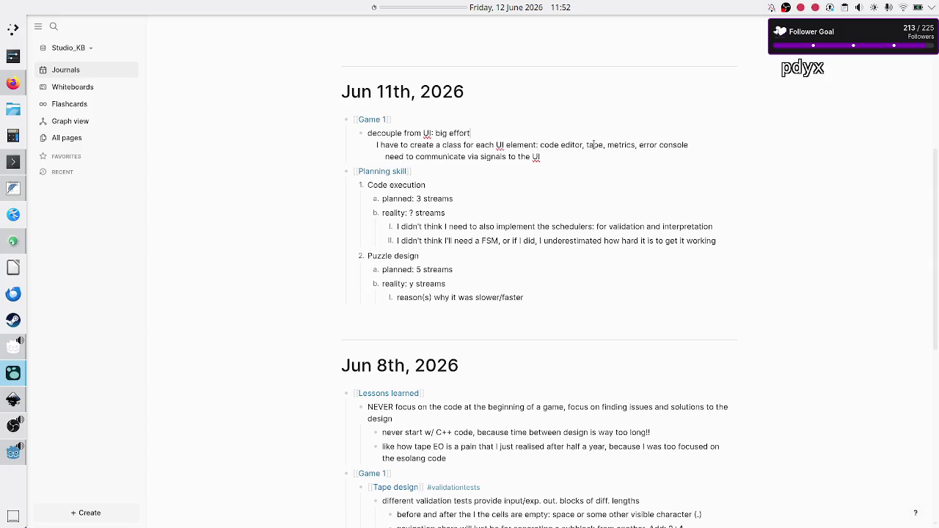
{"action": "key", "text": "alt+Tab"}
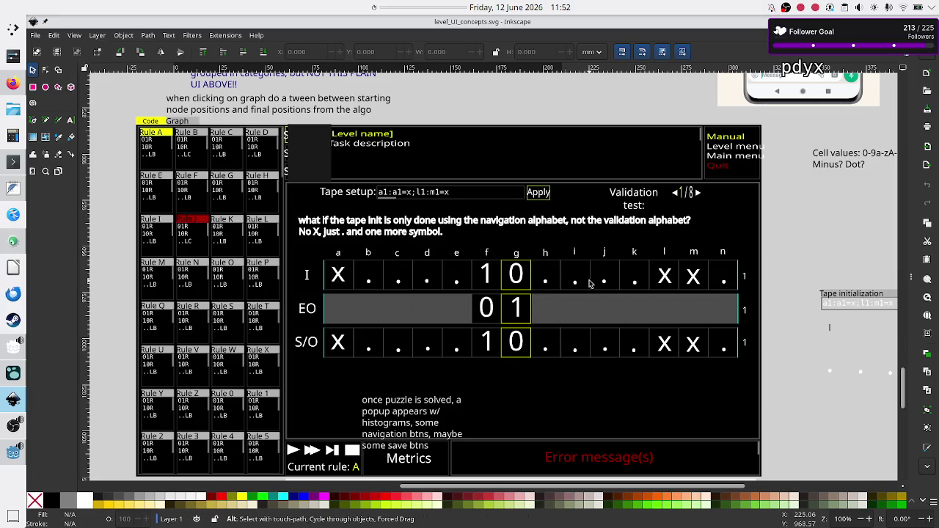
{"action": "key", "text": "alt+Tab"}
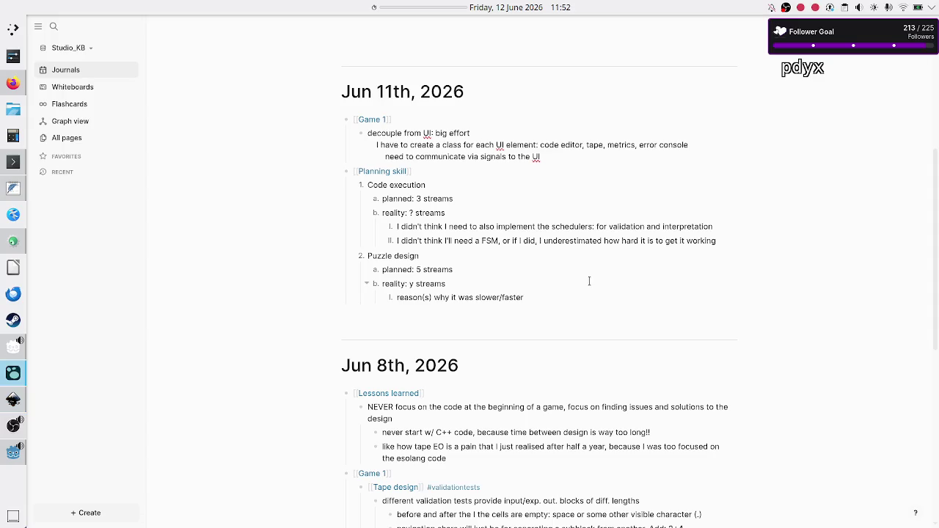
{"action": "key", "text": "Right"}
{"action": "key", "text": "Right"}
{"action": "key", "text": "Right"}
{"action": "key", "text": "ctrl+shift+Left"}
{"action": "key", "text": "ctrl+shift+Left"}
{"action": "key", "text": "ctrl+shift+Left"}
{"action": "key", "text": "ctrl+shift+Left"}
{"action": "key", "text": "Left"}
{"action": "key", "text": "Left"}
{"action": "key", "text": "Left"}
{"action": "key", "text": "Left"}
{"action": "key", "text": "alt+Tab"}
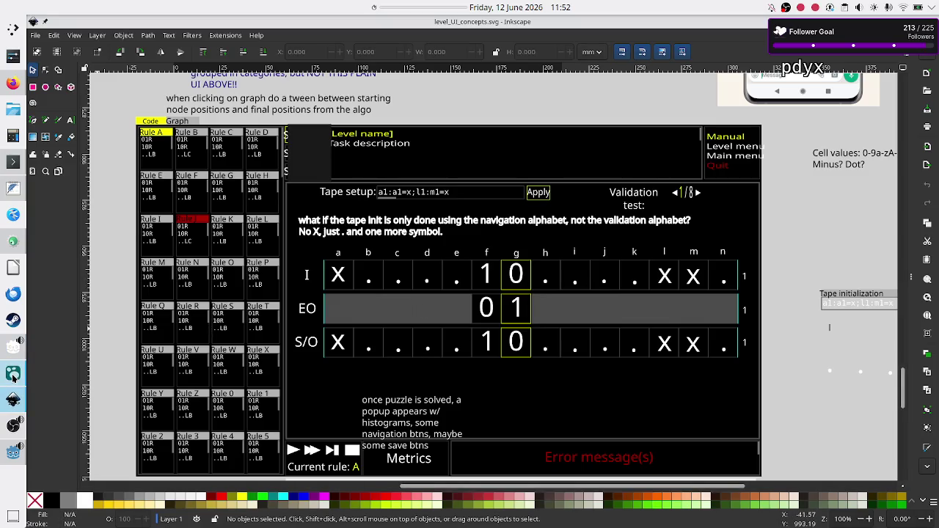
{"action": "mouse_move", "coordinate": [12, 376]}
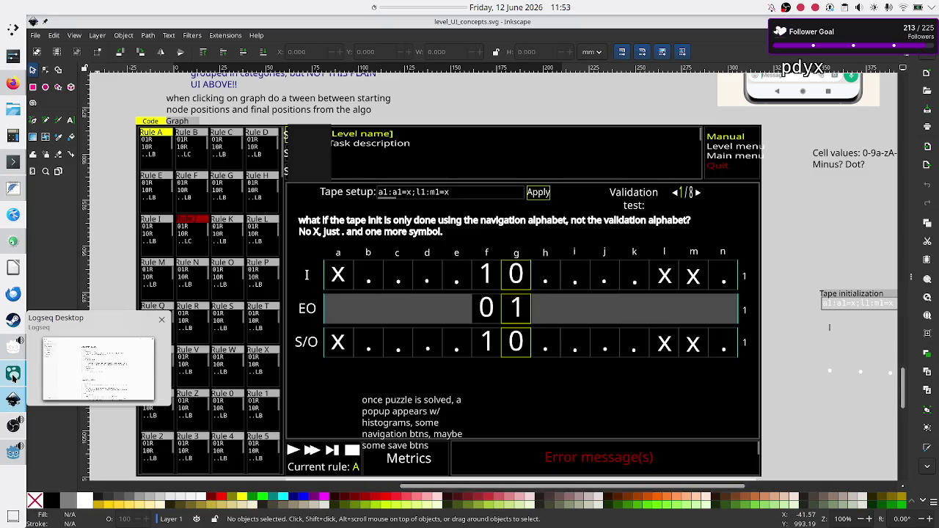
{"action": "left_click", "coordinate": [11, 458]}
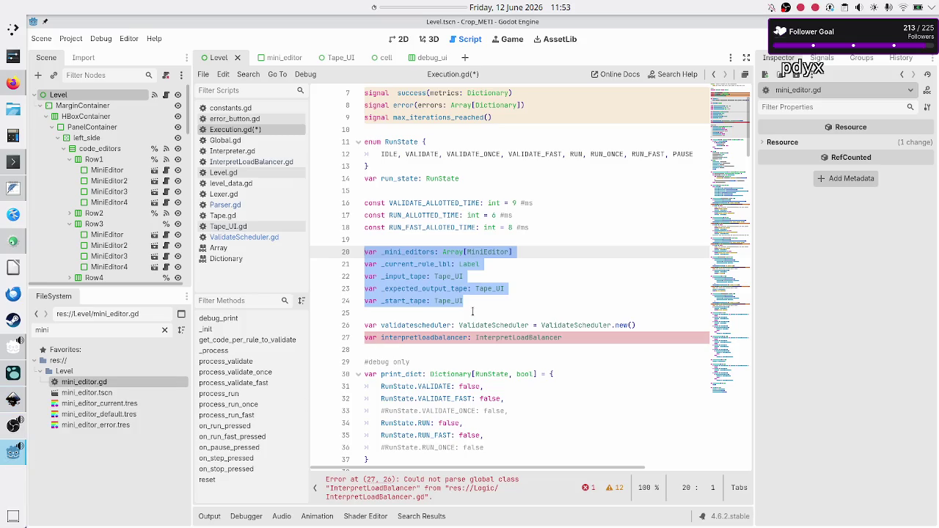
Step: Review the UI variable declarations on lines 20–24 and save Execution.gd
{"action": "mouse_move", "coordinate": [488, 297]}
{"action": "left_mouse_down"}
{"action": "mouse_move", "coordinate": [400, 288]}
{"action": "mouse_move", "coordinate": [353, 247]}
{"action": "left_mouse_up"}
{"action": "left_click", "coordinate": [490, 299]}
{"action": "key", "text": "ctrl+s"}
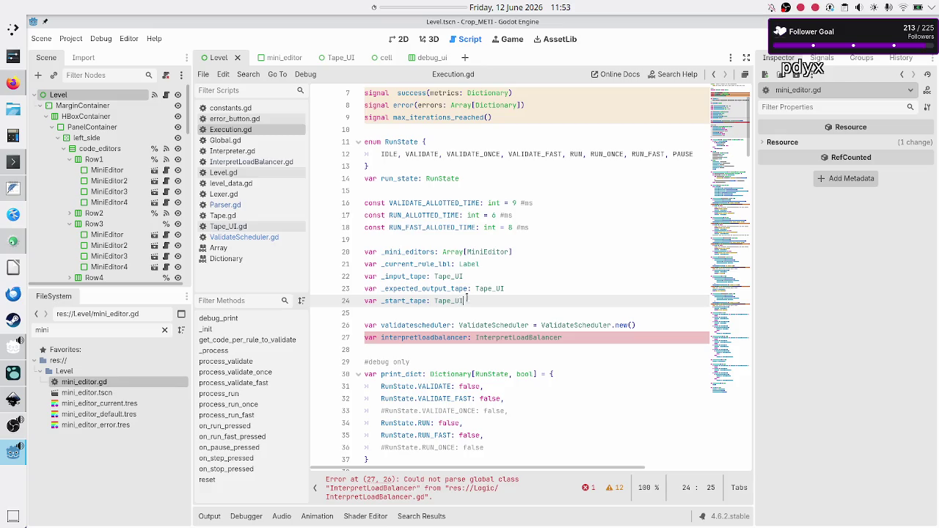
Step: Reselect the UI variable declarations on lines 20–24 and compare them with the Inkscape mockup
{"action": "mouse_move", "coordinate": [472, 298]}
{"action": "left_mouse_down"}
{"action": "mouse_move", "coordinate": [410, 265]}
{"action": "mouse_move", "coordinate": [356, 252]}
{"action": "left_mouse_up"}
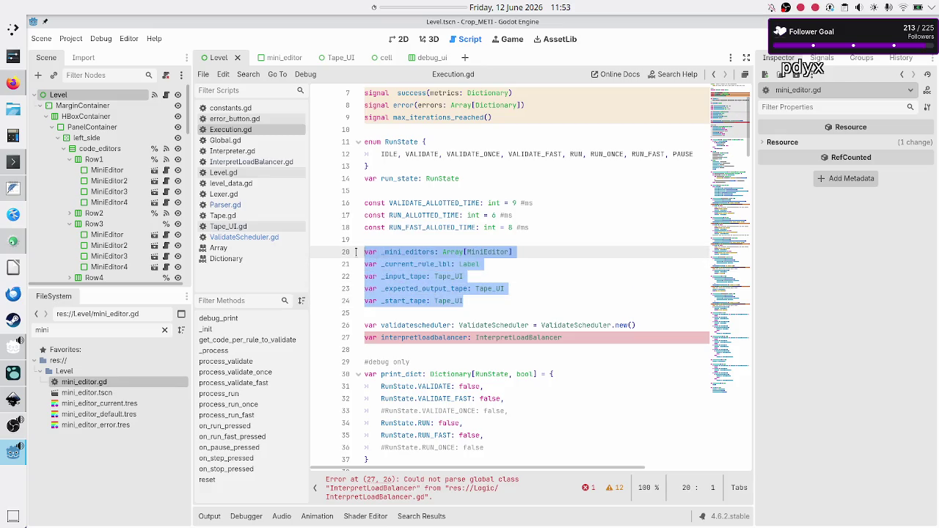
{"action": "scroll", "coordinate": [429, 191], "scroll_direction": "up", "scroll_amount": 1}
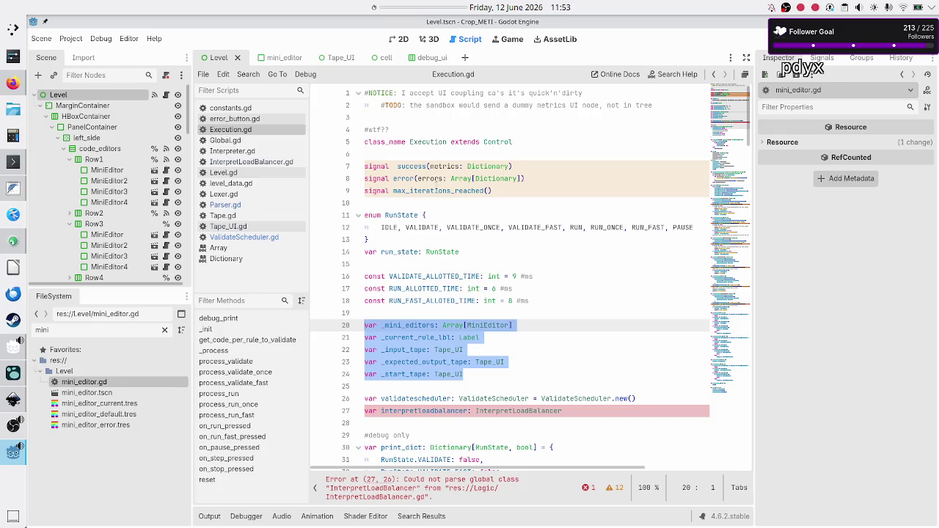
{"action": "scroll", "coordinate": [433, 187], "scroll_direction": "down", "scroll_amount": 2}
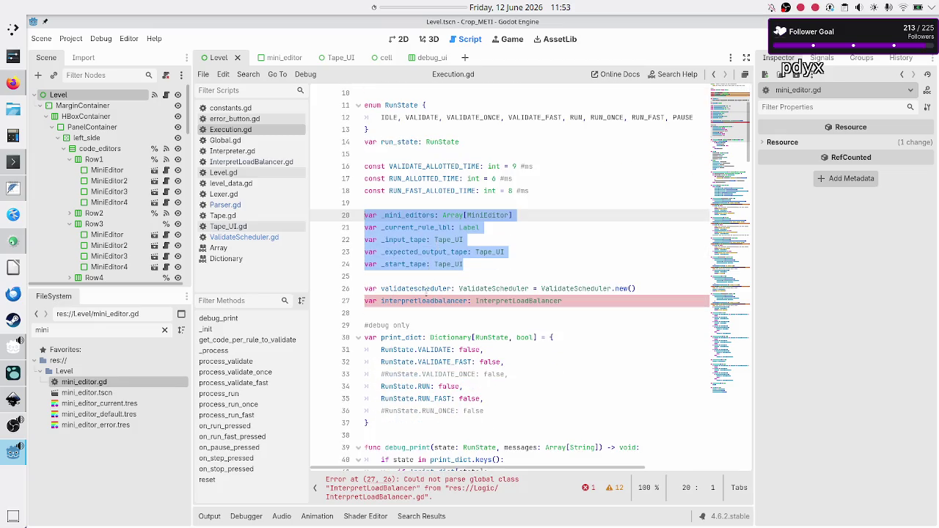
{"action": "double_click", "coordinate": [424, 301]}
{"action": "left_click_drag", "start_coordinate": [488, 266], "coordinate": [370, 231]}
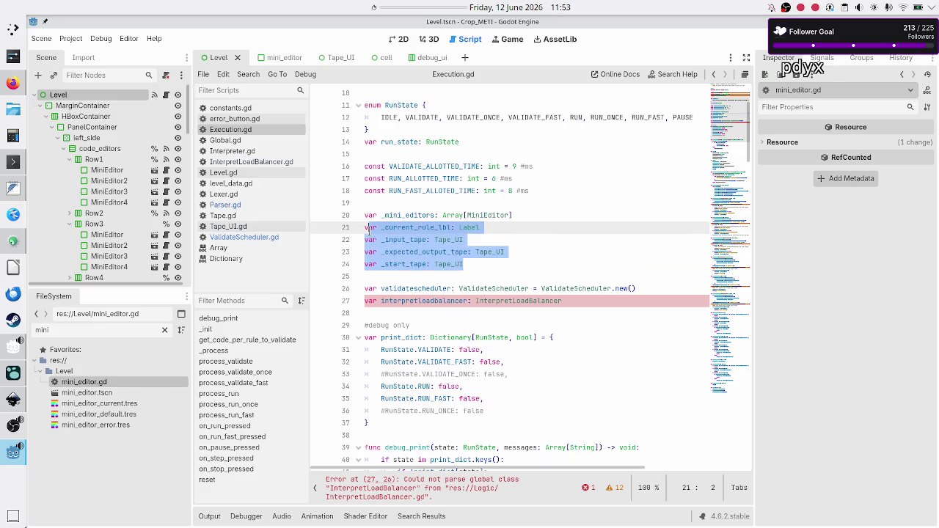
{"action": "left_click", "coordinate": [470, 265]}
{"action": "left_click_drag", "start_coordinate": [470, 265], "coordinate": [363, 219]}
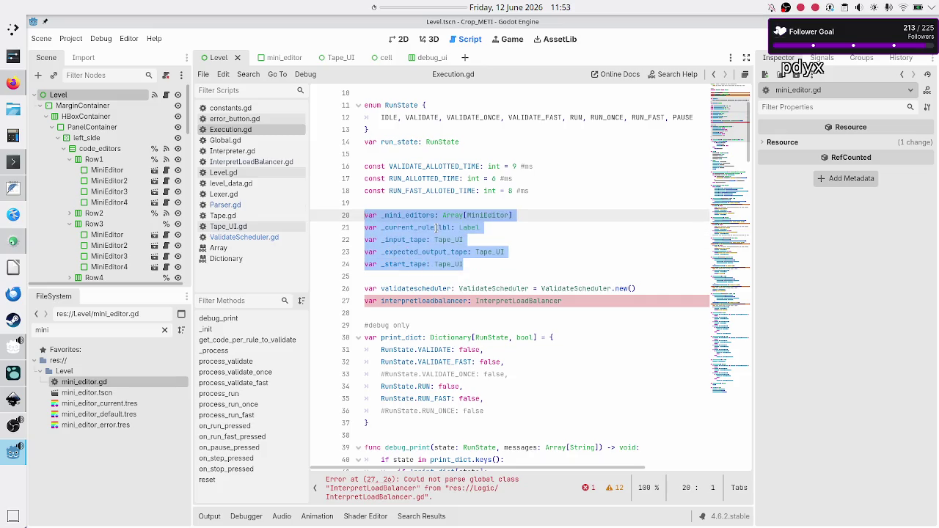
{"action": "key", "text": "alt+Tab"}
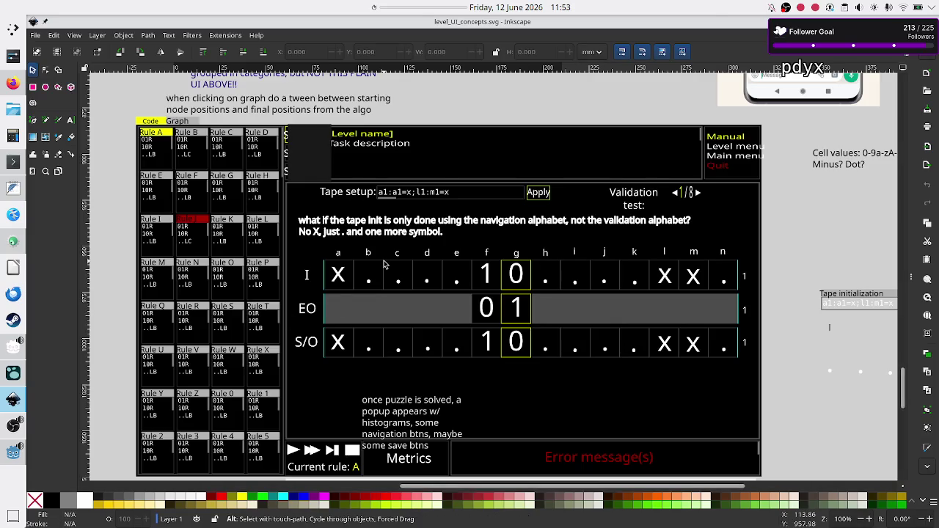
{"action": "key", "text": "alt+Tab"}
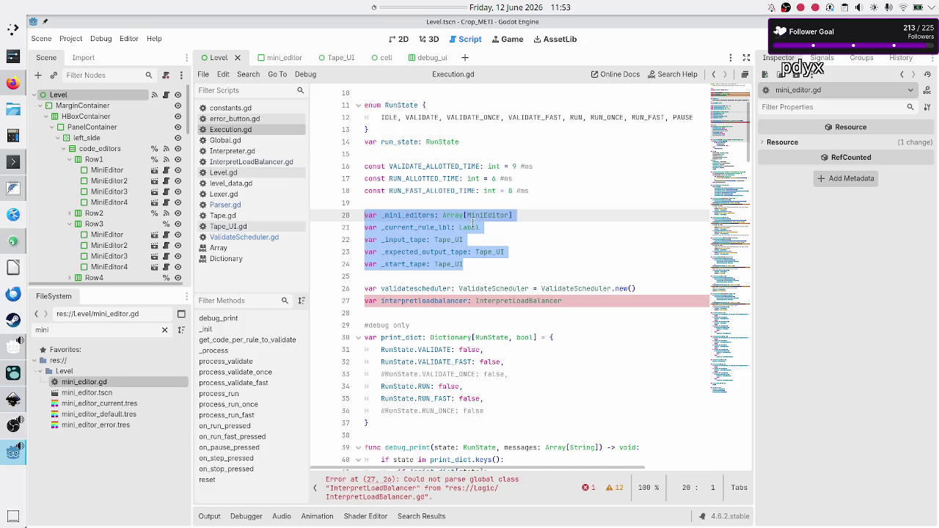
Step: Insert a '#dictionary' comment line above the UI variable declarations
{"action": "double_click", "coordinate": [472, 227]}
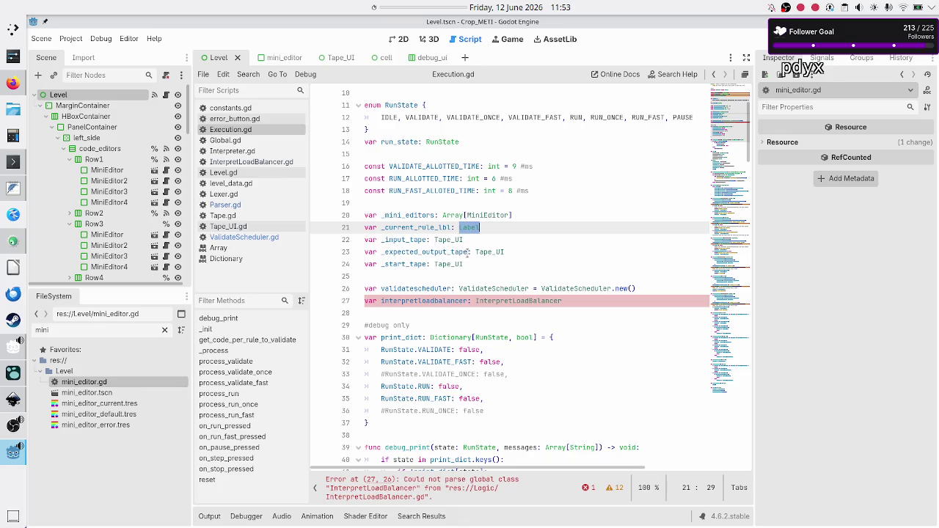
{"action": "double_click", "coordinate": [491, 251]}
{"action": "left_click", "coordinate": [518, 251]}
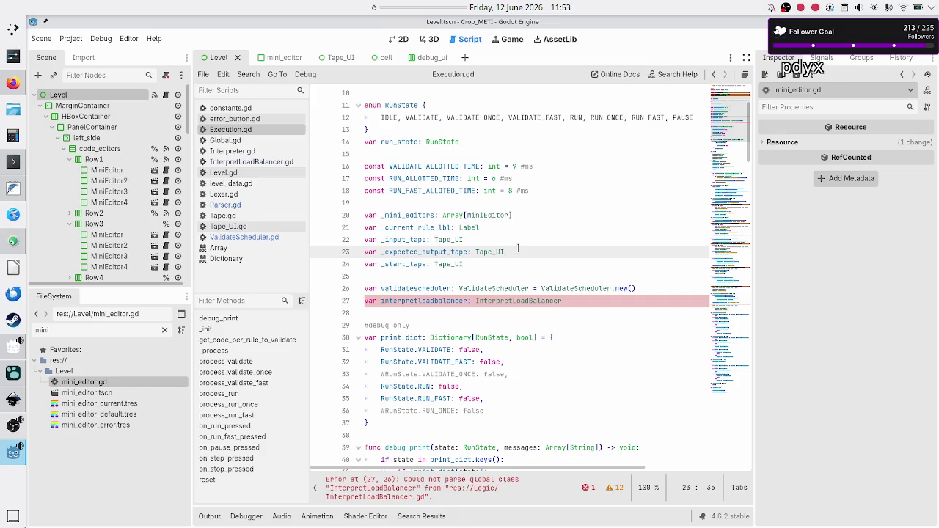
{"action": "key", "text": "Down"}
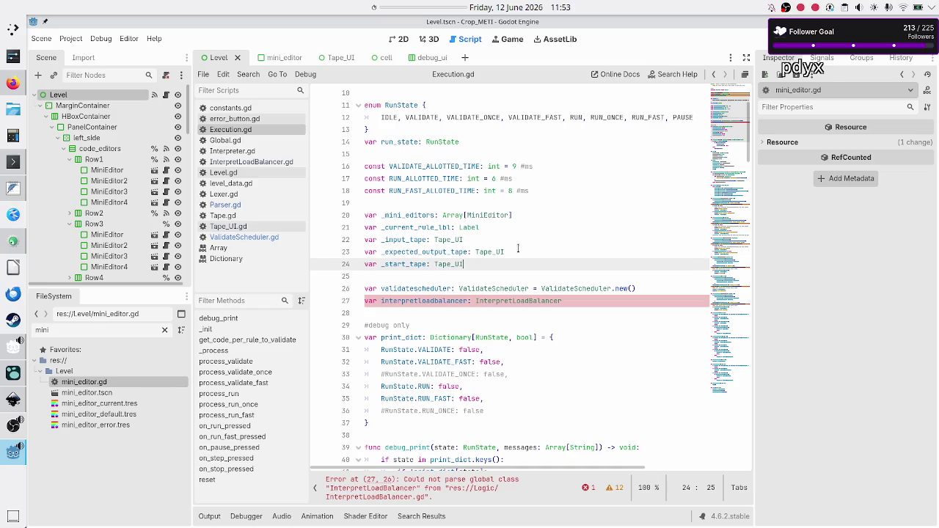
{"action": "key", "text": "Up"}
{"action": "key", "text": "Up"}
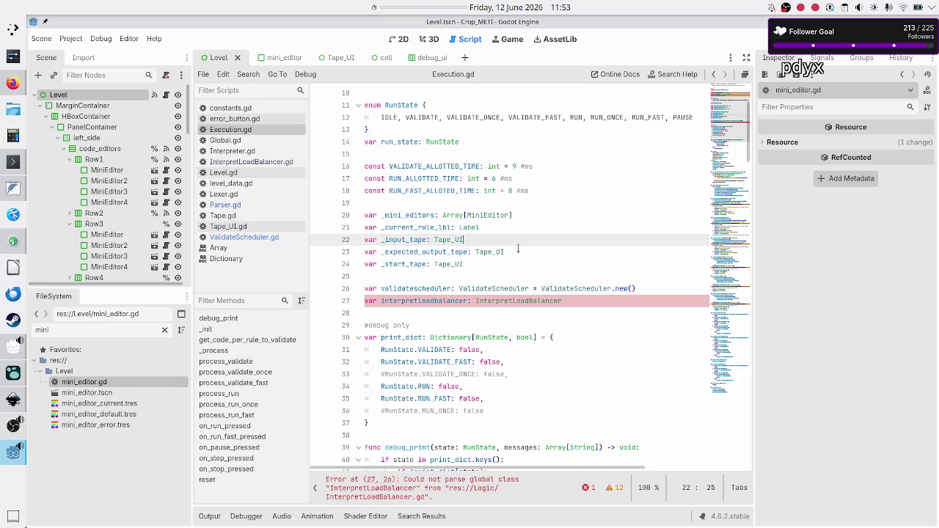
{"action": "key", "text": "Up"}
{"action": "key", "text": "Up"}
{"action": "key", "text": "Up"}
{"action": "key", "text": "Return"}
{"action": "type", "text": "#dictionary"}
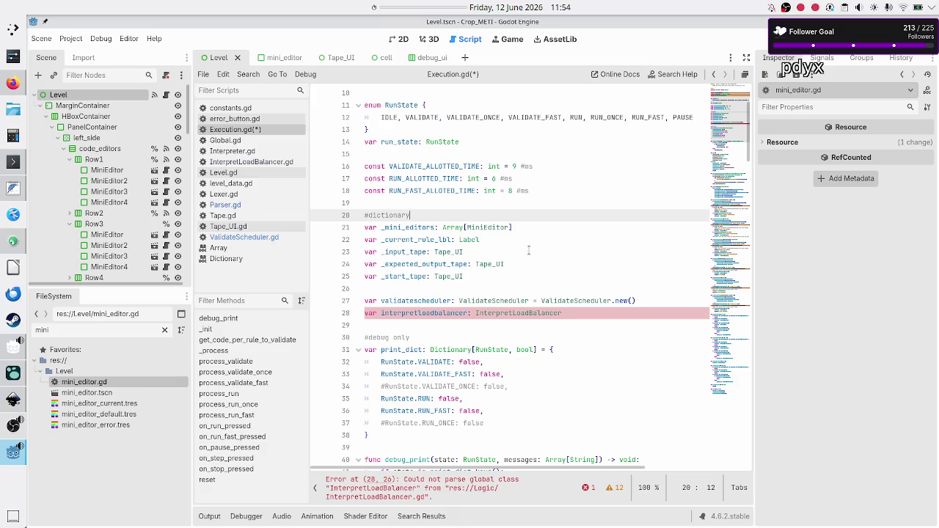
Step: Review the _mini_editors and _current_rule_lbl declarations beneath the new #dictionary comment
{"action": "double_click", "coordinate": [422, 227]}
{"action": "double_click", "coordinate": [405, 239]}
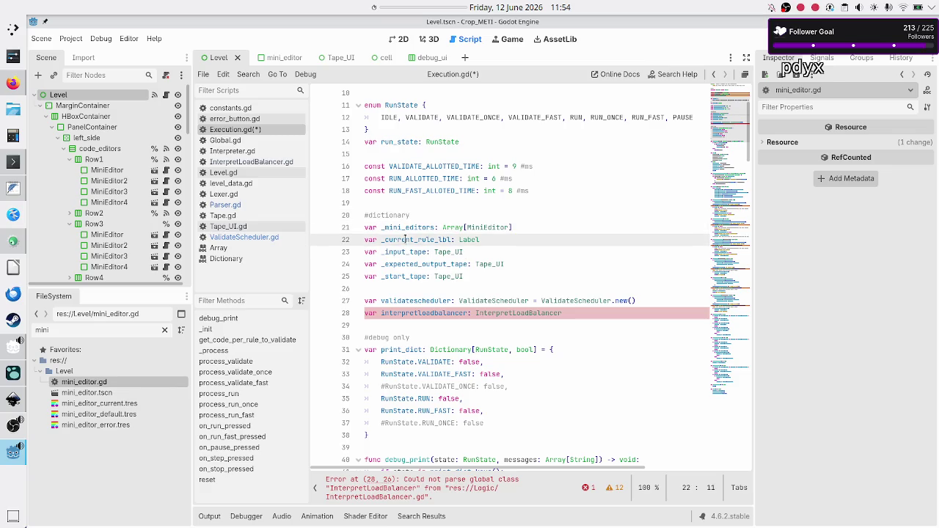
{"action": "left_click", "coordinate": [424, 214]}
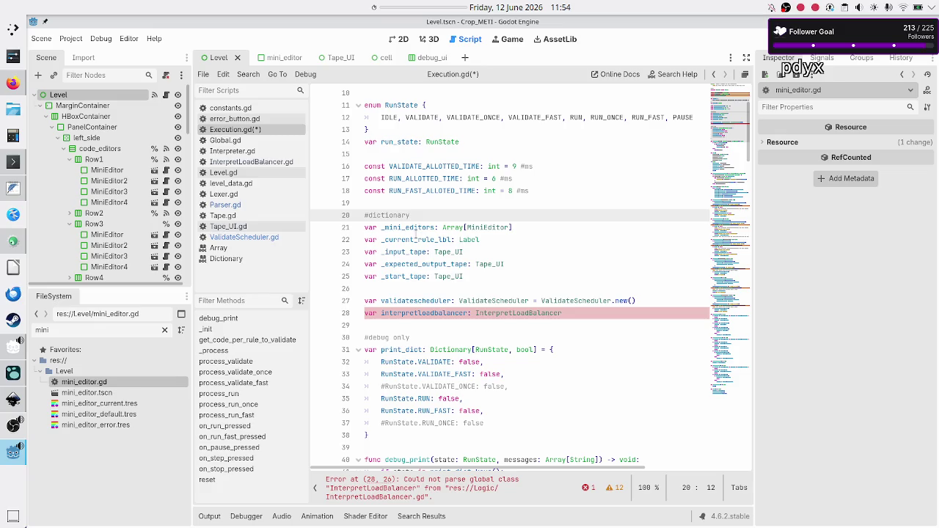
{"action": "double_click", "coordinate": [414, 228]}
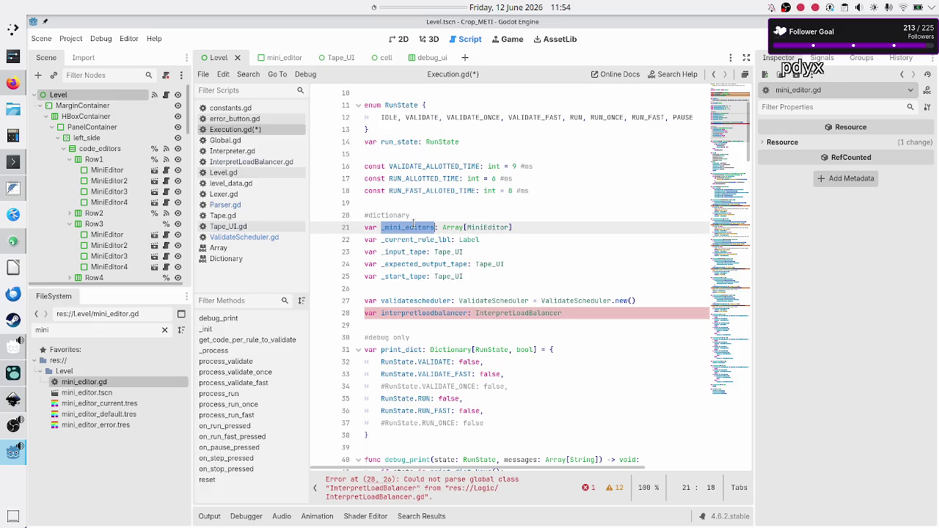